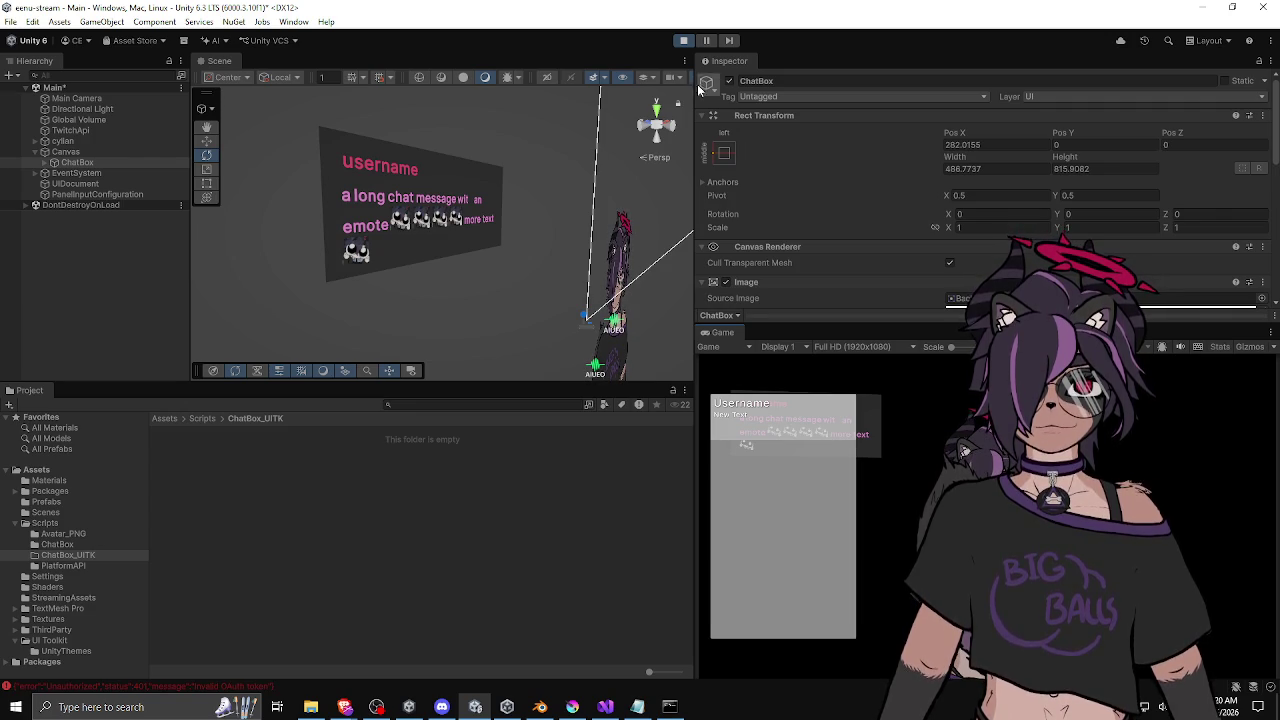
# Exit Play mode, refocus the Unity editor and slightly widen the right-hand panel.
pyautogui.click(683, 41)
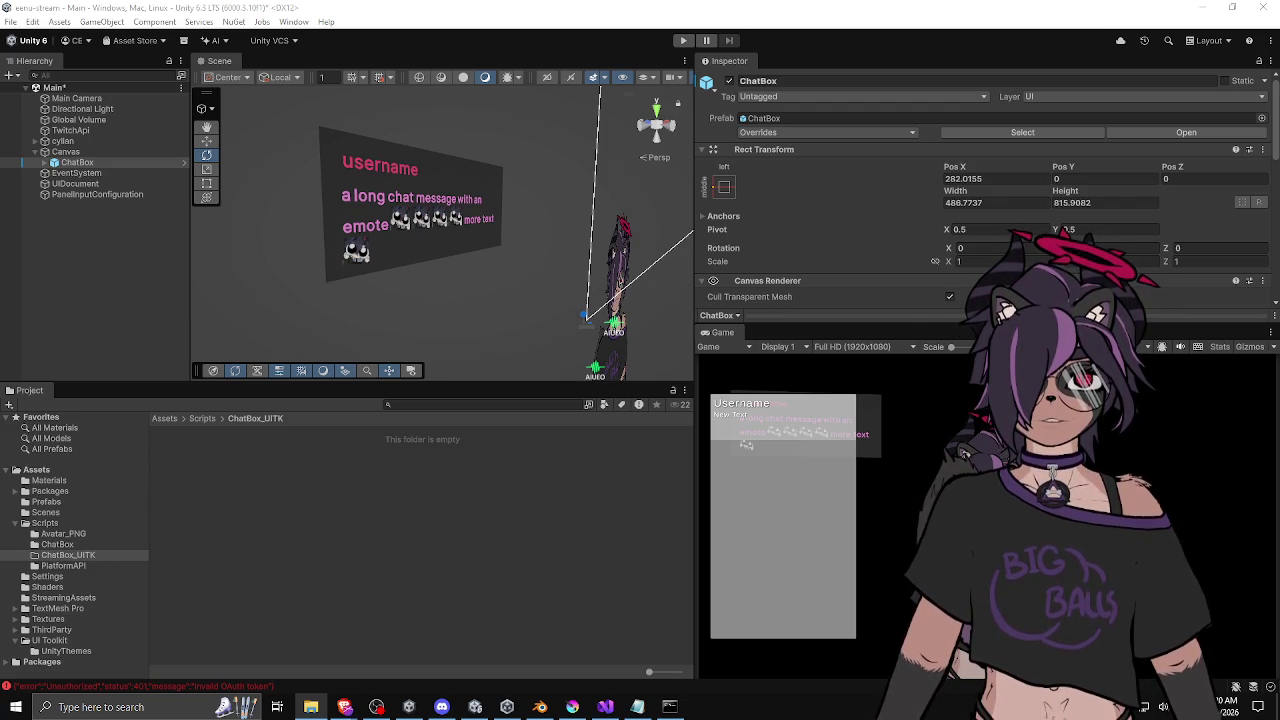
pyautogui.hotkey('alt', 'Tab')
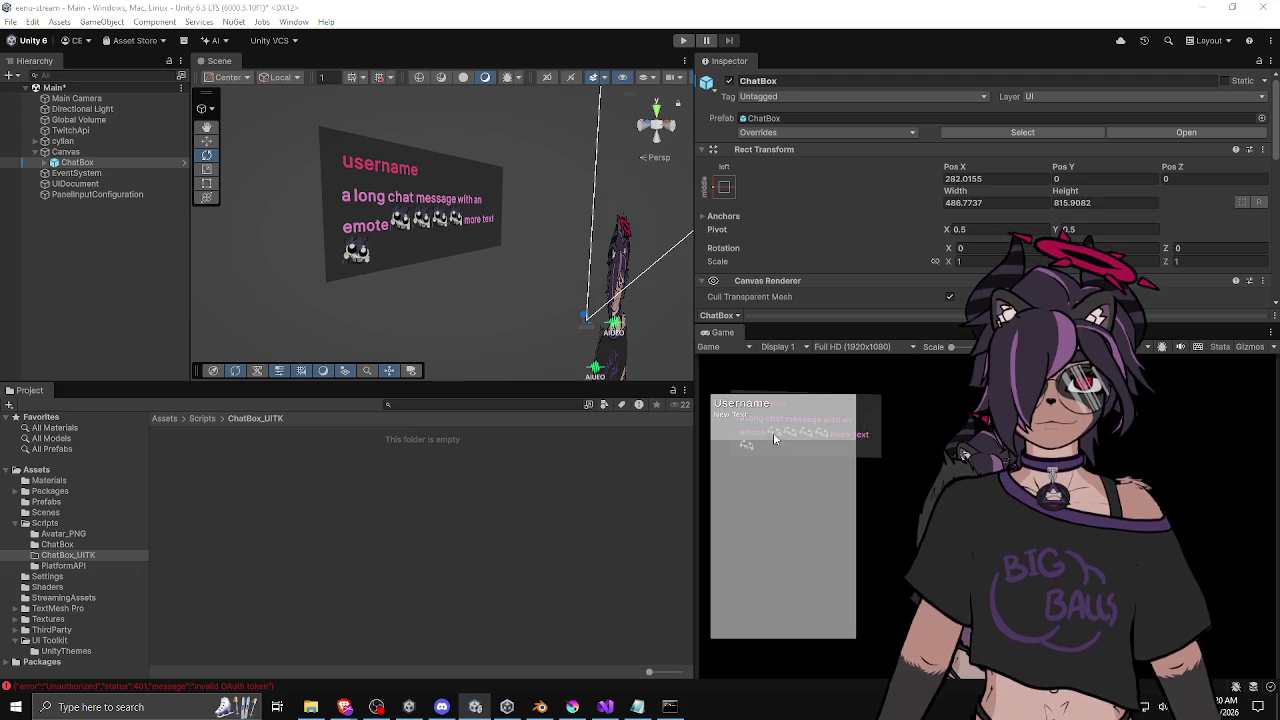
pyautogui.moveTo(695, 372); pyautogui.dragTo(689, 370)
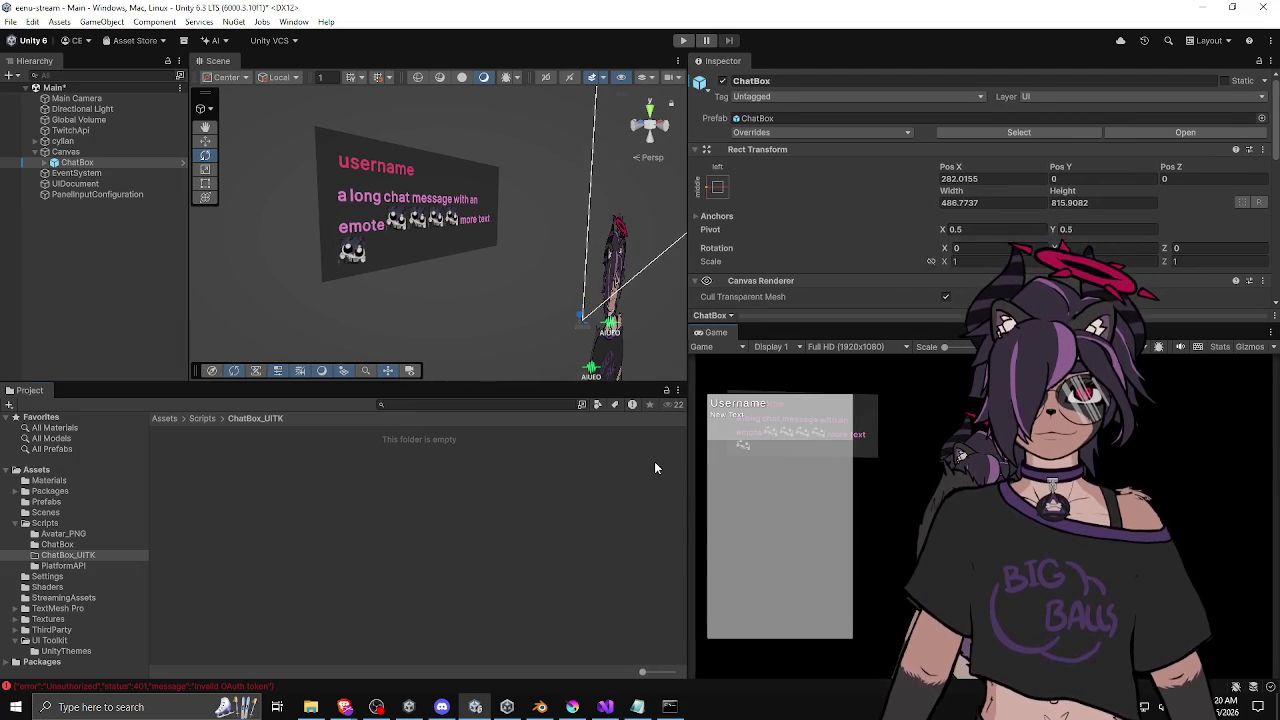
# Deselect ChatBox and re-enter Play mode so live chat messages arrive.
pyautogui.click(655, 462)
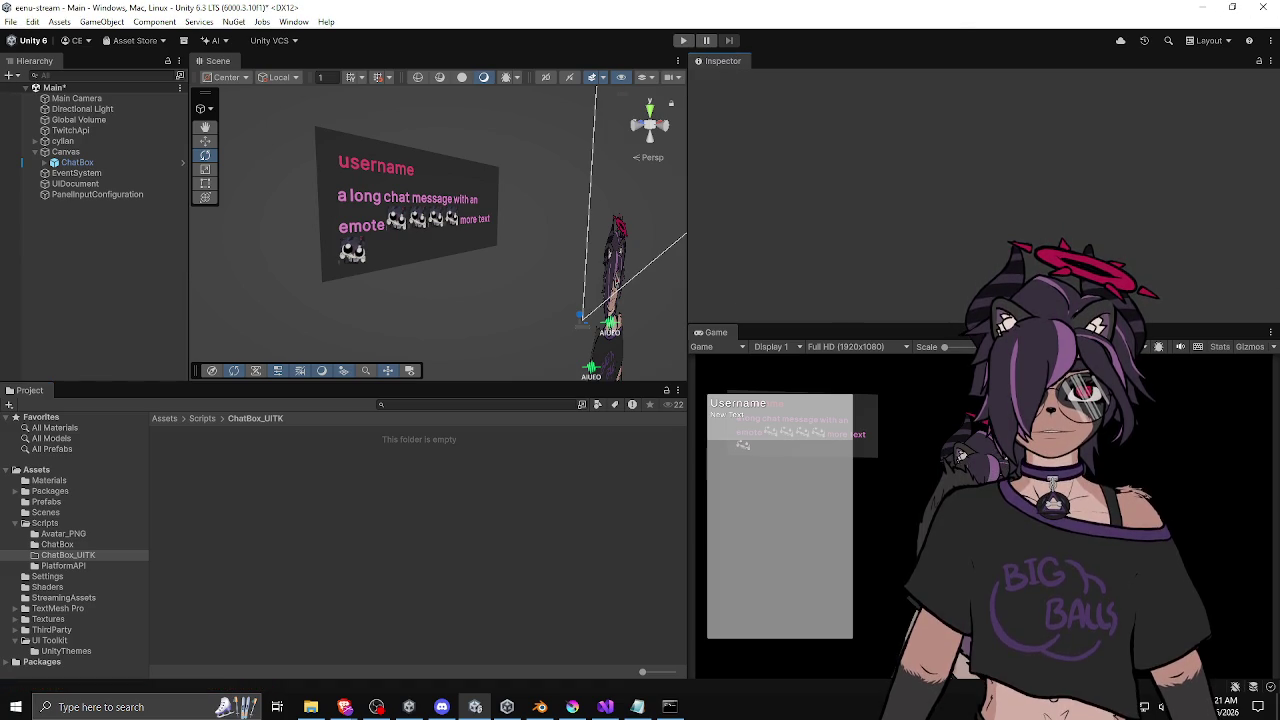
pyautogui.click(683, 40)
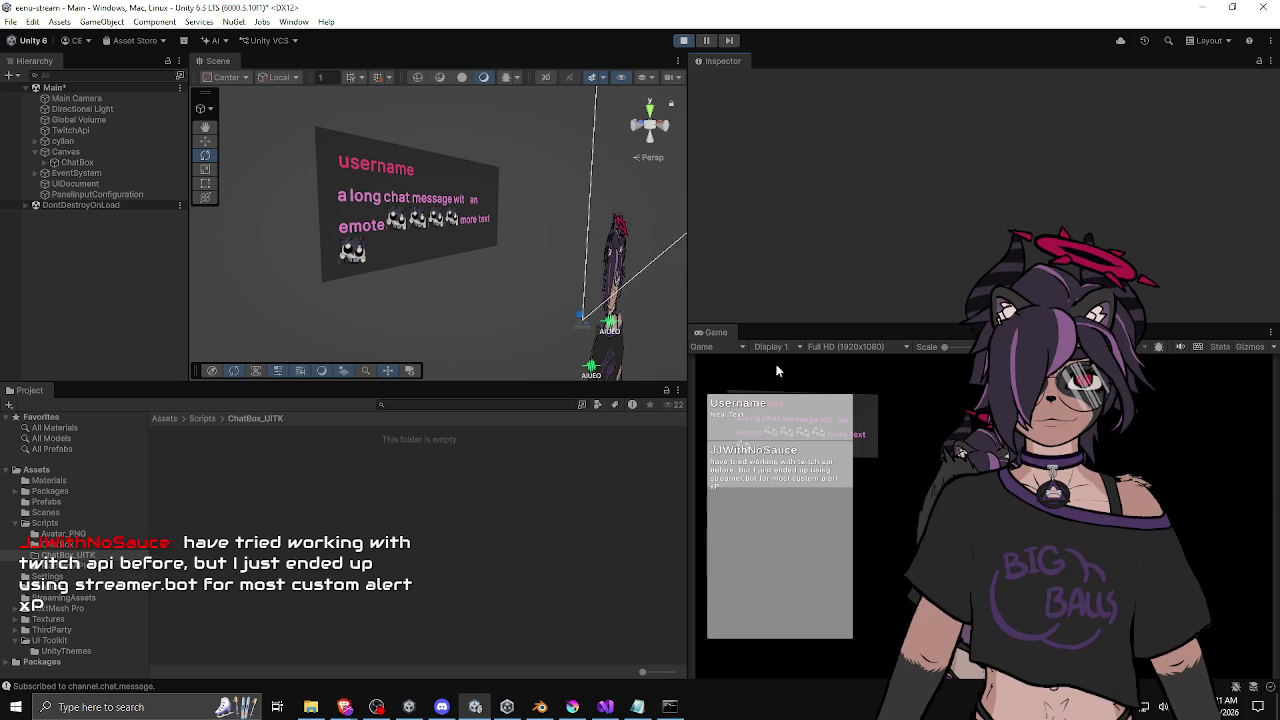
# Enlarge the Game view taller and wider, then select the UIDocument object.
pyautogui.scroll(-3, 460, 227)
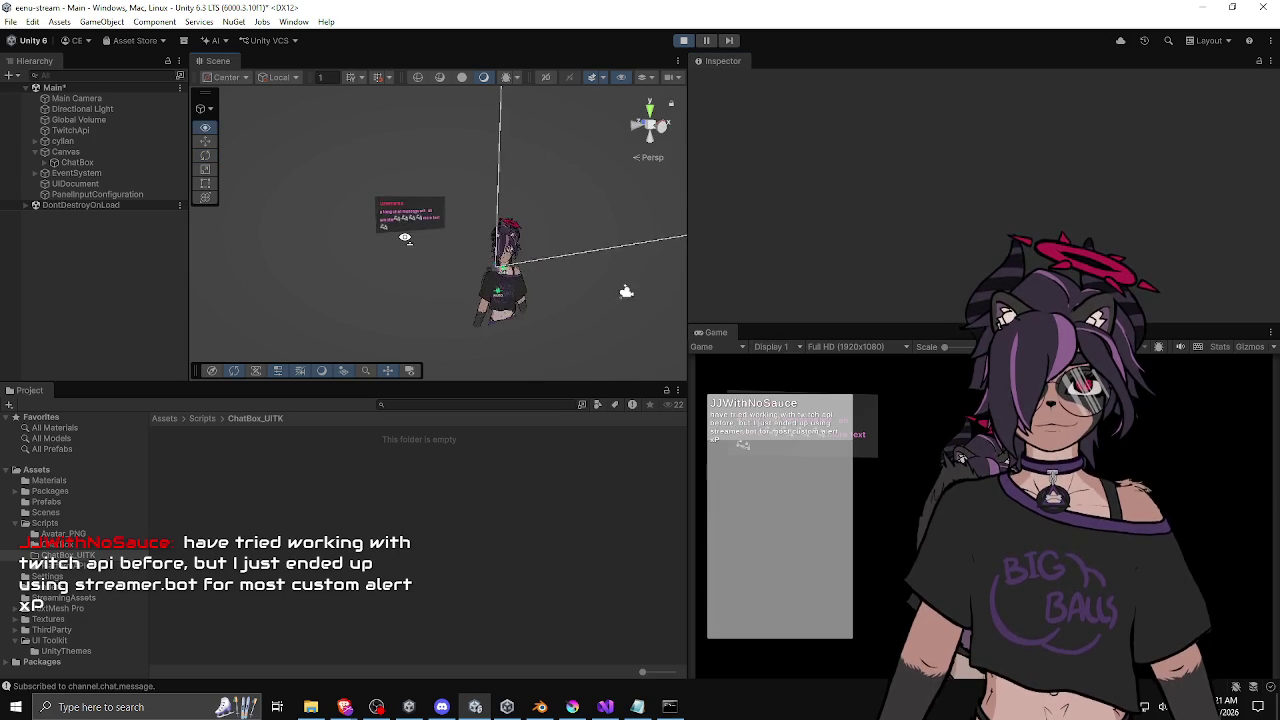
pyautogui.moveTo(742, 328); pyautogui.dragTo(742, 104)
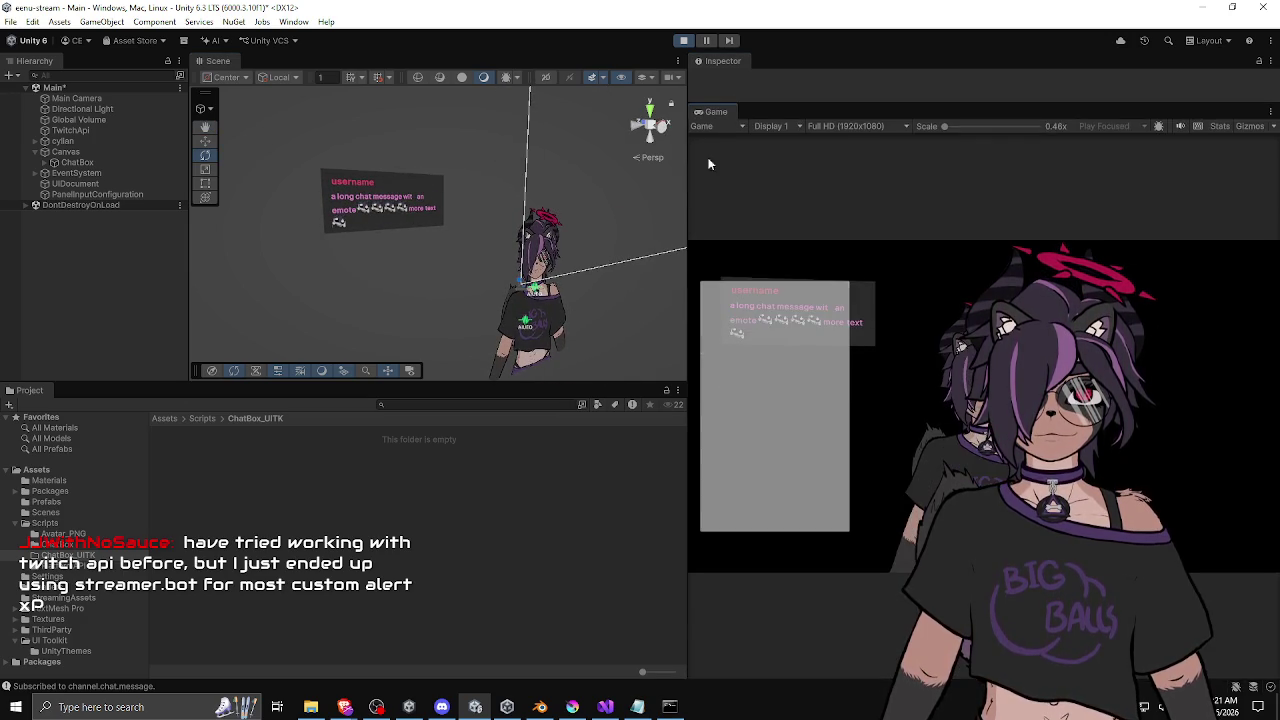
pyautogui.moveTo(686, 200); pyautogui.dragTo(362, 215)
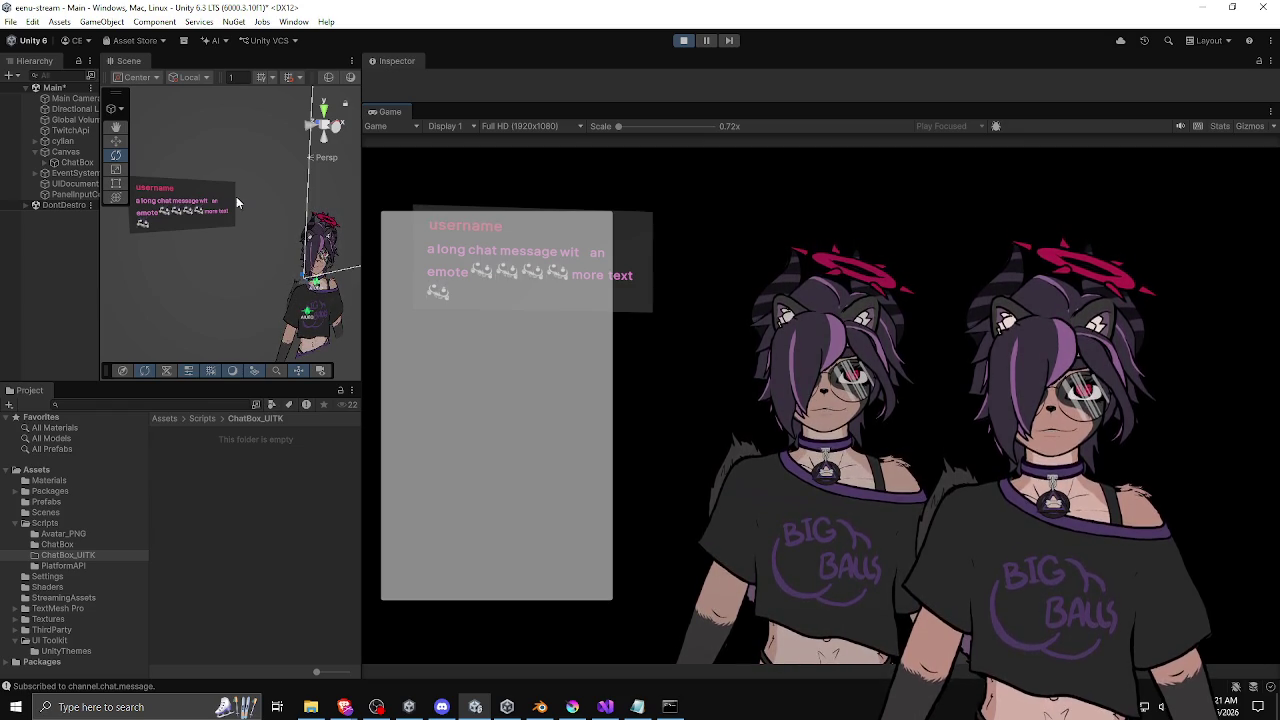
pyautogui.click(18, 184)
# Deactivate the UIDocument object and start revealing its transform settings.
pyautogui.click(397, 81)
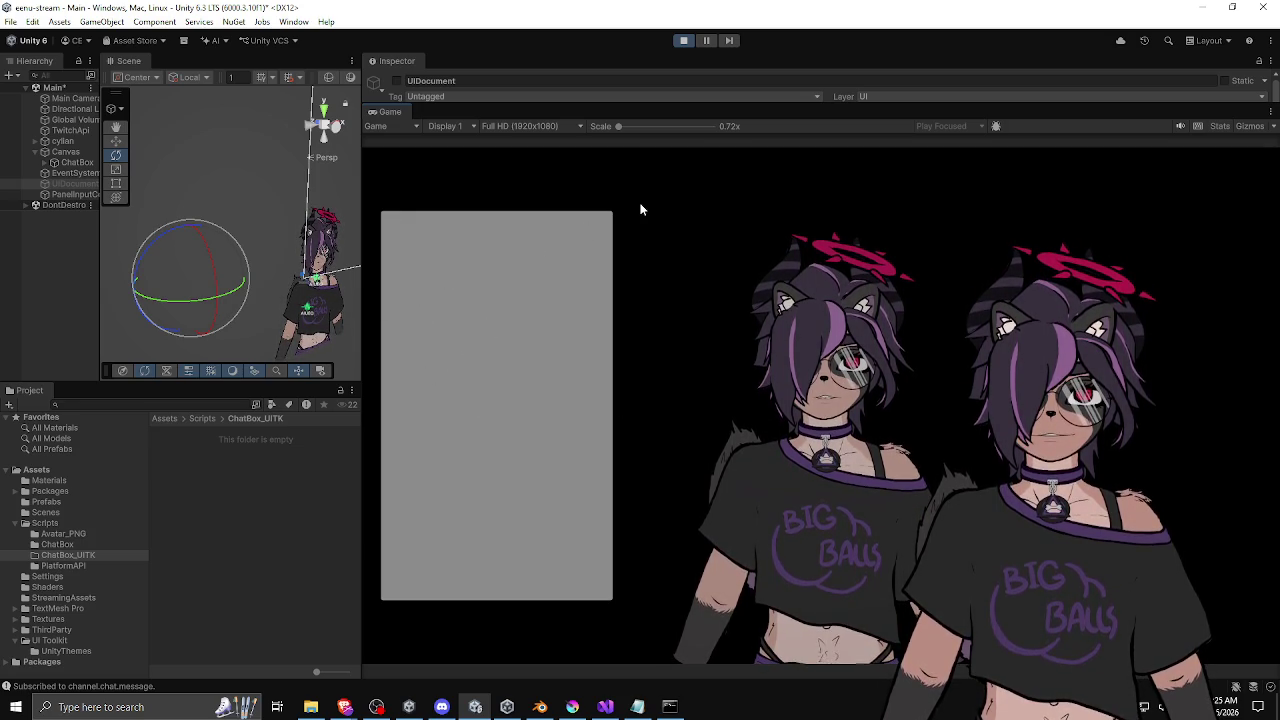
pyautogui.moveTo(489, 106)
pyautogui.mouseDown()
pyautogui.moveTo(489, 250)
pyautogui.moveTo(509, 151)
pyautogui.mouseUp()
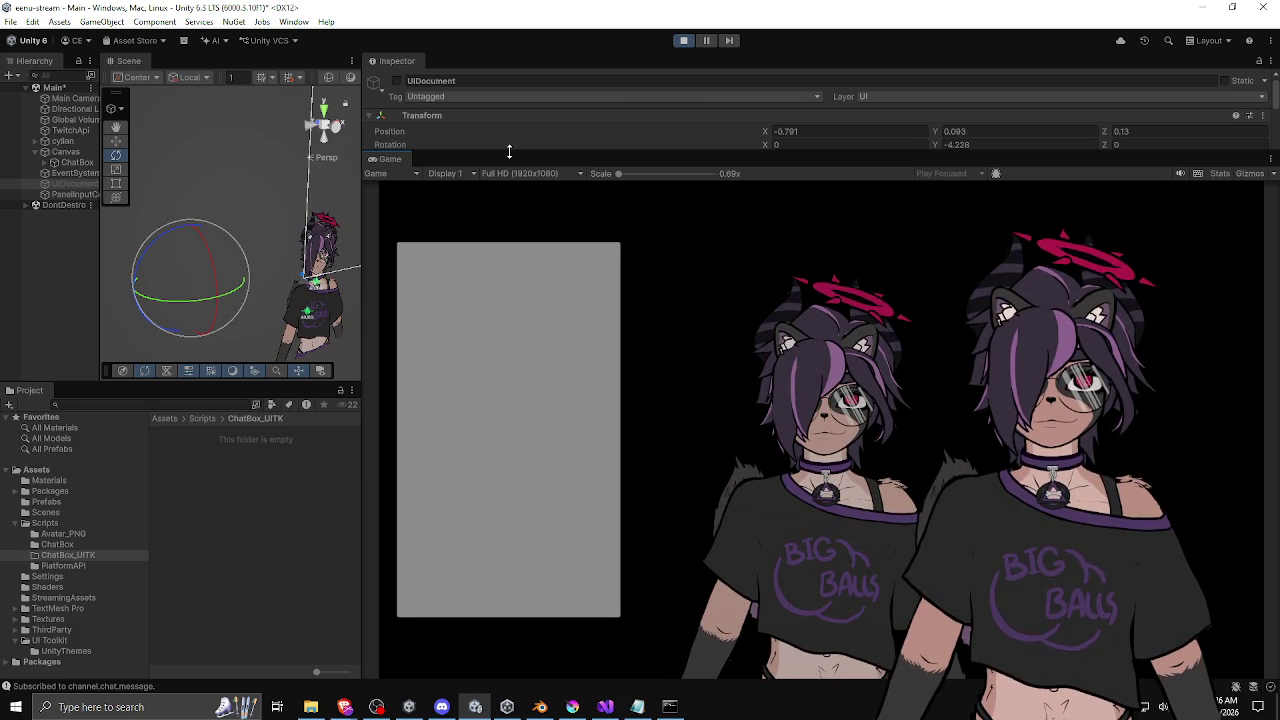
# Resize the Inspector until UIDocument's Fixed 280.2 × 501.7 world-space dimensions are visible.
pyautogui.moveTo(509, 151)
pyautogui.mouseDown()
pyautogui.moveTo(509, 240)
pyautogui.moveTo(477, 137)
pyautogui.moveTo(479, 161)
pyautogui.mouseUp()
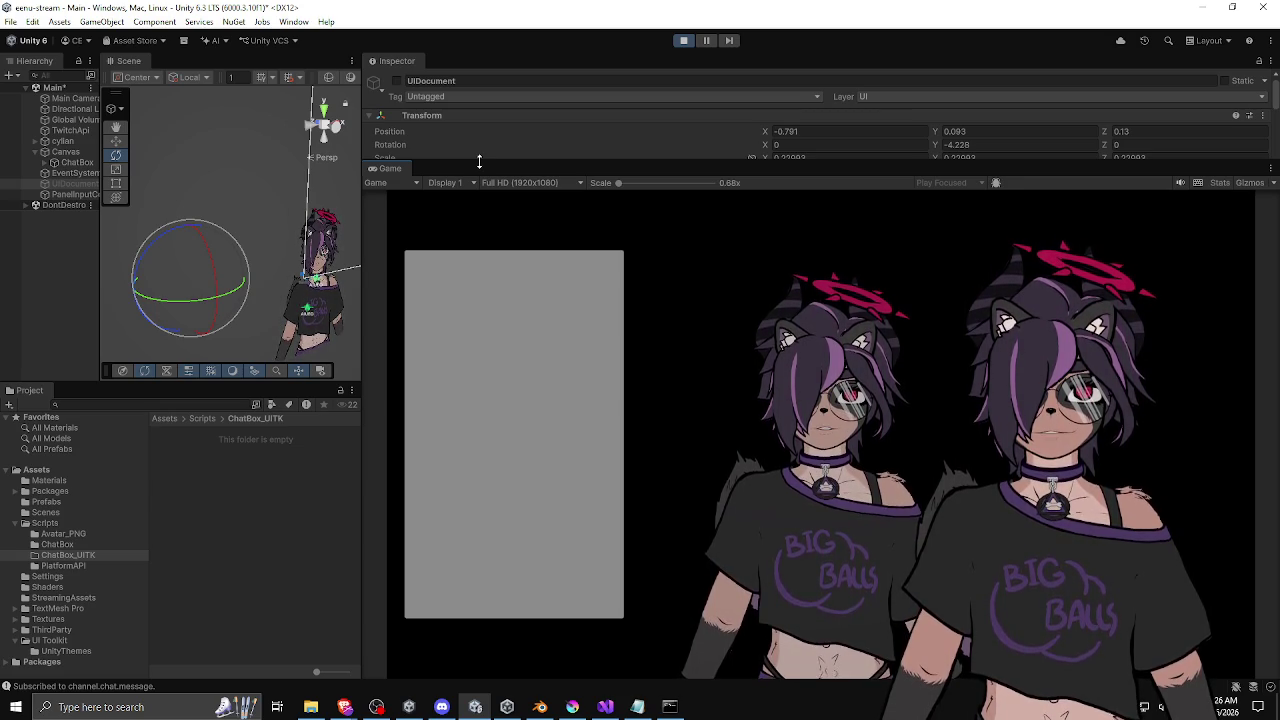
pyautogui.moveTo(481, 160)
pyautogui.mouseDown()
pyautogui.moveTo(483, 255)
pyautogui.moveTo(485, 143)
pyautogui.mouseUp()
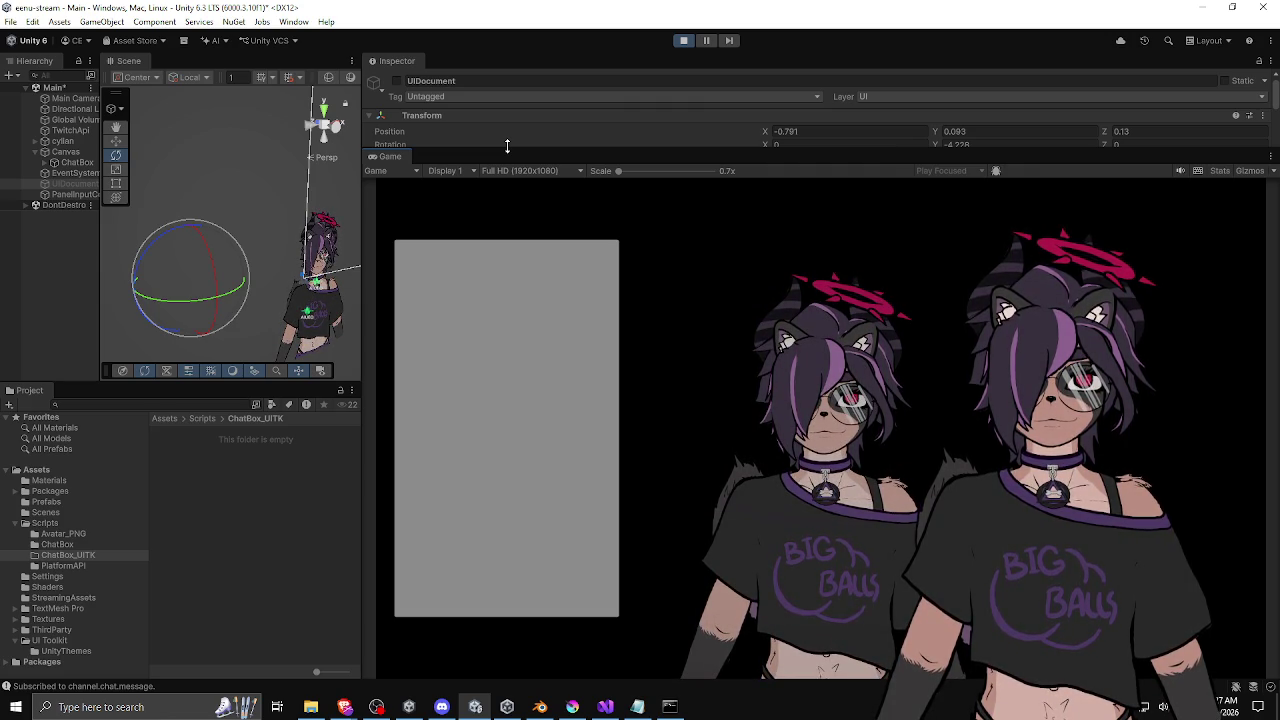
pyautogui.moveTo(501, 149); pyautogui.dragTo(499, 229)
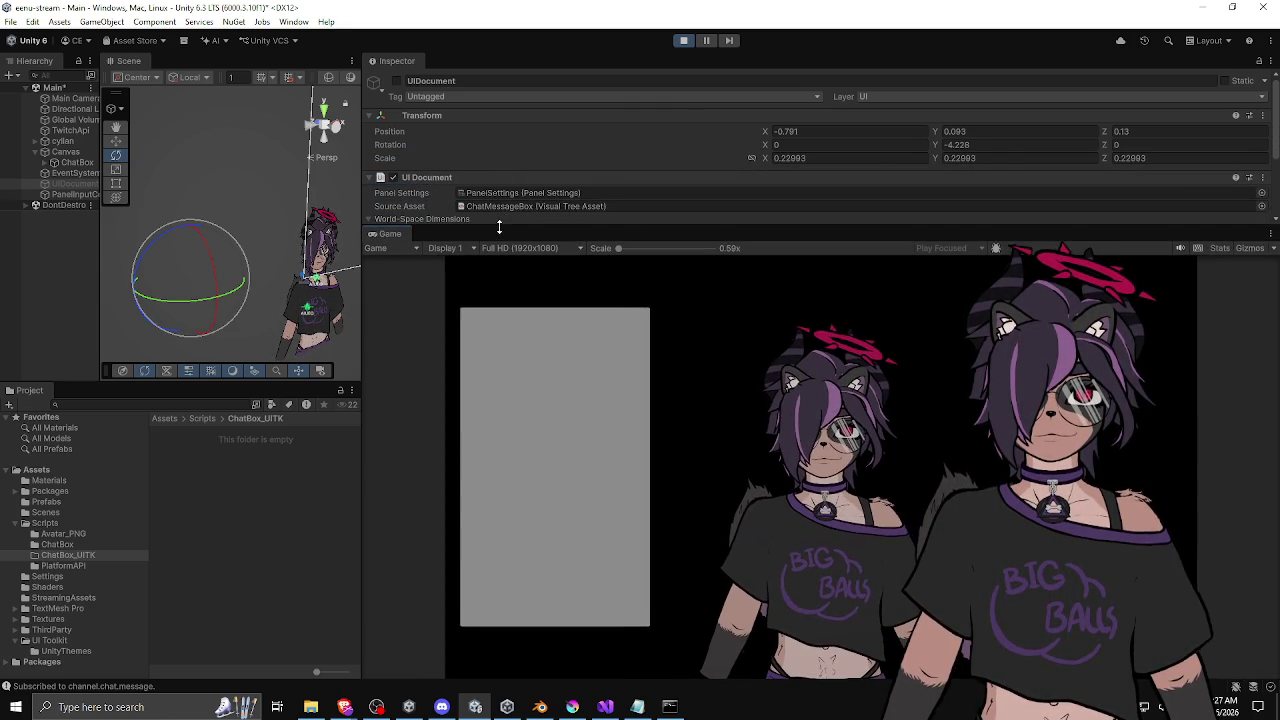
pyautogui.moveTo(499, 229); pyautogui.dragTo(507, 161)
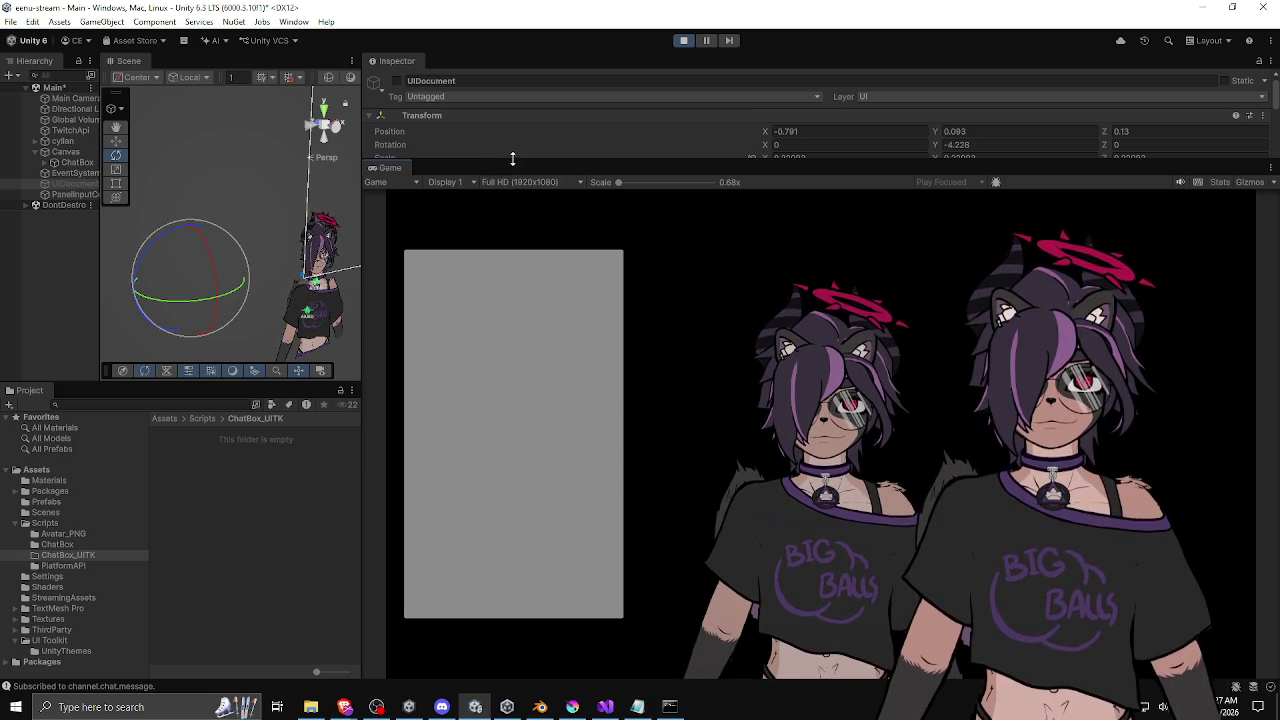
pyautogui.moveTo(510, 157); pyautogui.dragTo(507, 232)
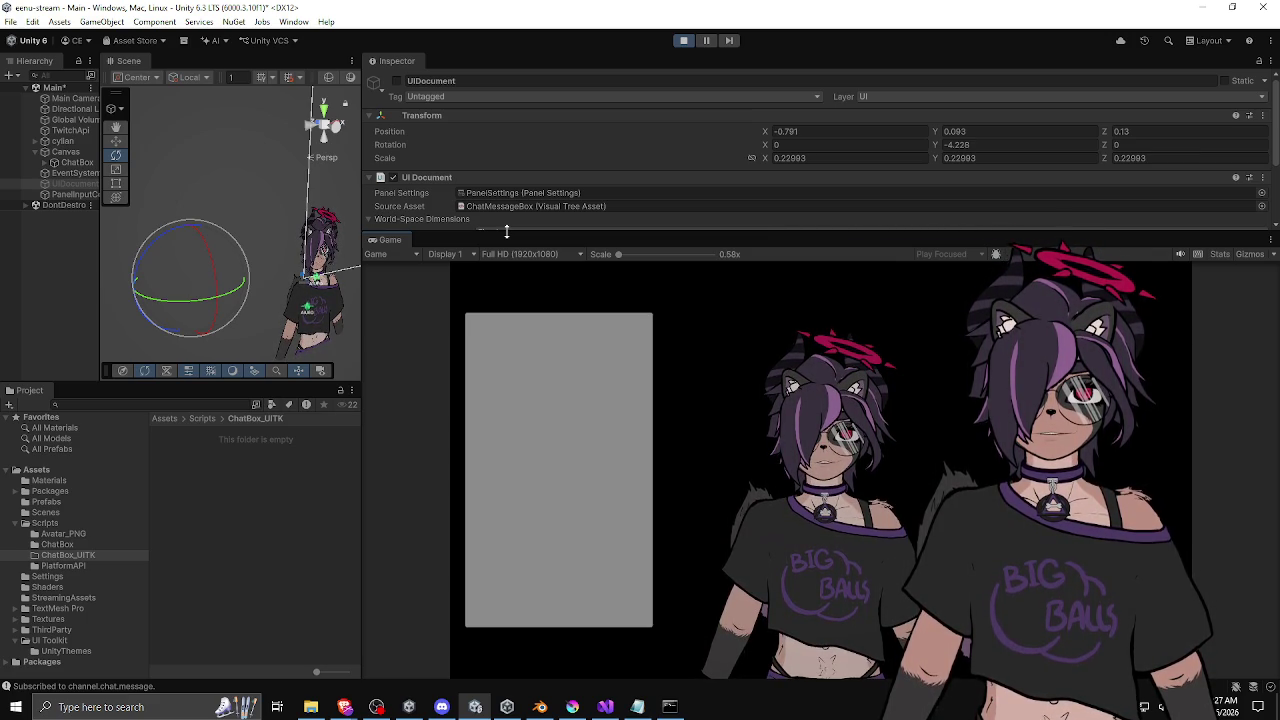
pyautogui.moveTo(490, 232); pyautogui.dragTo(486, 332)
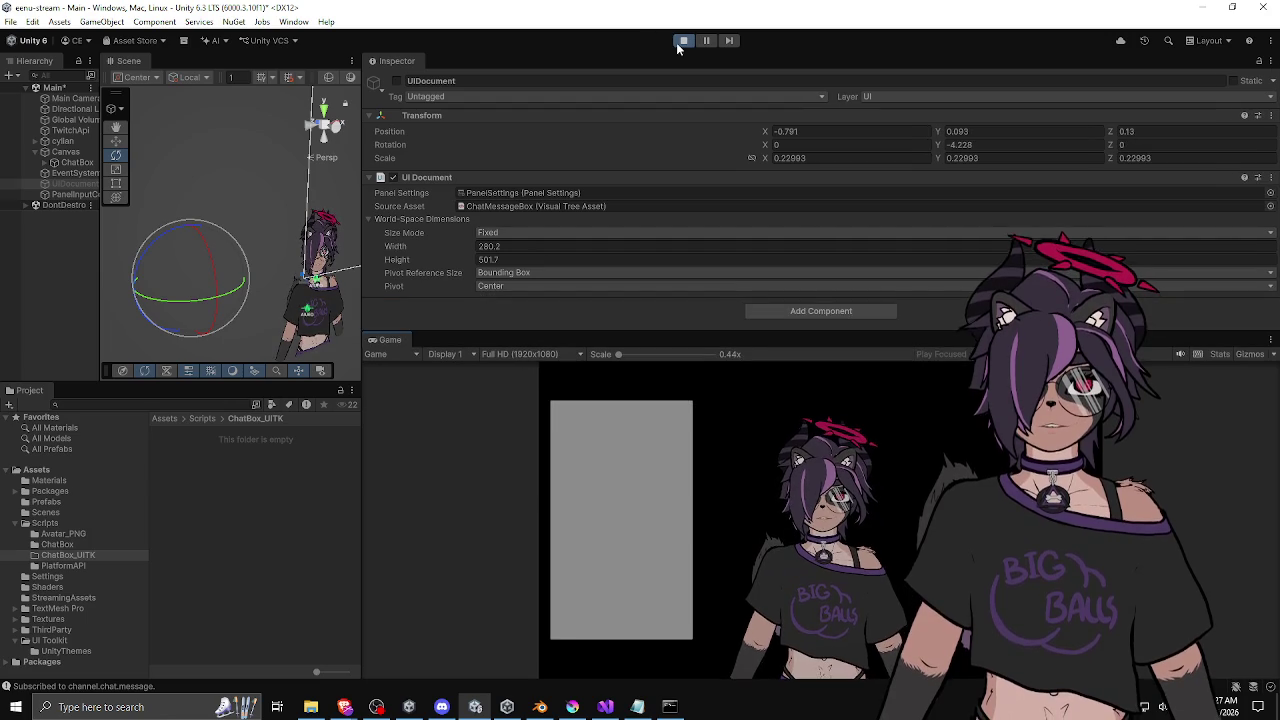
# Exit Play mode and inspect the ChatBox, Canvas and UIDocument objects in a wider Hierarchy.
pyautogui.click(681, 42)
pyautogui.click(72, 160)
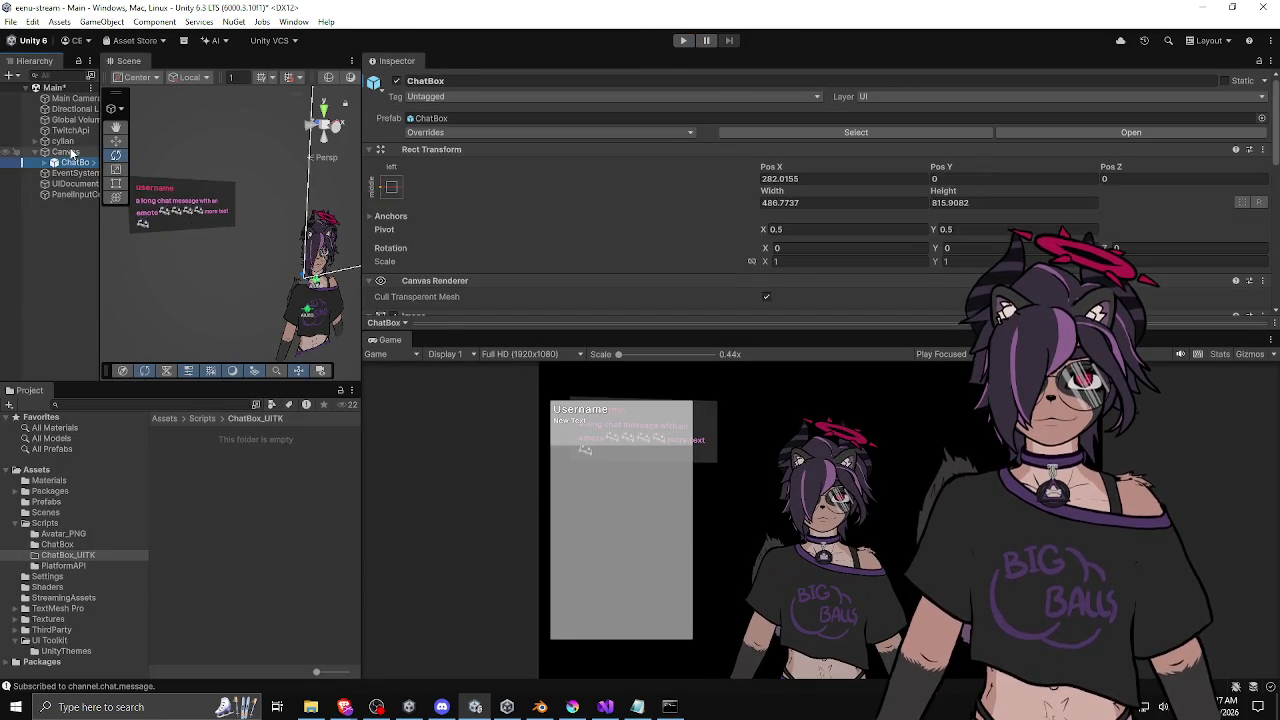
pyautogui.click(68, 152)
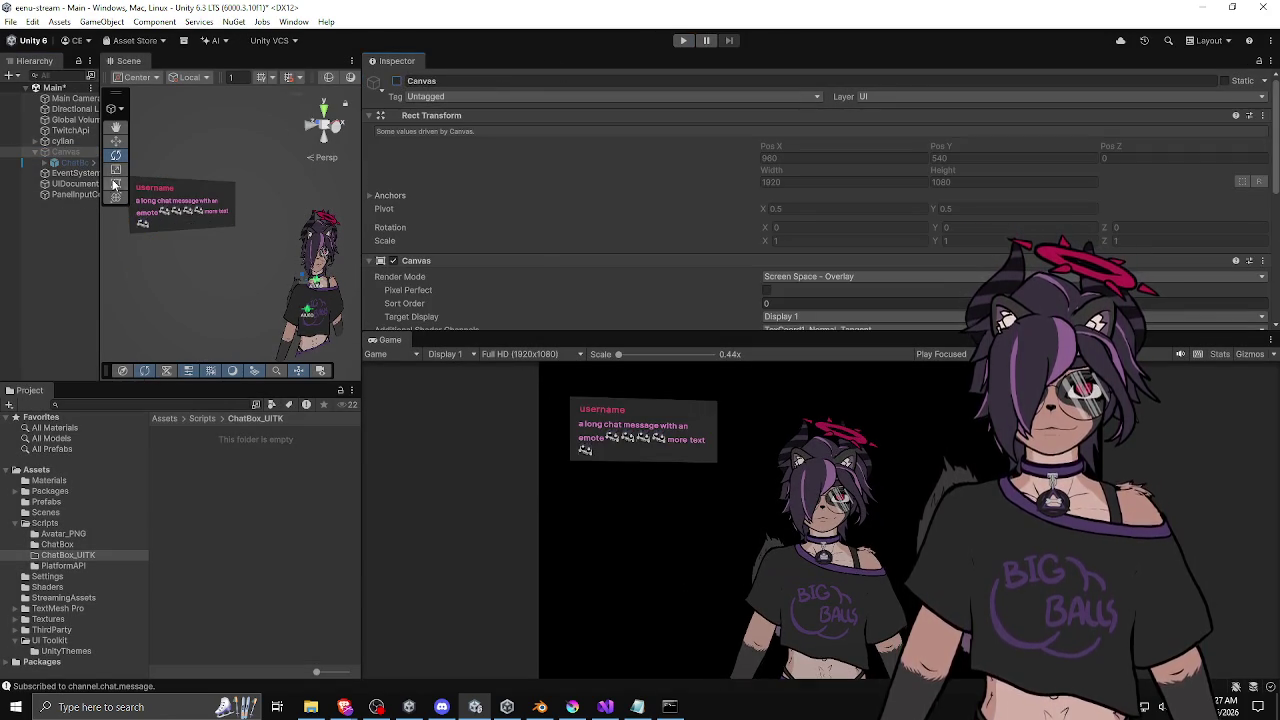
pyautogui.moveTo(100, 230); pyautogui.dragTo(185, 230)
pyautogui.click(75, 184)
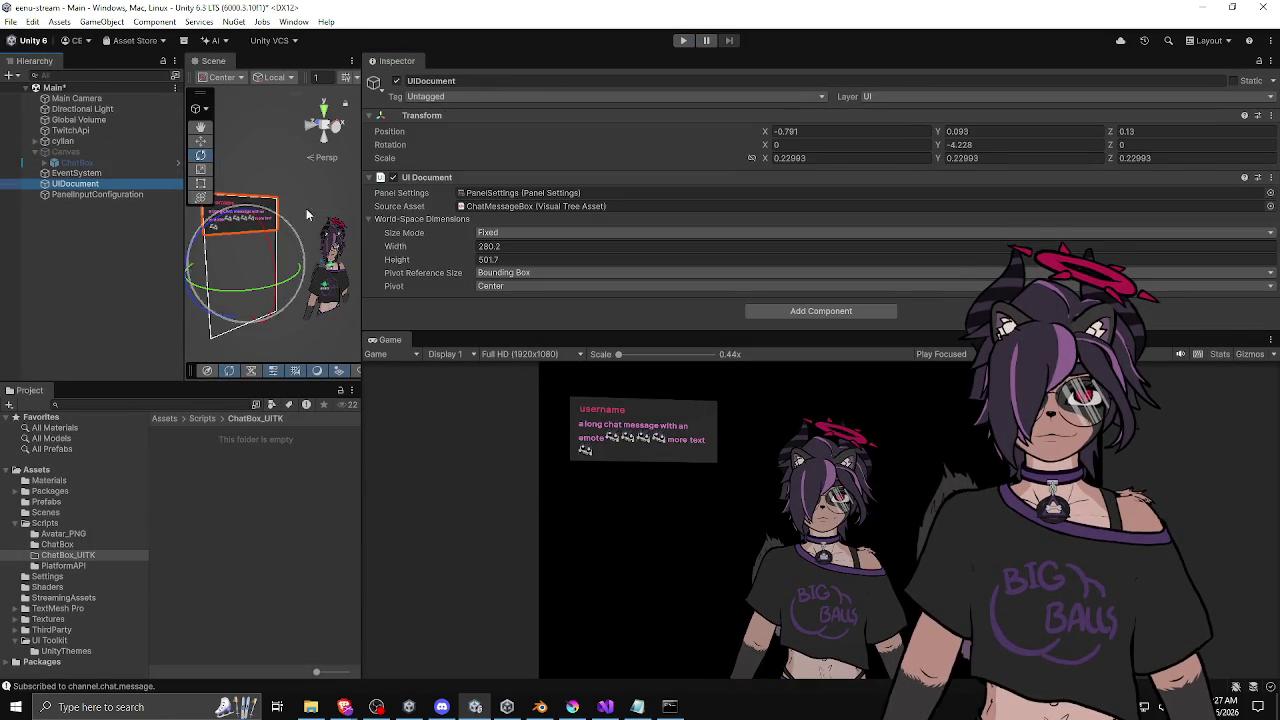
# Widen the Scene view, make the Game view taller, and clear the selection.
pyautogui.moveTo(362, 212); pyautogui.dragTo(455, 205)
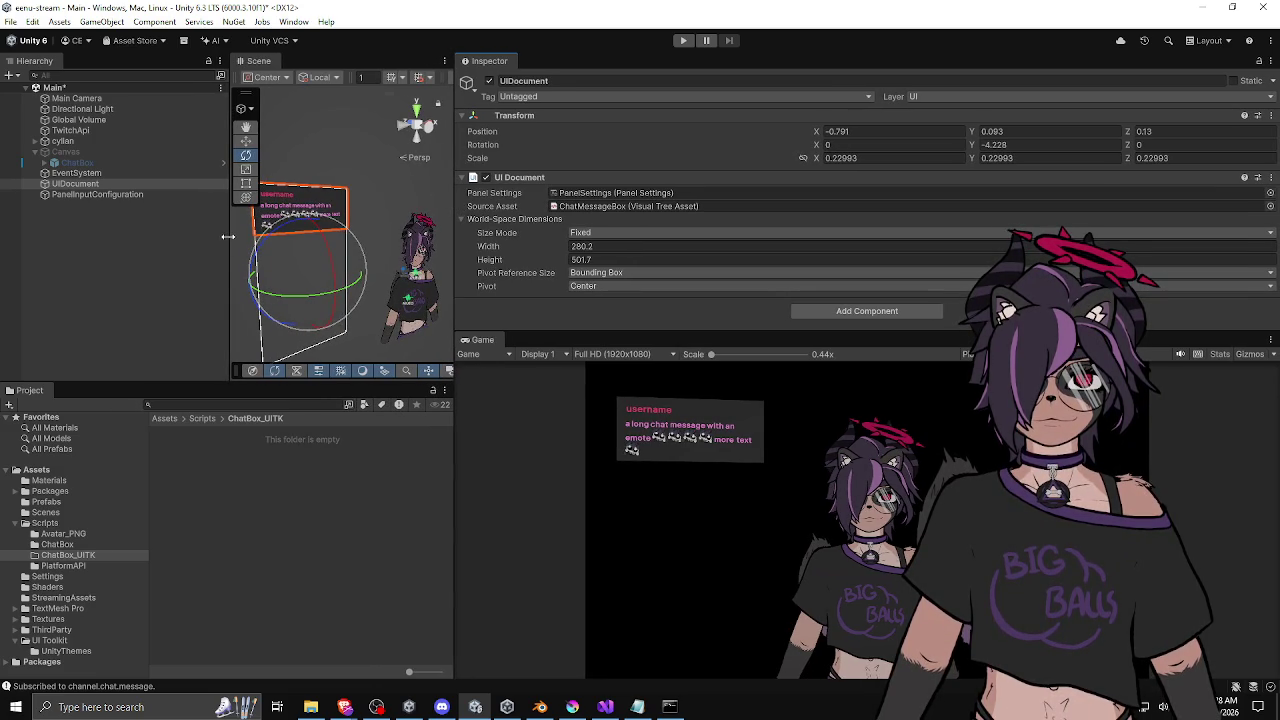
pyautogui.moveTo(229, 234); pyautogui.dragTo(172, 237)
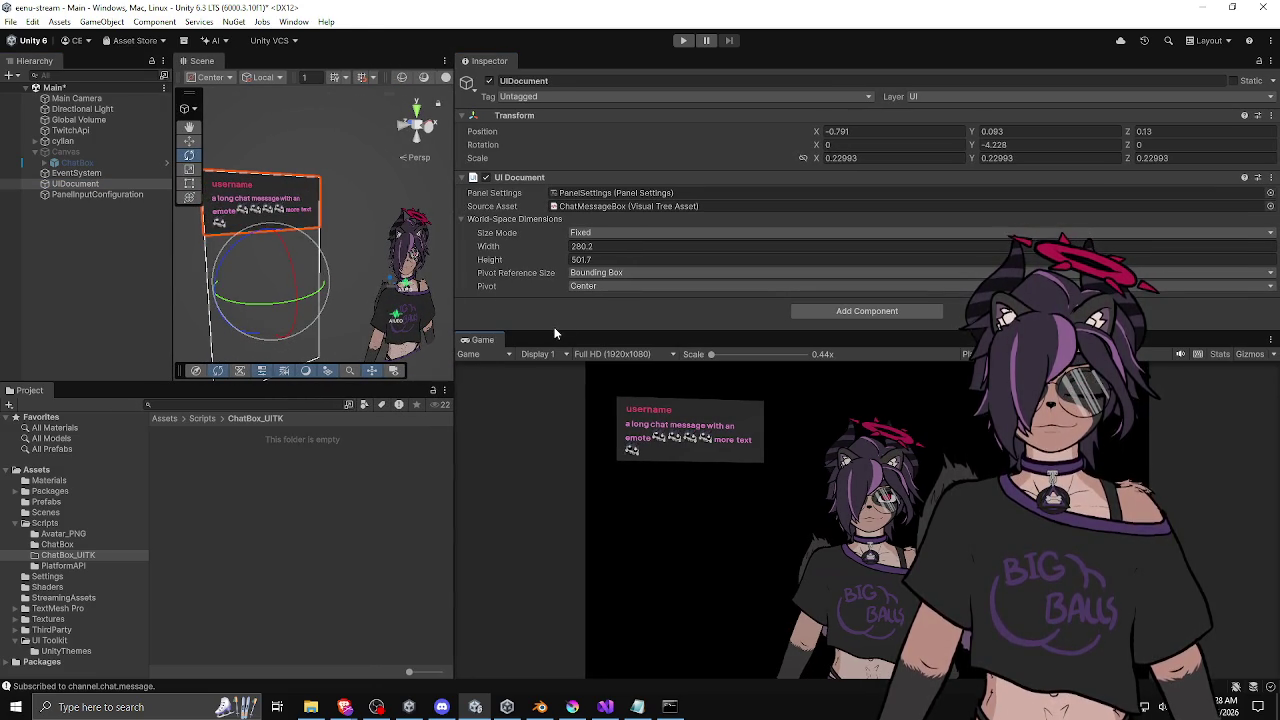
pyautogui.moveTo(546, 334)
pyautogui.mouseDown()
pyautogui.moveTo(550, 202)
pyautogui.moveTo(557, 329)
pyautogui.moveTo(458, 297)
pyautogui.moveTo(572, 283)
pyautogui.mouseUp()
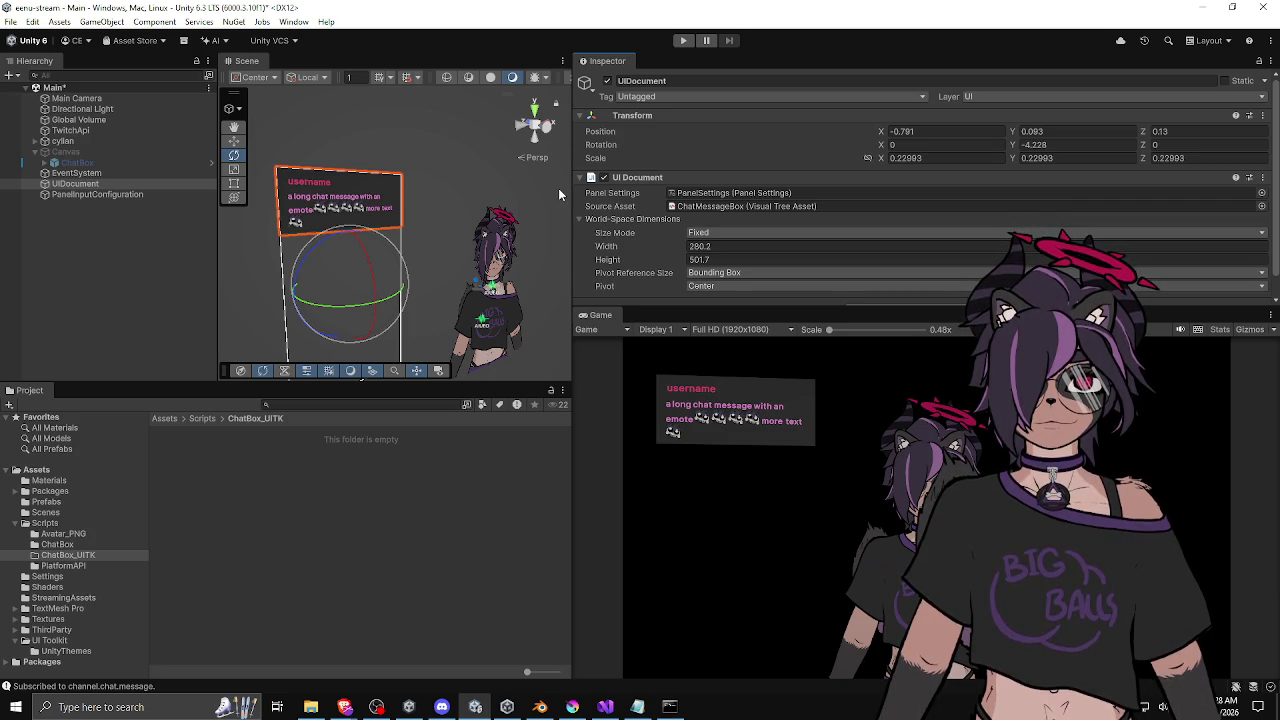
pyautogui.click(156, 244)
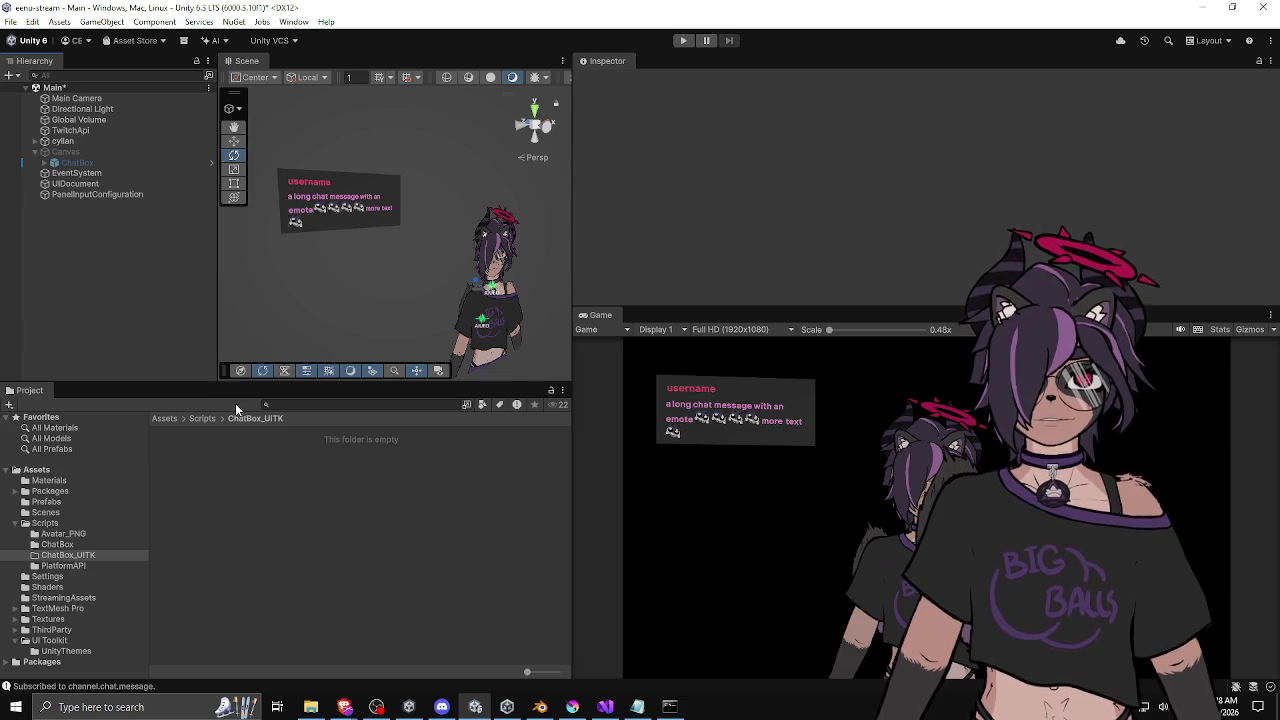
# Create a ChatBox_UITK MonoBehaviour script in its folder and attach it to UIDocument.
pyautogui.rightClick(223, 473)
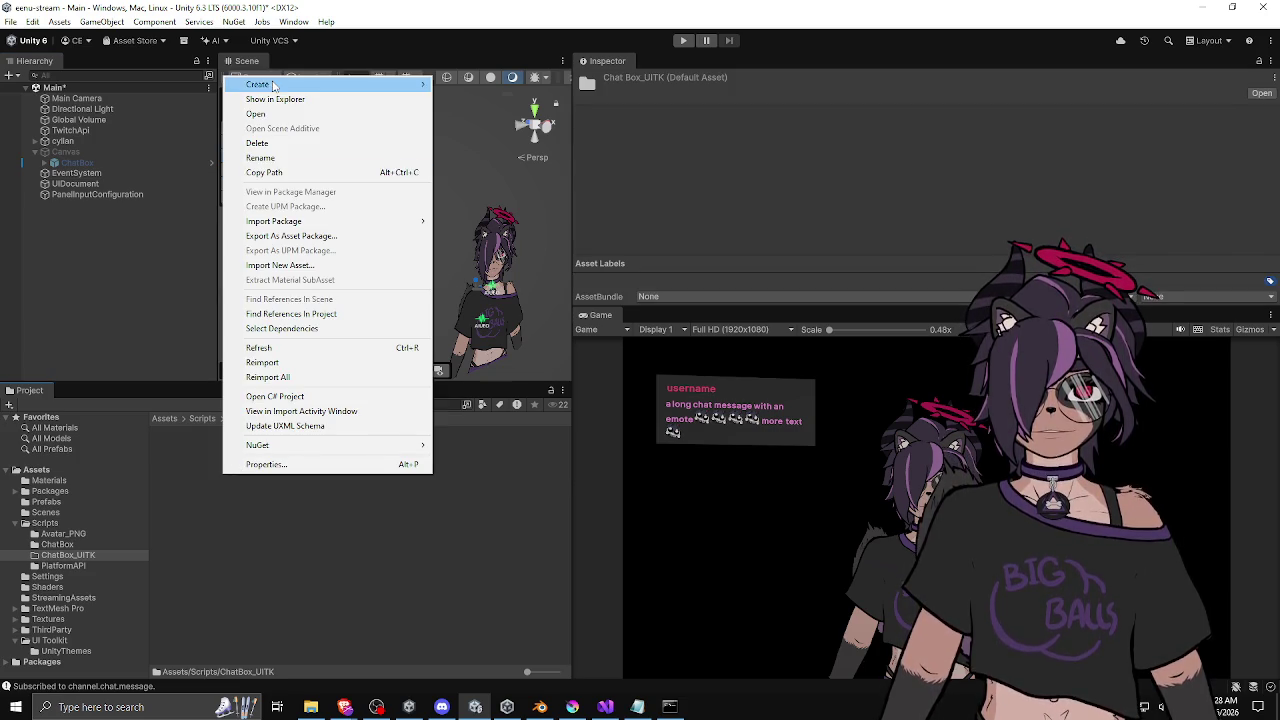
pyautogui.moveTo(330, 84)
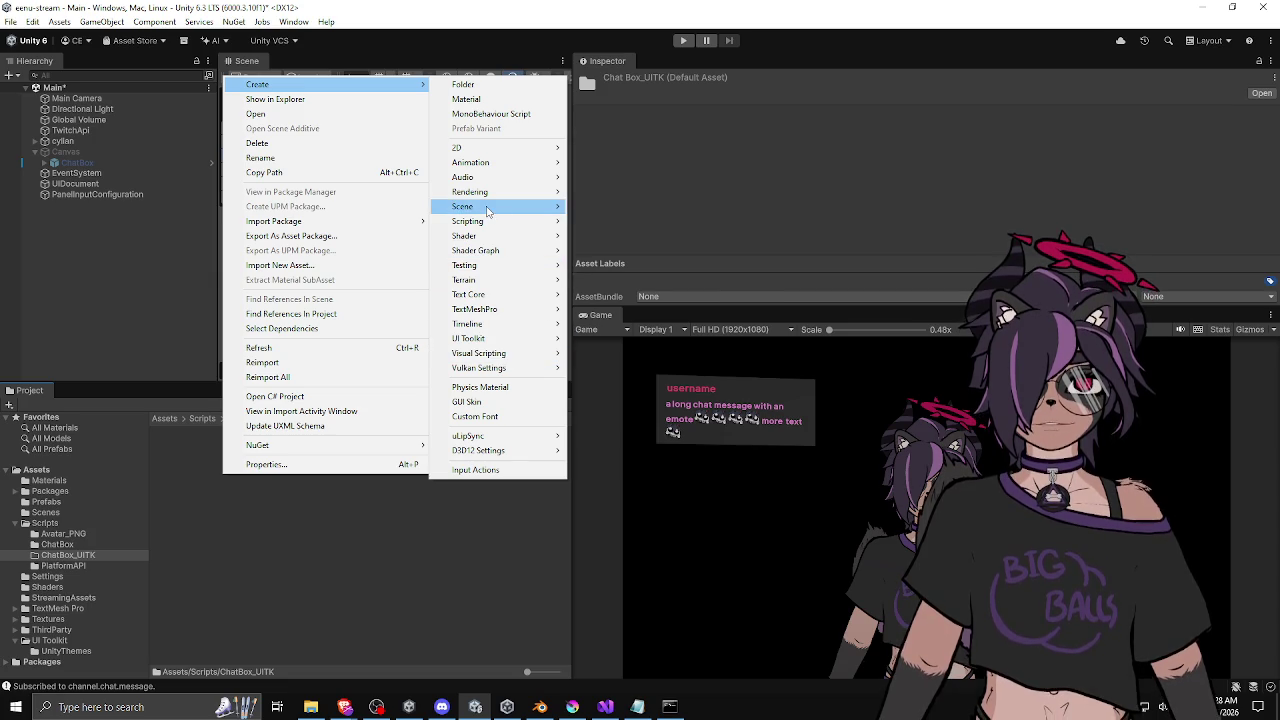
pyautogui.moveTo(484, 226)
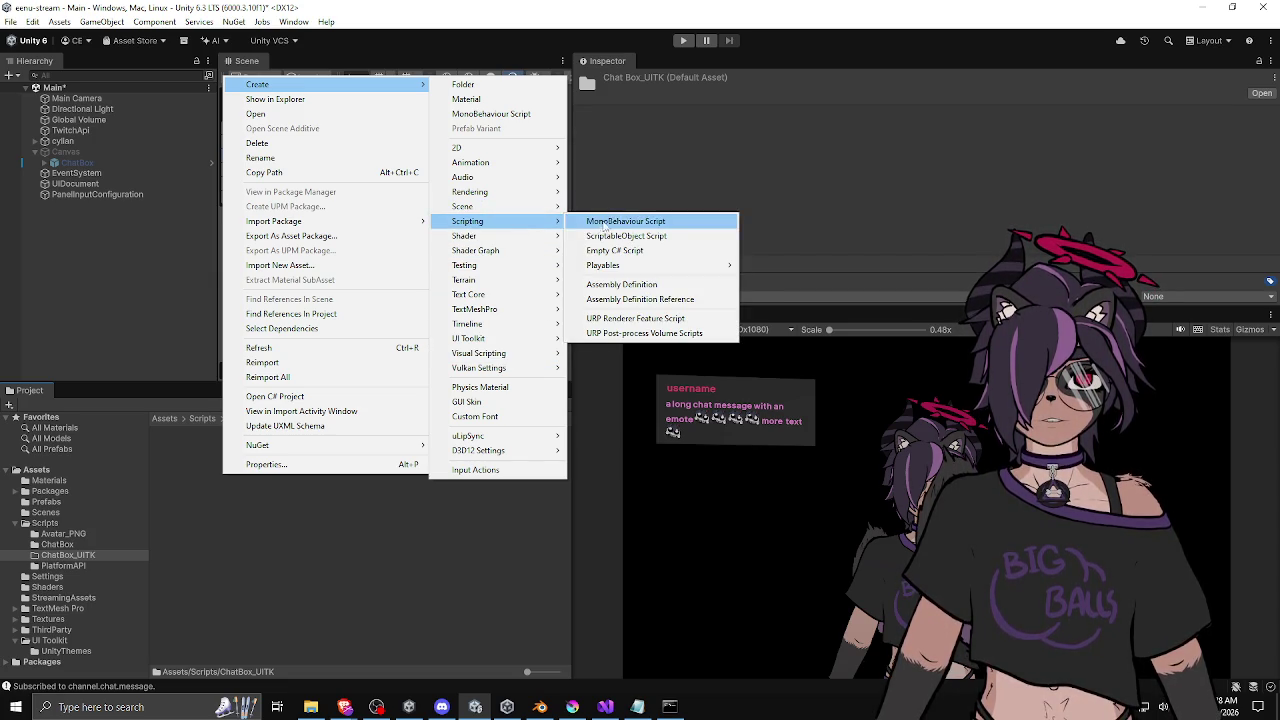
pyautogui.click(617, 222)
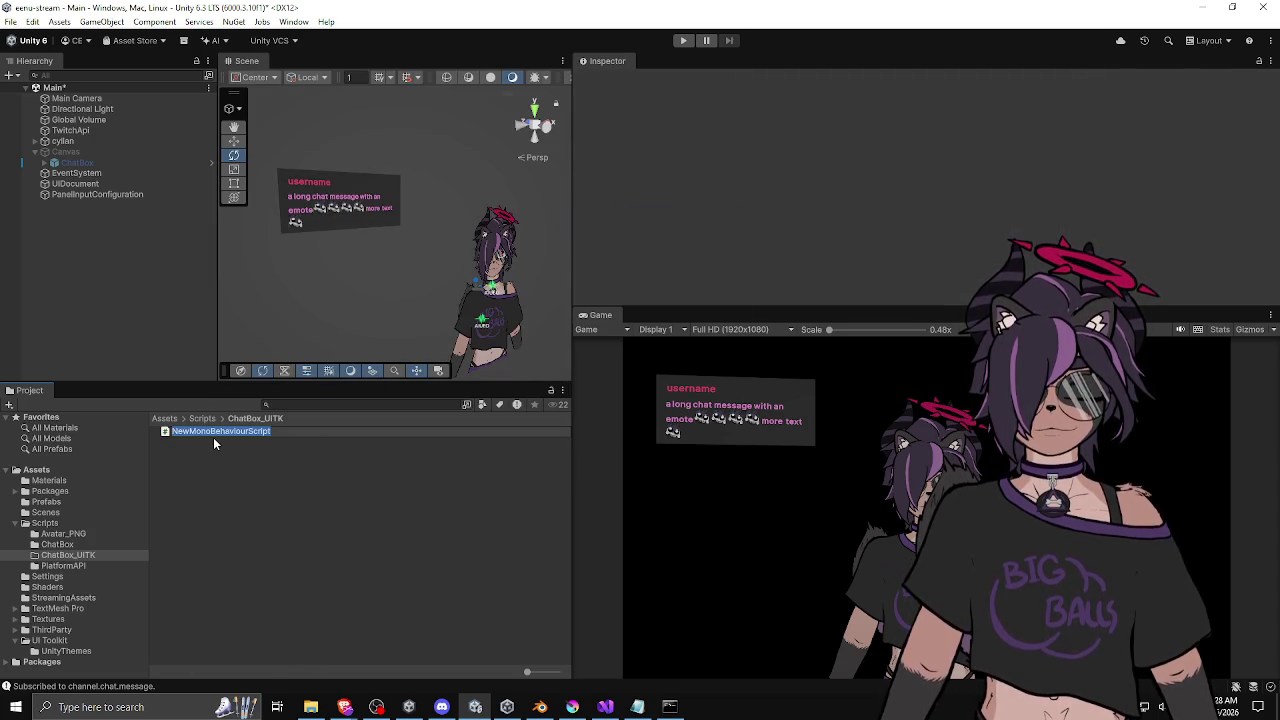
pyautogui.write('ChatBox_UITK')
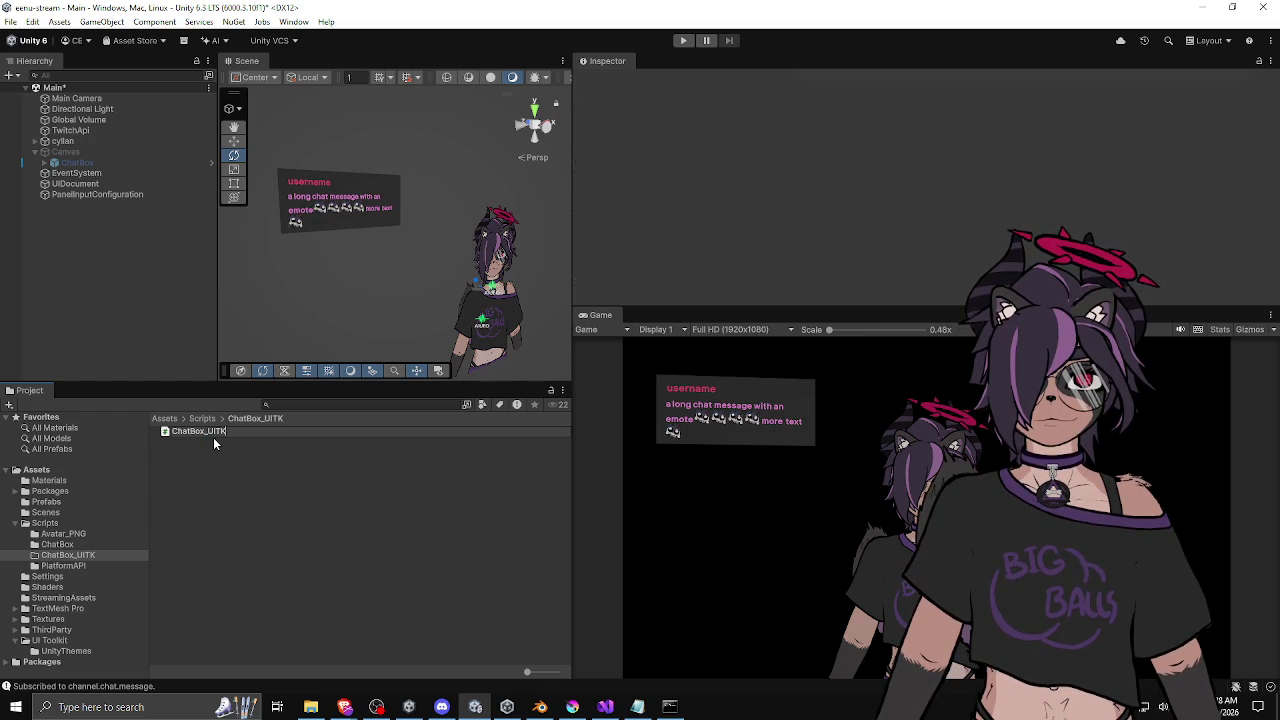
pyautogui.press('Return')
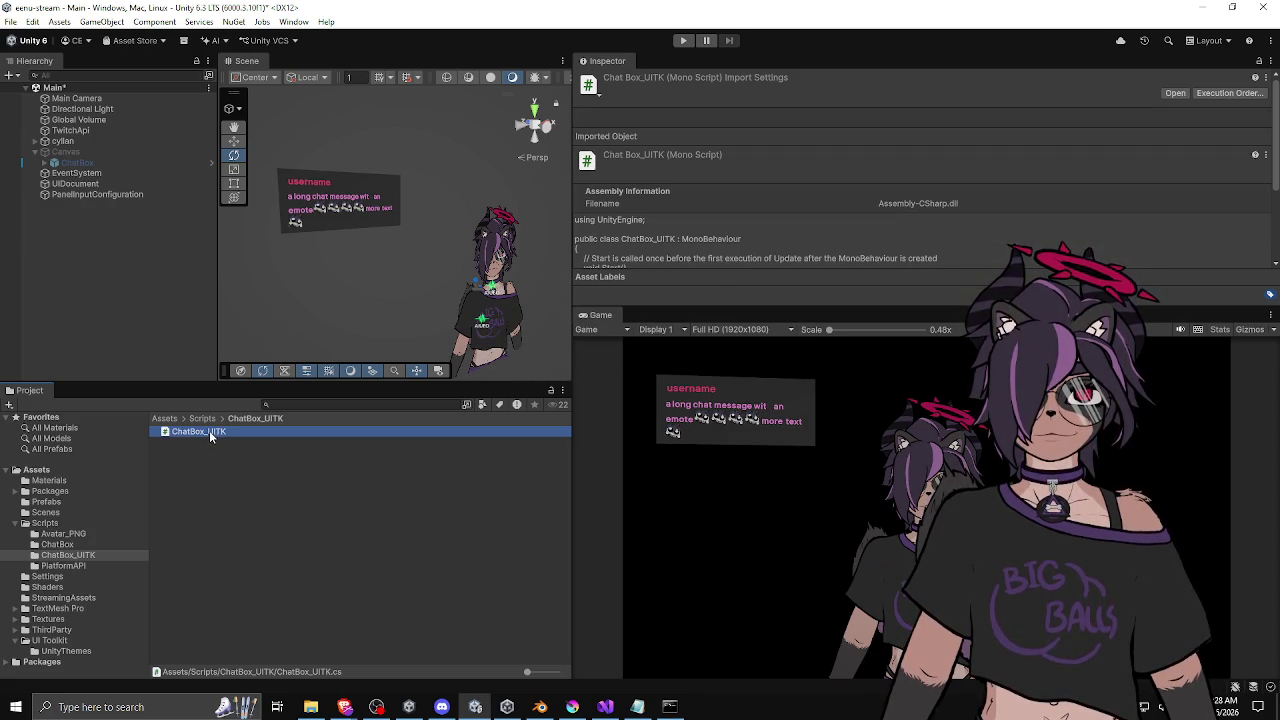
pyautogui.moveTo(199, 431)
pyautogui.mouseDown()
pyautogui.moveTo(114, 174)
pyautogui.moveTo(137, 191)
pyautogui.moveTo(92, 158)
pyautogui.moveTo(105, 186)
pyautogui.moveTo(84, 188)
pyautogui.mouseUp()
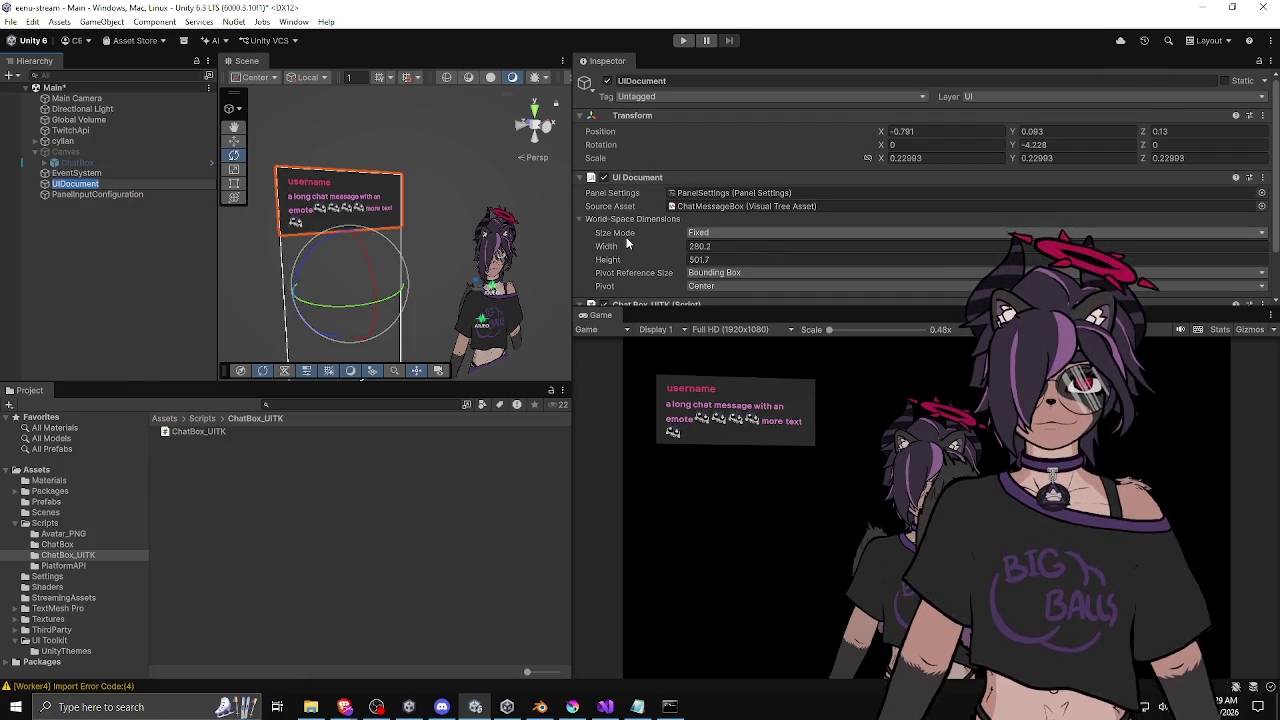
pyautogui.scroll(-2, 627, 239)
# Open ChatBox_UITK.cs, delete its empty Start and Update methods, and save.
pyautogui.doubleClick(926, 260)
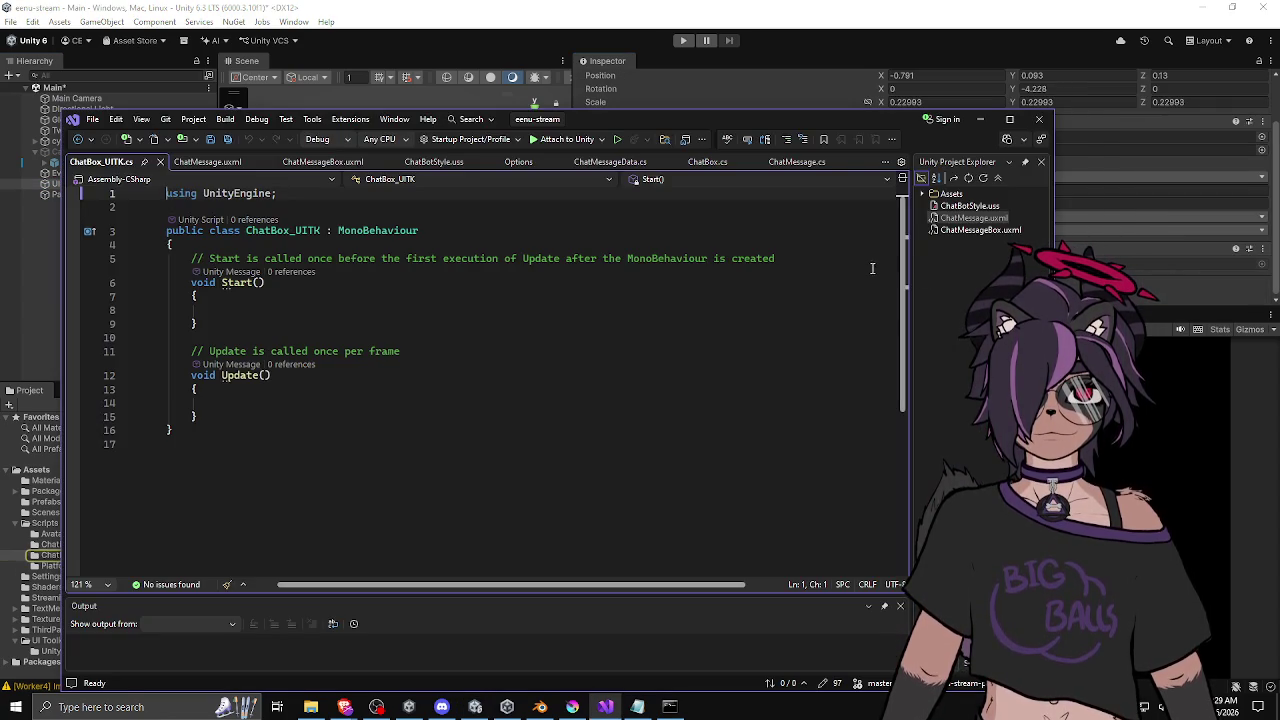
pyautogui.moveTo(667, 118); pyautogui.dragTo(700, 86)
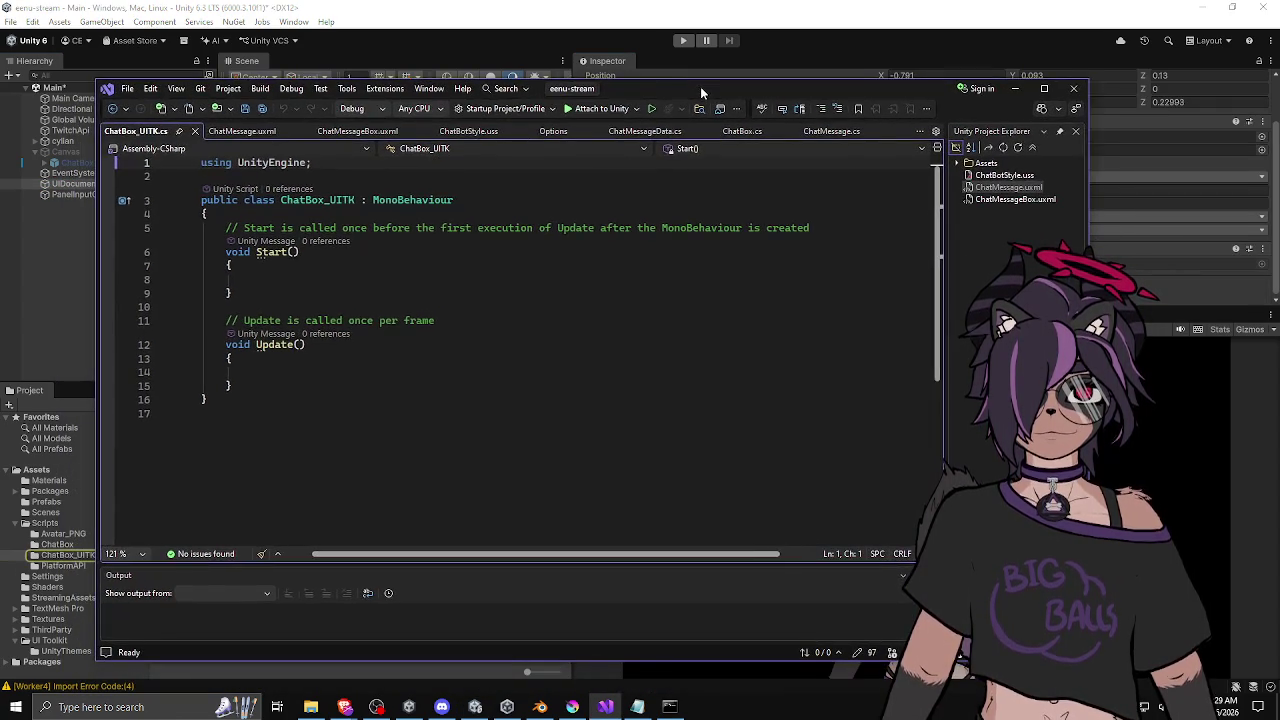
pyautogui.click(359, 214)
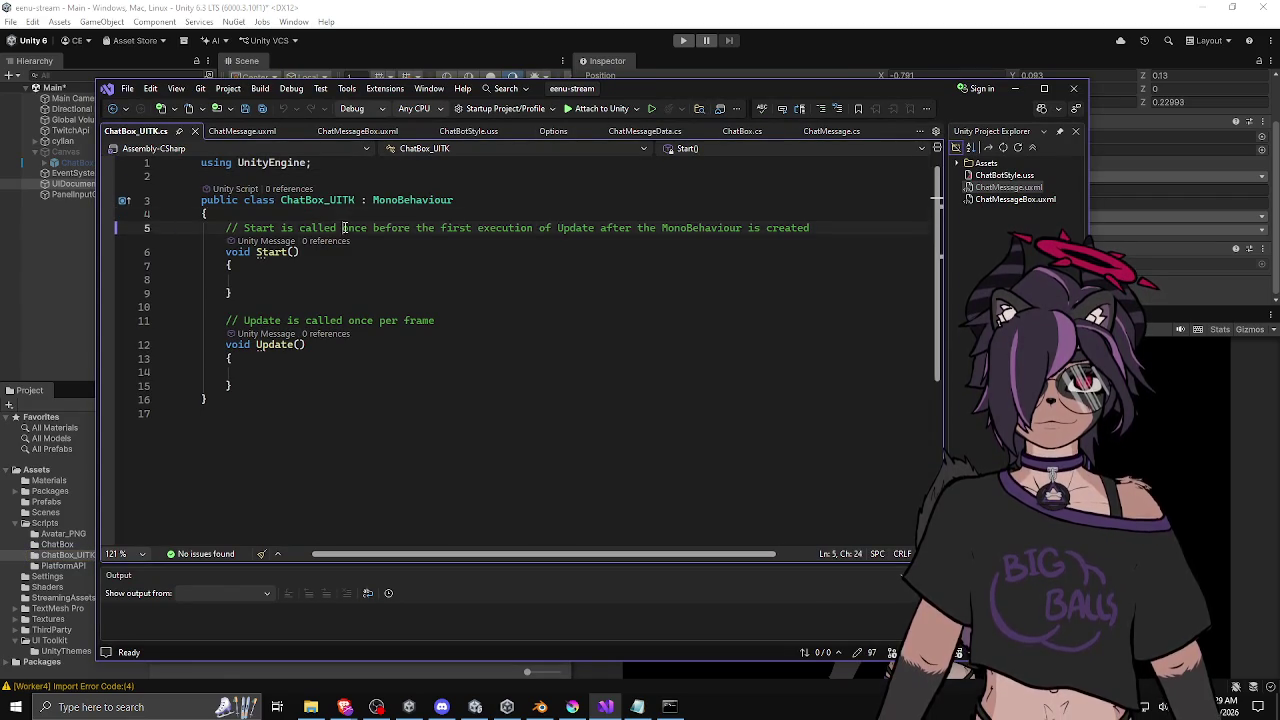
pyautogui.moveTo(226, 320); pyautogui.dragTo(226, 228)
pyautogui.press('Delete')
pyautogui.keyDown('shift'); pyautogui.click(210, 320); pyautogui.keyUp('shift')
pyautogui.press('Delete')
pyautogui.write('}')
pyautogui.hotkey('ctrl', 's')
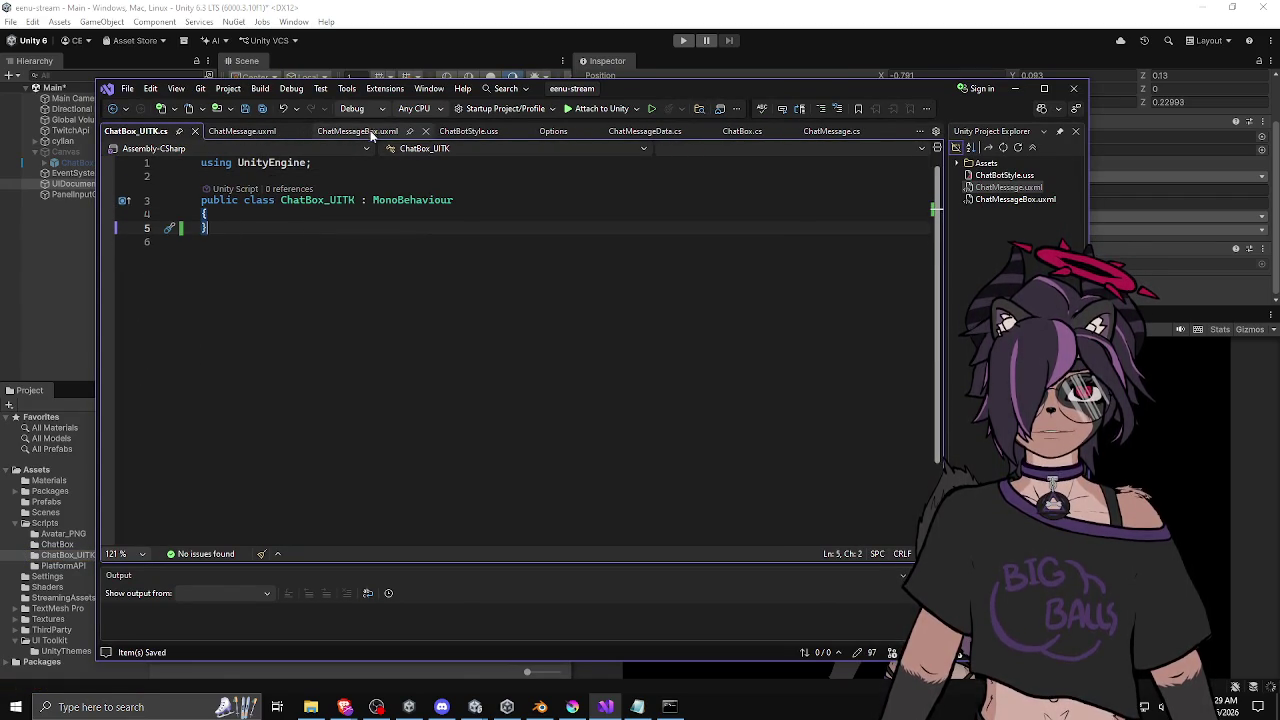
# Copy the ChatBox.cs class body and paste it into the ChatBox_UITK class.
pyautogui.click(743, 131)
pyautogui.scroll(2, 617, 171)
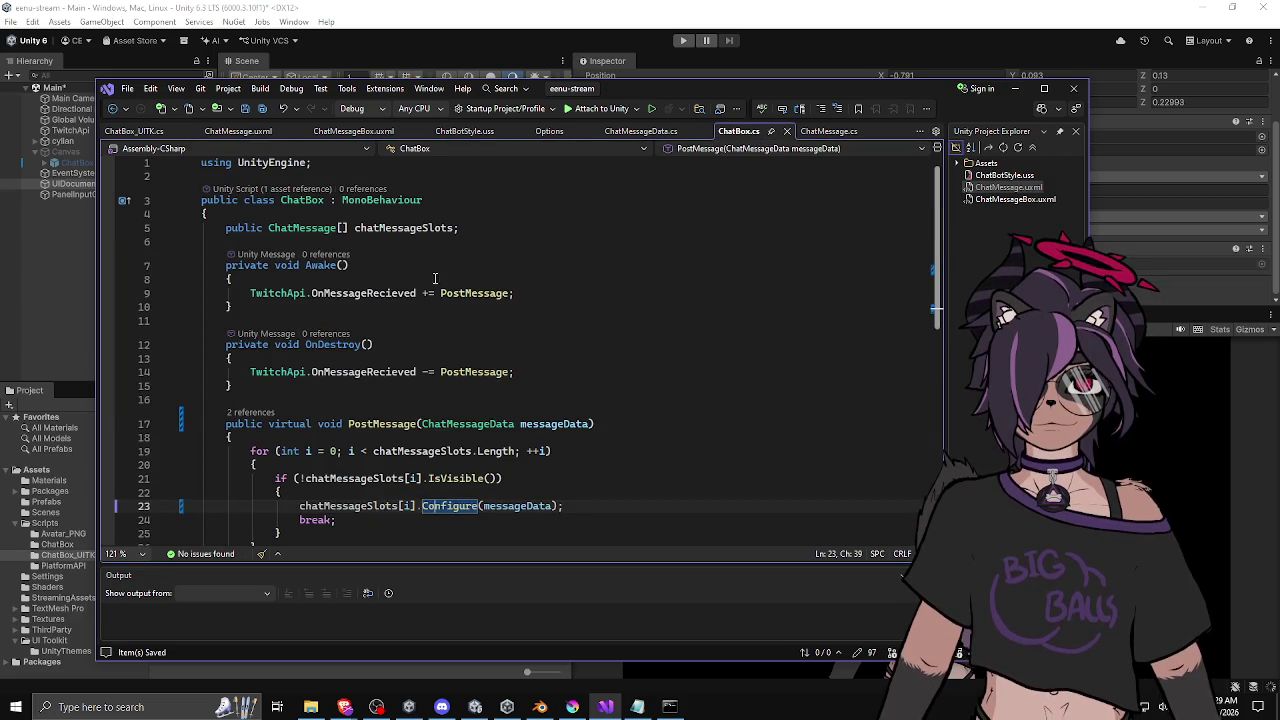
pyautogui.moveTo(222, 227)
pyautogui.mouseDown()
pyautogui.moveTo(460, 236)
pyautogui.moveTo(565, 345)
pyautogui.moveTo(278, 392)
pyautogui.mouseUp()
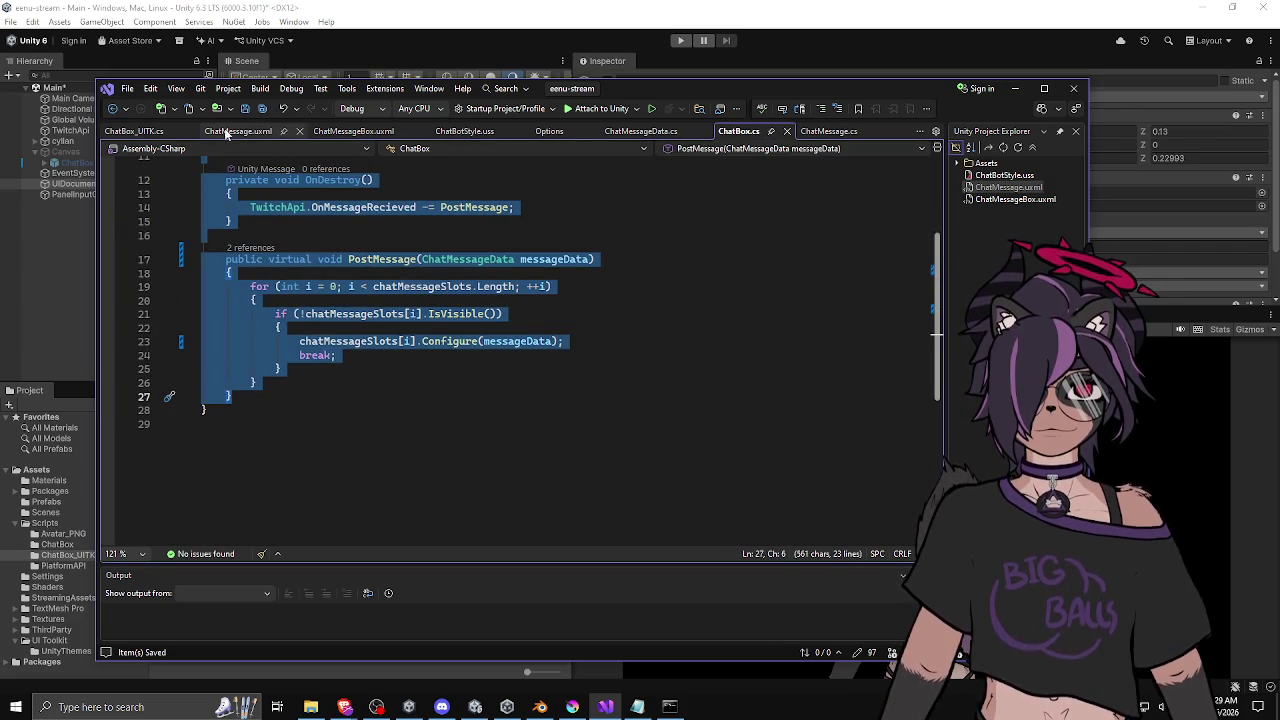
pyautogui.click(135, 131)
pyautogui.click(314, 214)
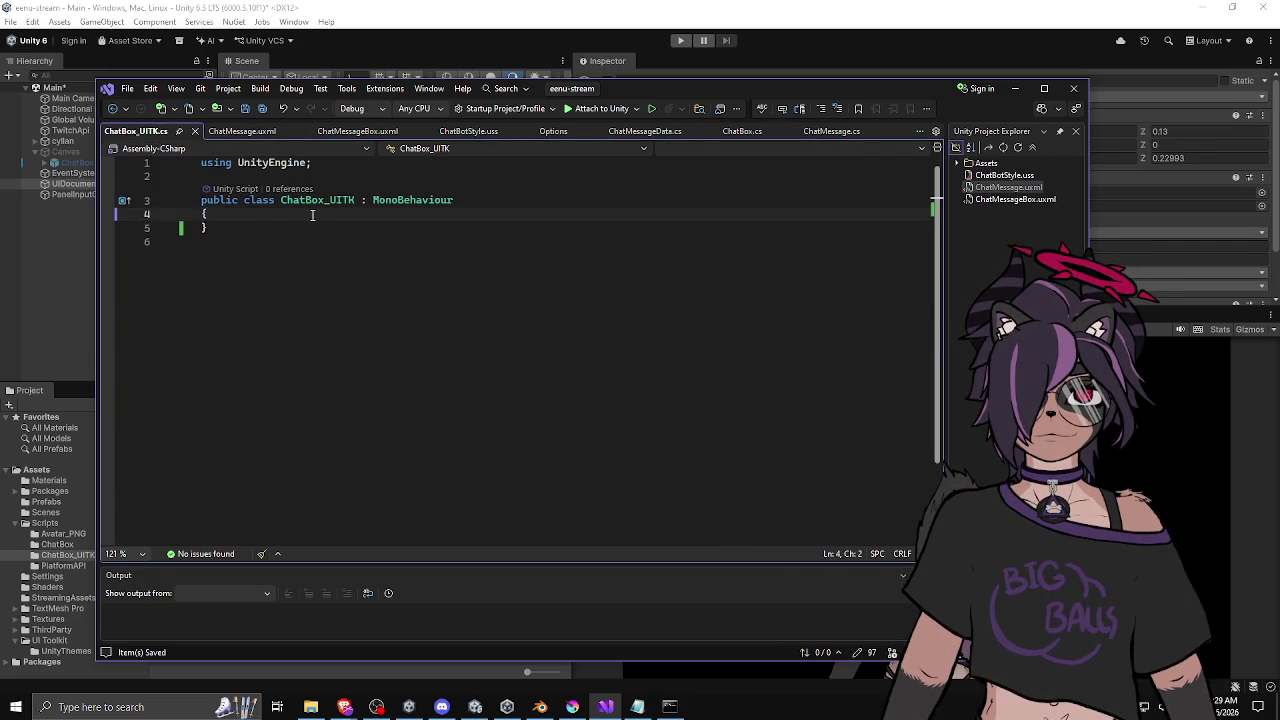
pyautogui.hotkey('ctrl', 'v')
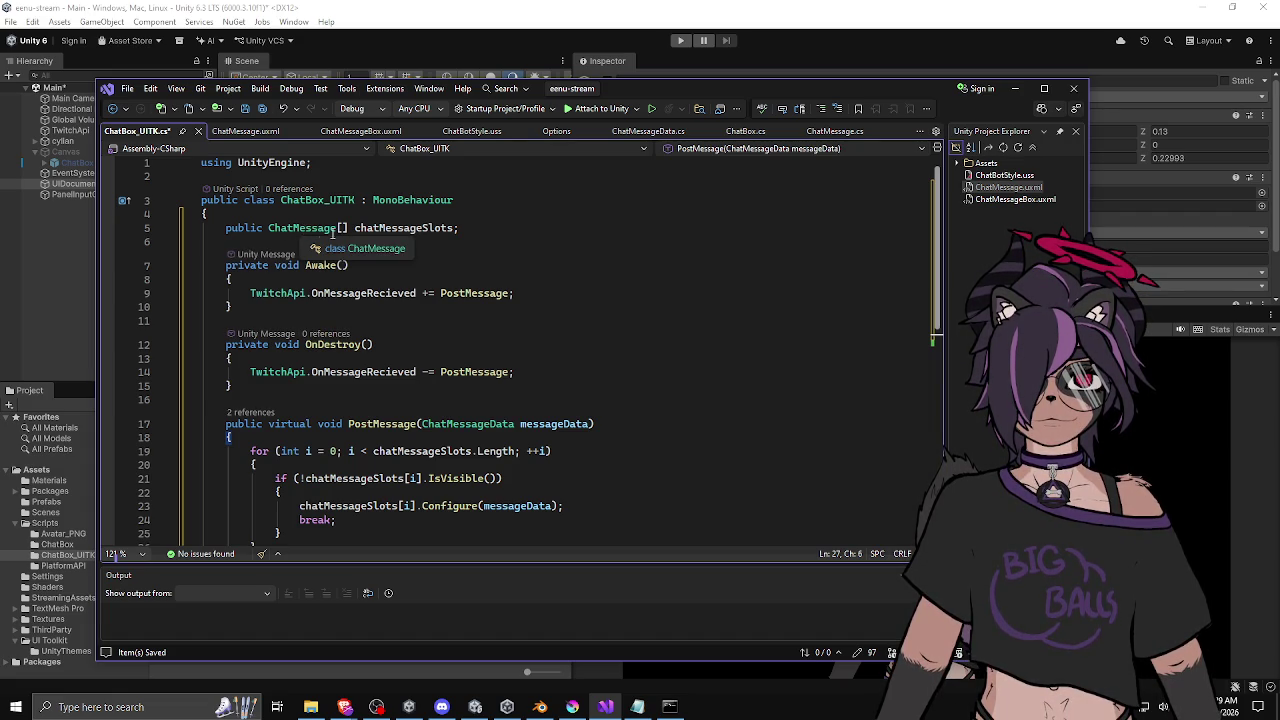
pyautogui.click(486, 228)
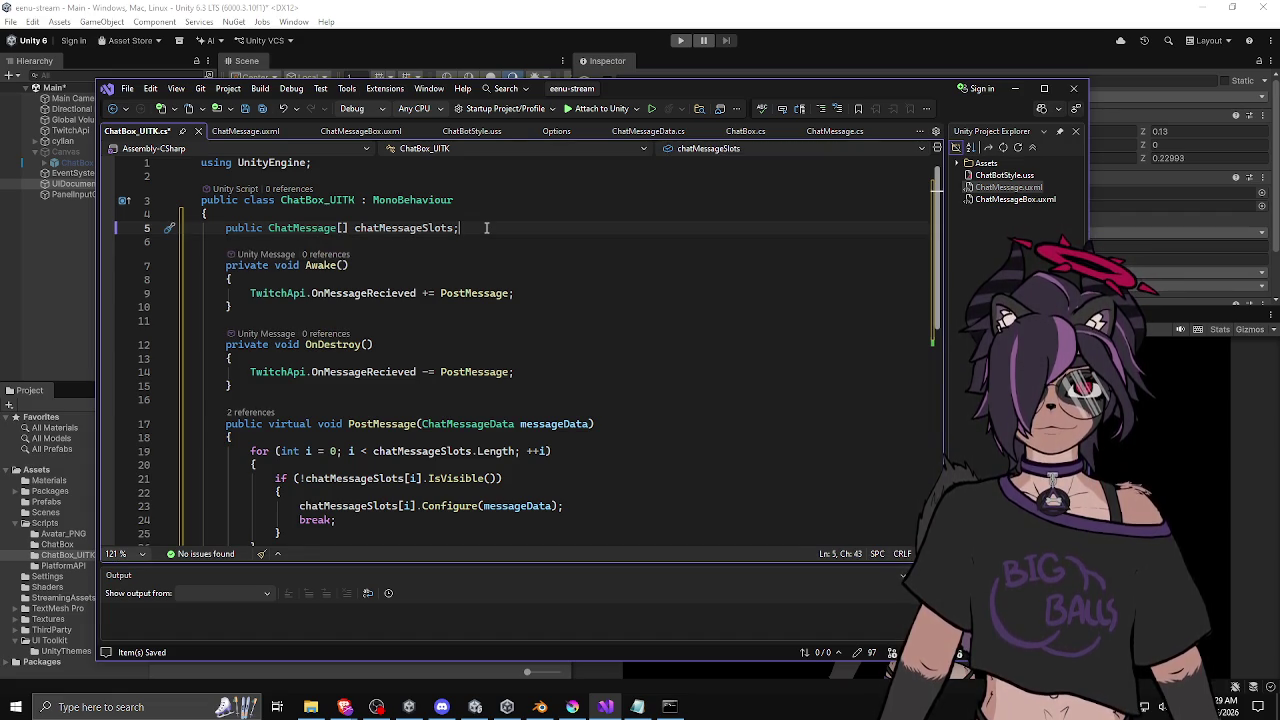
# Cut the chatMessageSlots line and begin typing a new public UI field declaration.
pyautogui.hotkey('ctrl', 'x')
pyautogui.hotkey('ctrl', 'x')
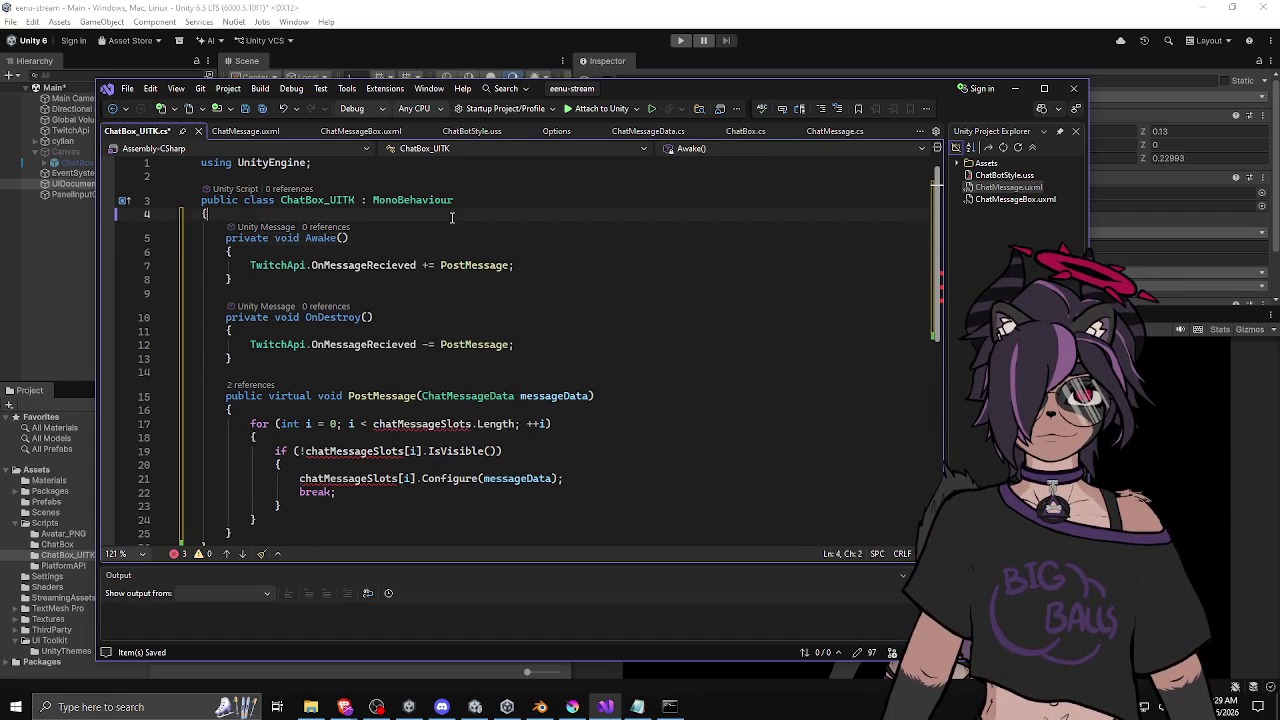
pyautogui.press('Return')
pyautogui.press('Up')
pyautogui.write('public ')
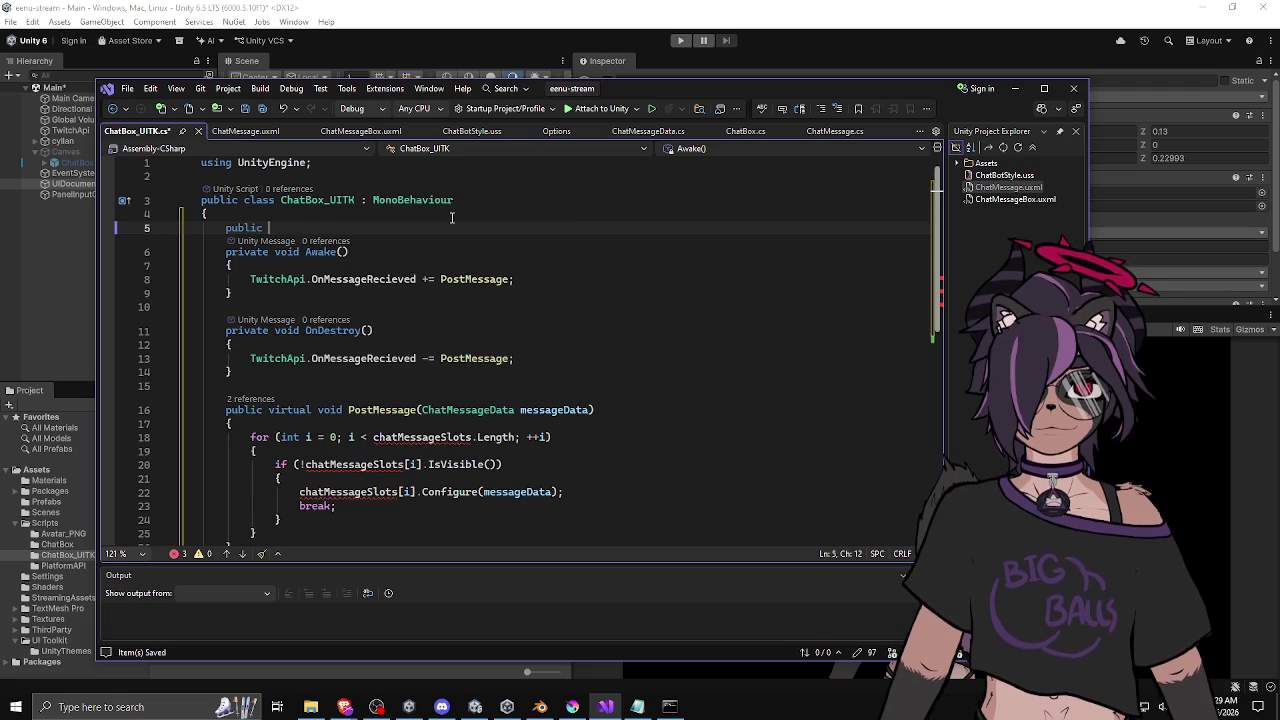
pyautogui.write('UI')
pyautogui.press('Escape')
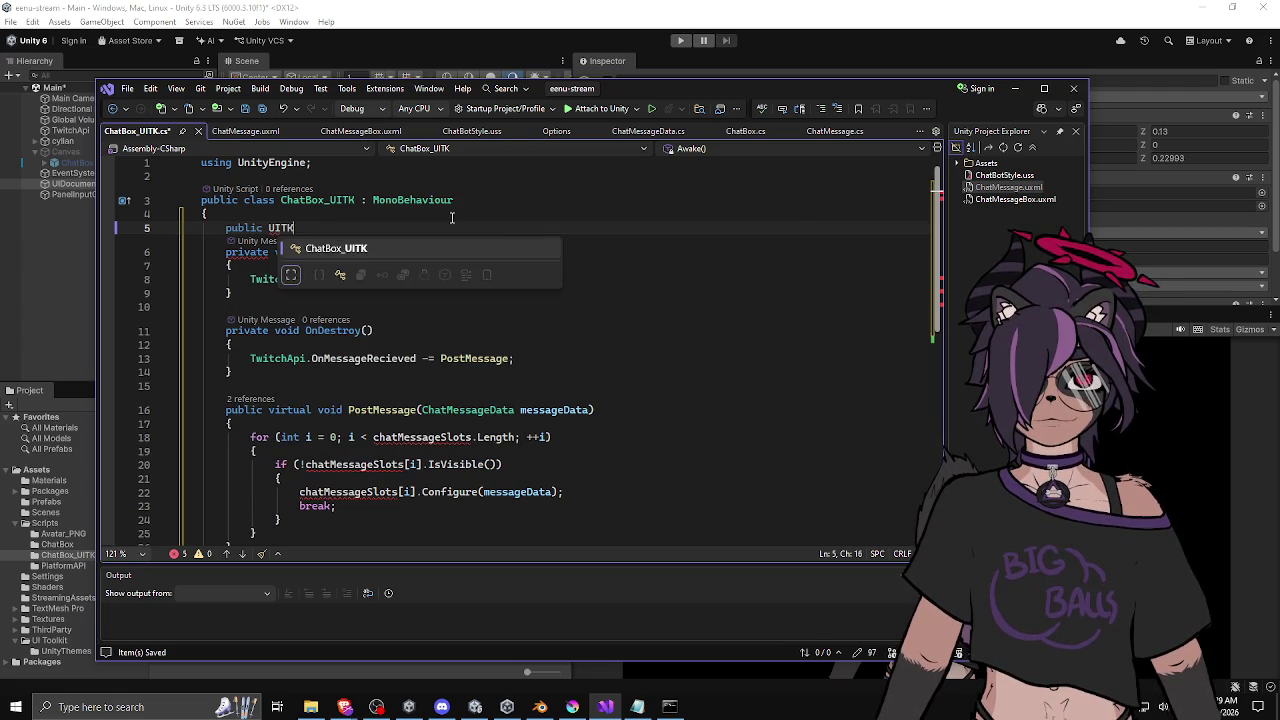
pyautogui.hotkey('ctrl', 'space')
pyautogui.press('BackSpace')
pyautogui.write('I')
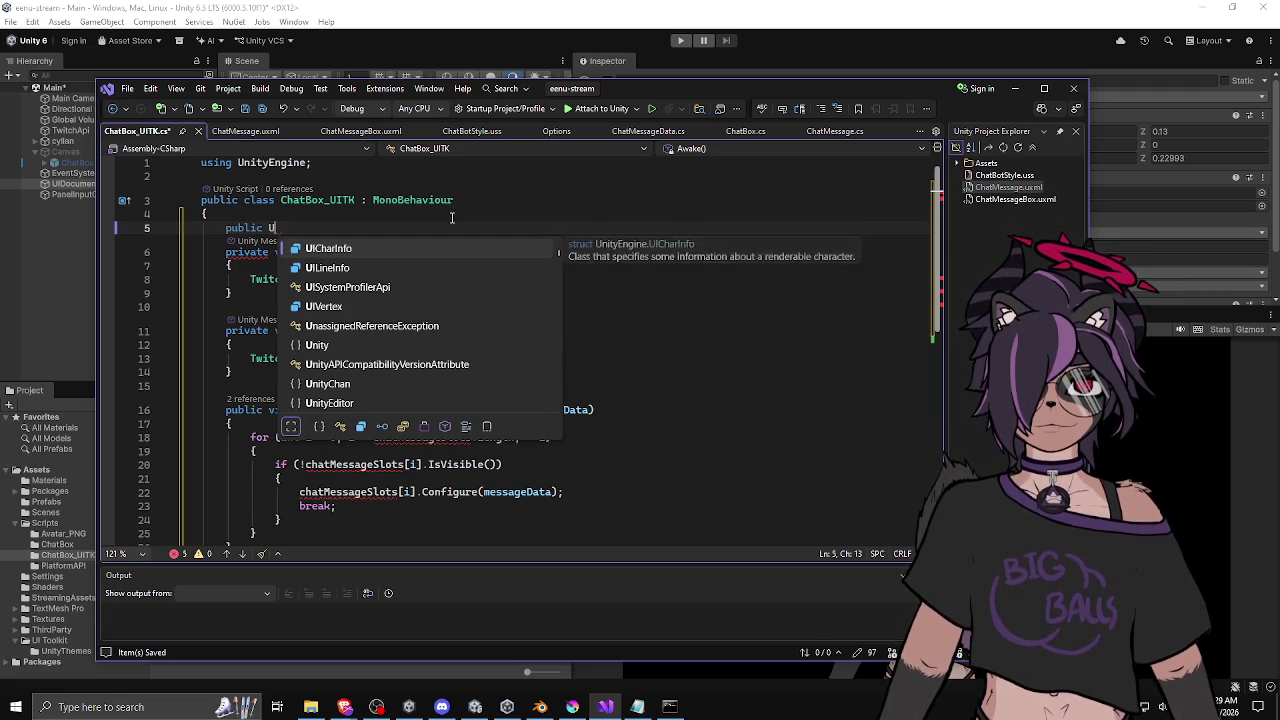
pyautogui.press('BackSpace')
pyautogui.write('XML')
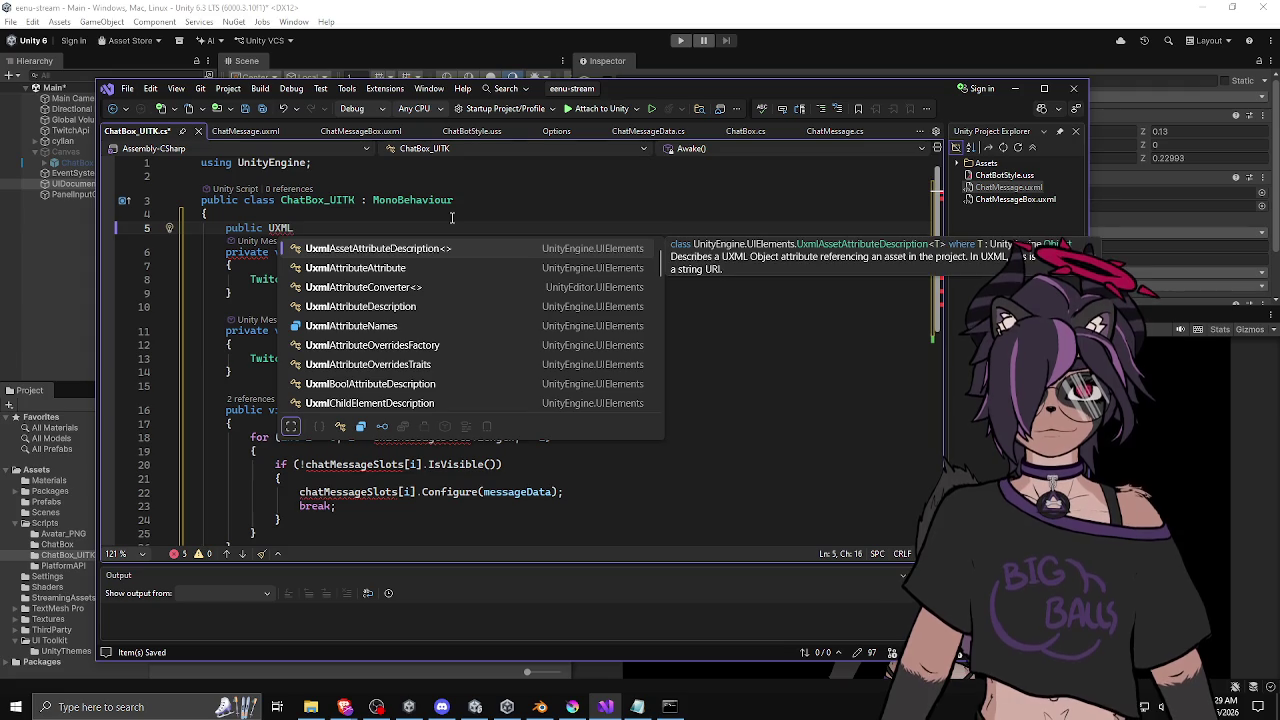
pyautogui.scroll(-3, 436, 312)
pyautogui.scroll(2, 436, 312)
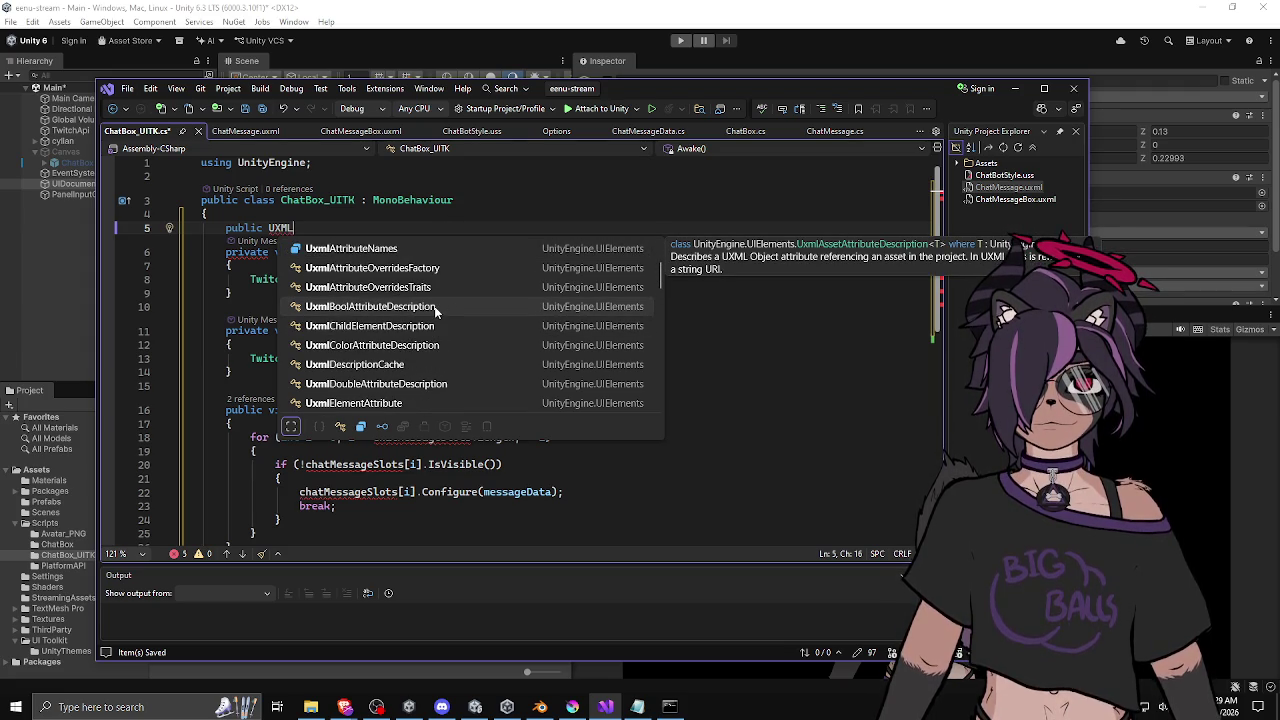
pyautogui.scroll(-3, 438, 304)
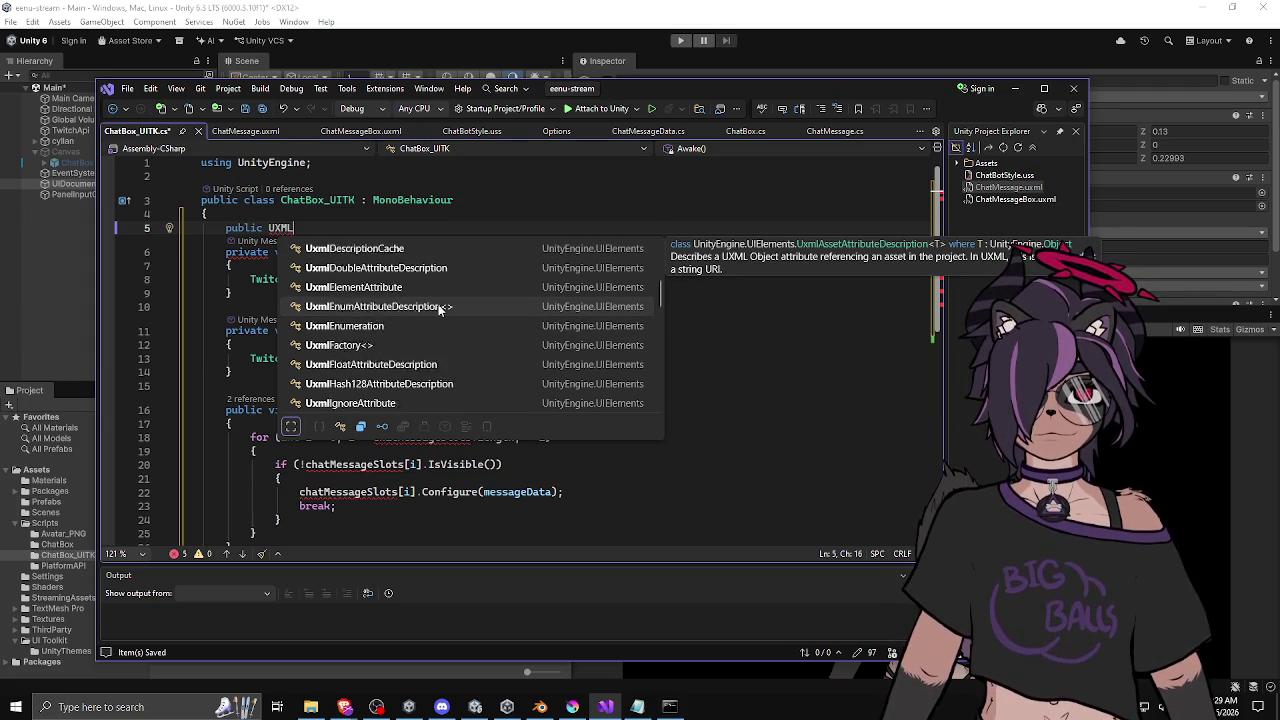
pyautogui.scroll(-8, 438, 310)
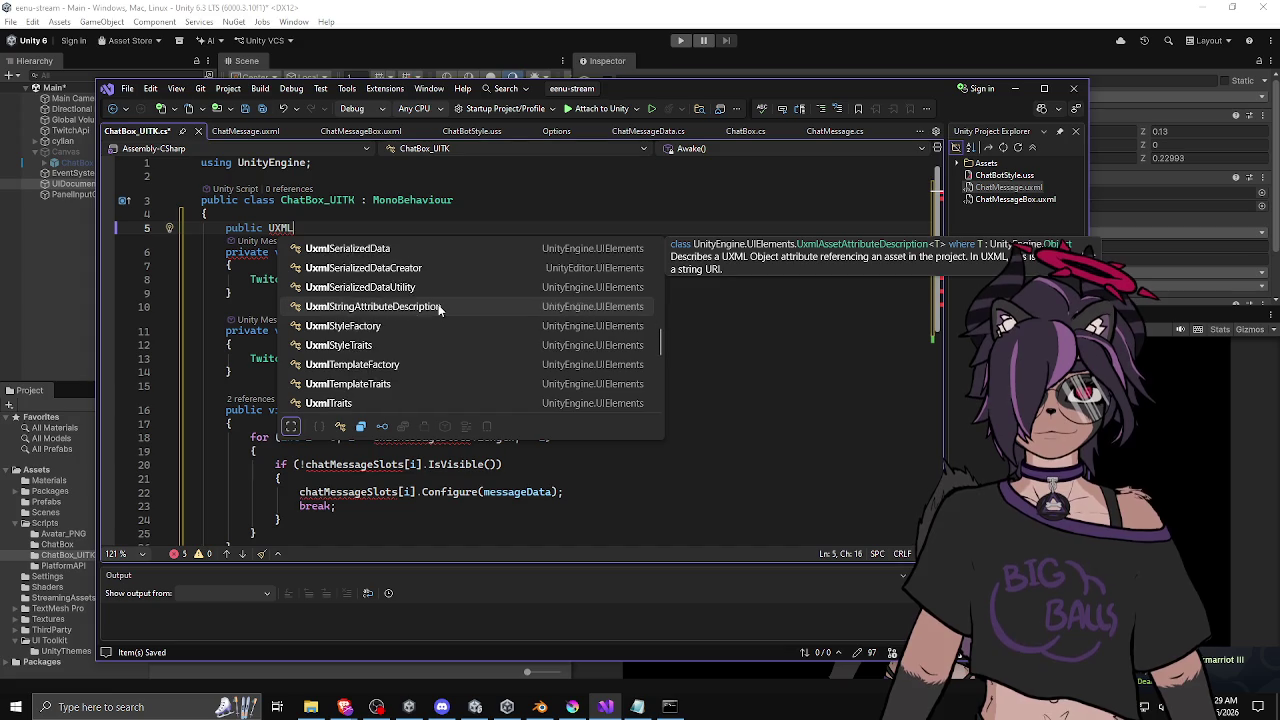
pyautogui.scroll(-3, 438, 304)
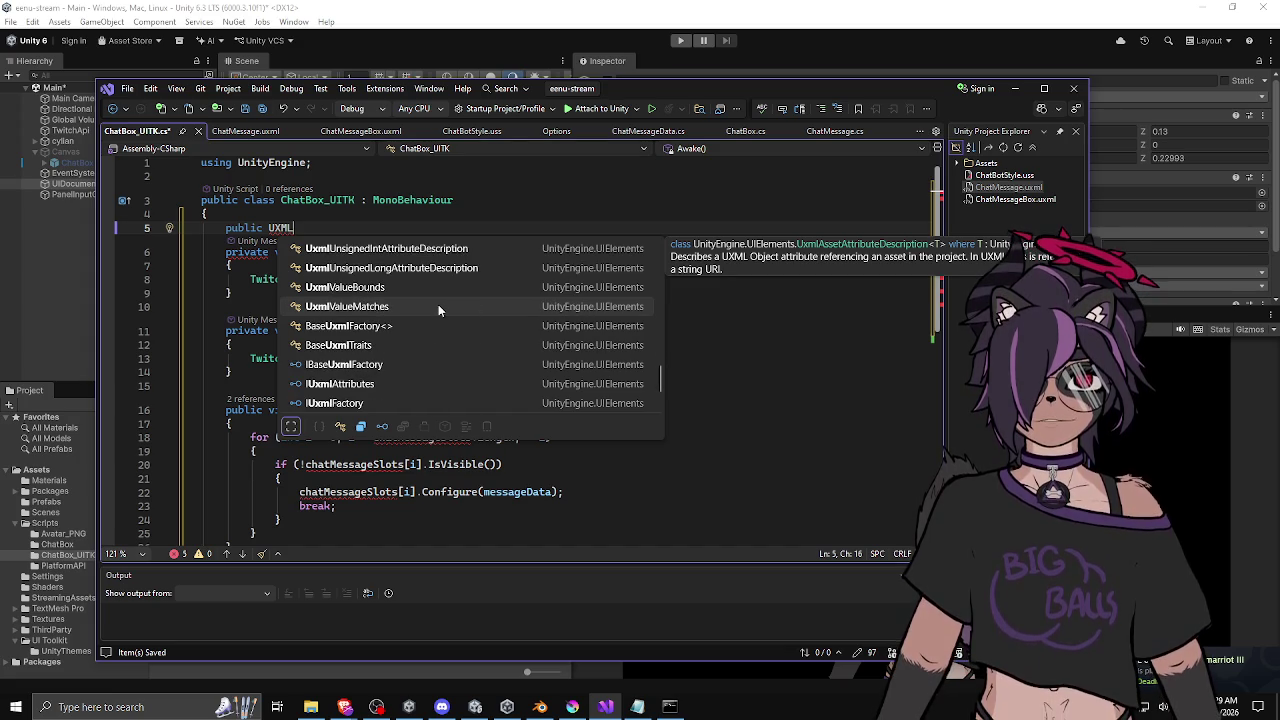
pyautogui.scroll(15, 438, 309)
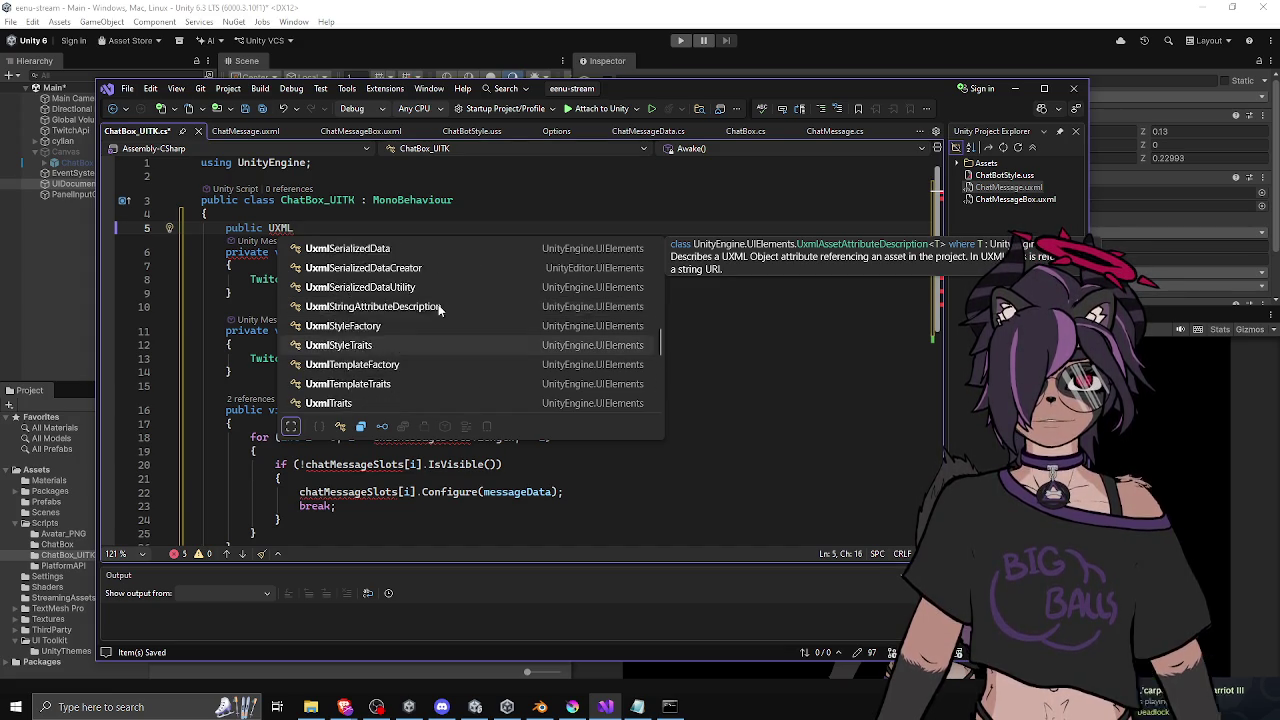
pyautogui.scroll(4, 438, 309)
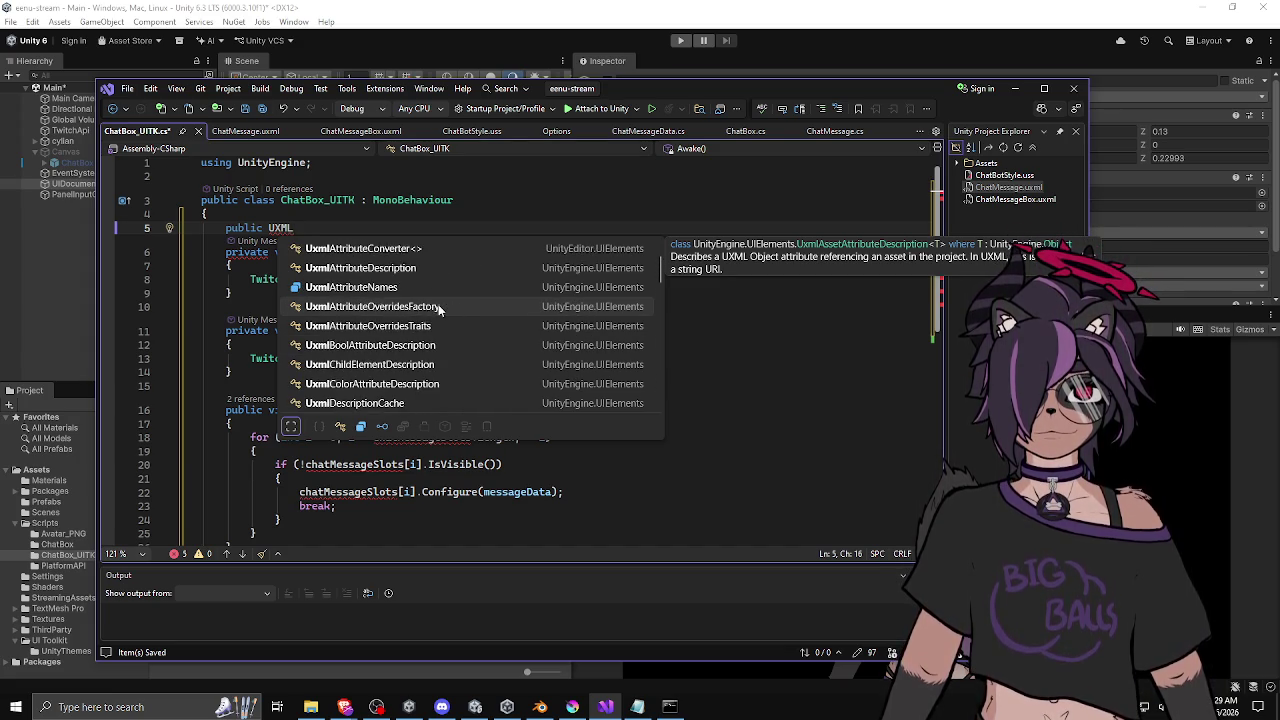
pyautogui.write('docu')
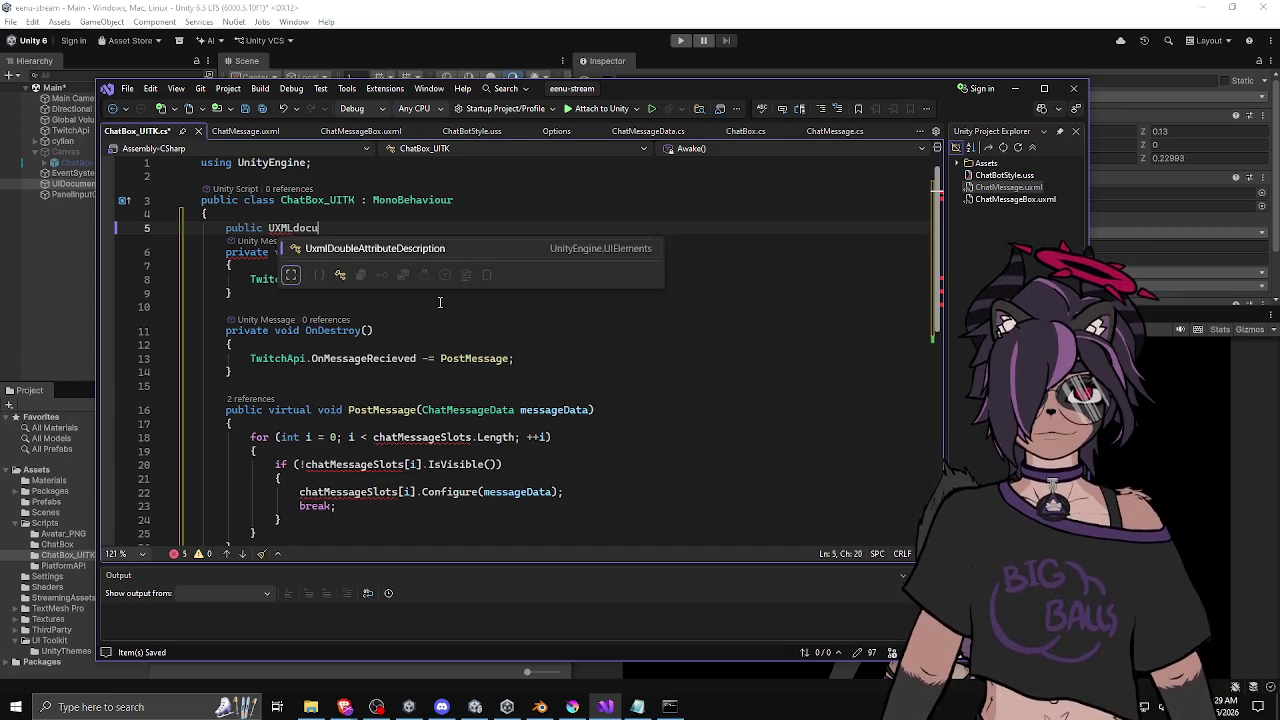
pyautogui.moveTo(620, 89)
pyautogui.mouseDown()
pyautogui.moveTo(562, 314)
pyautogui.moveTo(633, 87)
pyautogui.mouseUp()
# Complete the line as 'public UIDocument _uiChatbox;' and add a new line below.
pyautogui.doubleClick(308, 229)
pyautogui.write('IU')
pyautogui.press('BackSpace')
pyautogui.press('BackSpace')
pyautogui.write('UI')
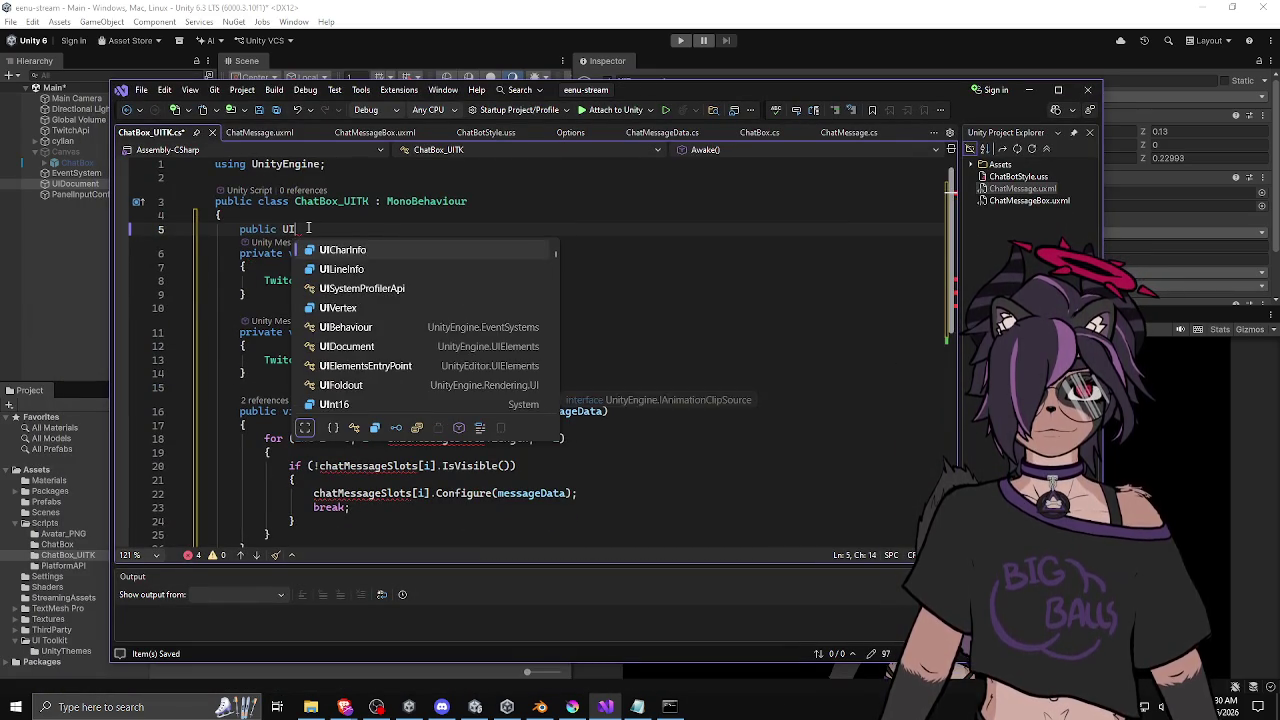
pyautogui.write('Docu')
pyautogui.press('Tab')
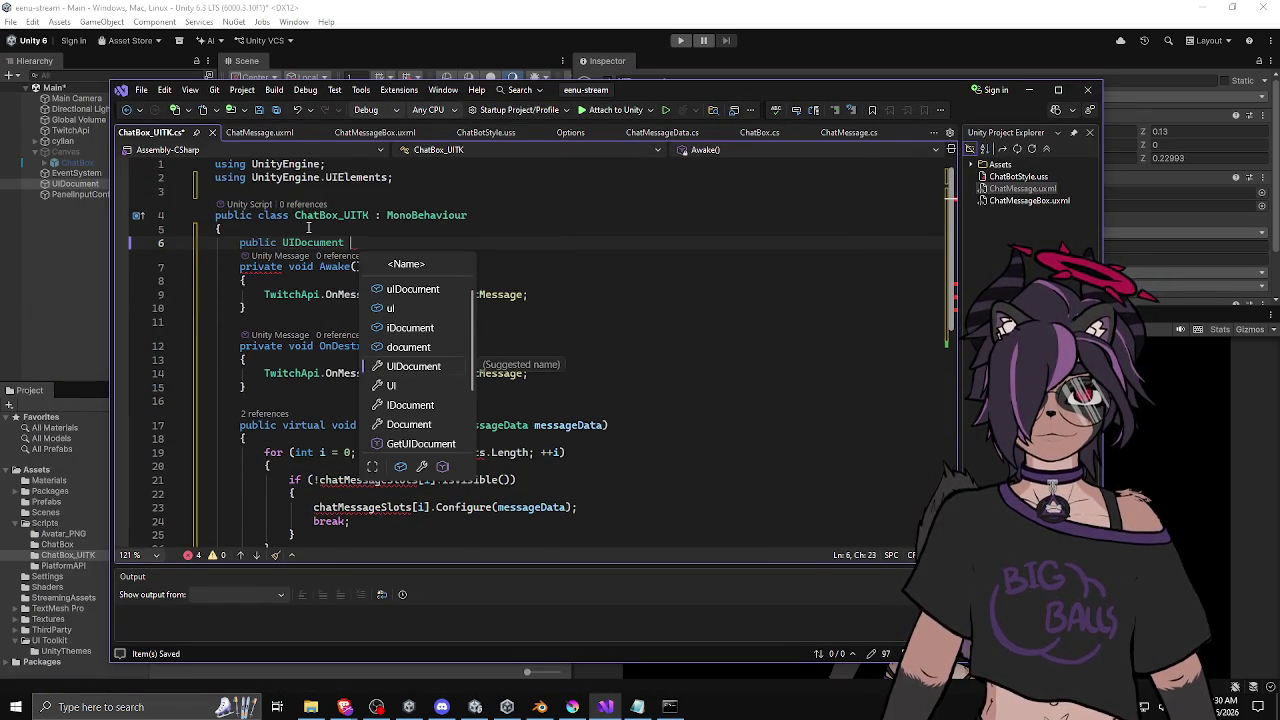
pyautogui.write('root')
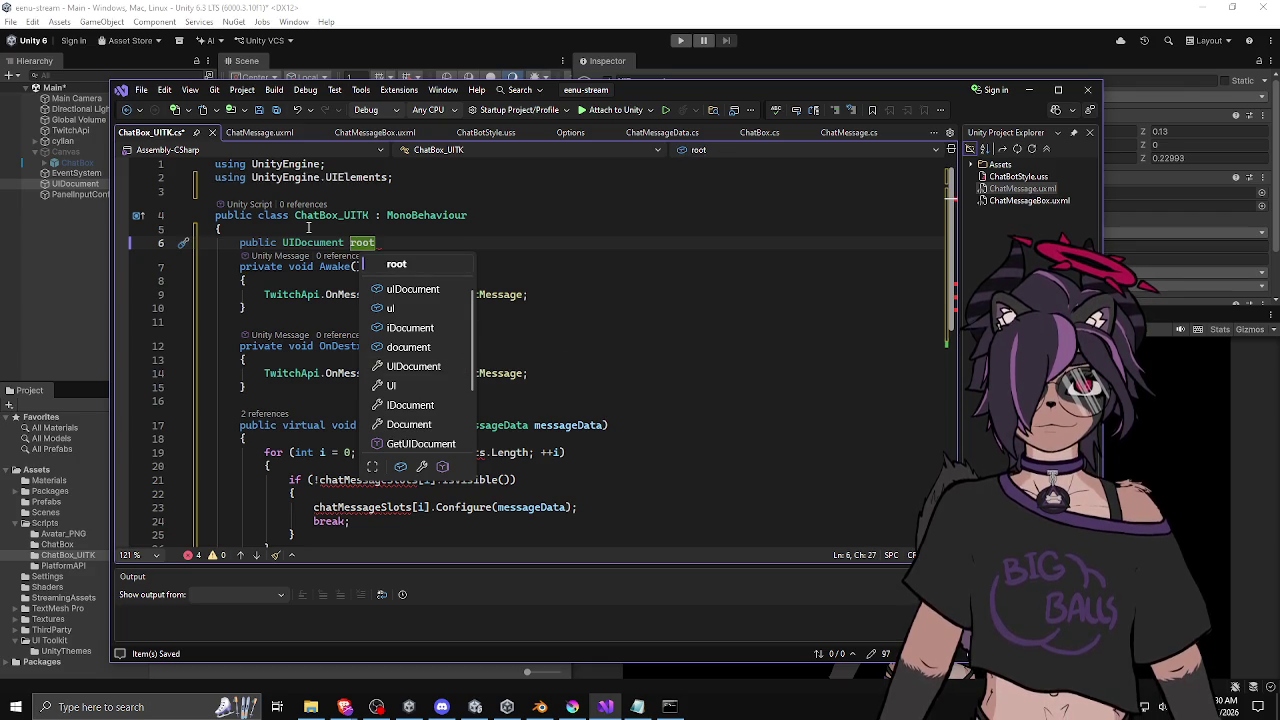
pyautogui.press('BackSpace')
pyautogui.press('BackSpace')
pyautogui.press('BackSpace')
pyautogui.write('chatbox')
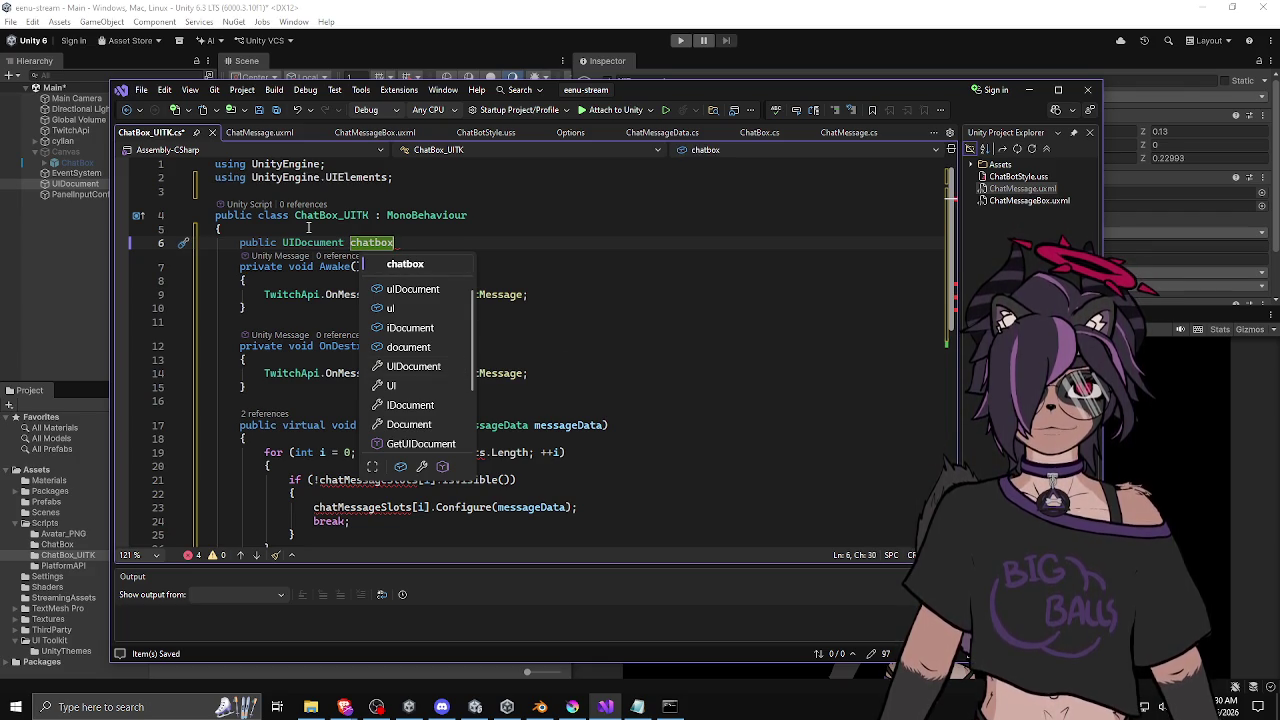
pyautogui.press('BackSpace')
pyautogui.press('BackSpace')
pyautogui.press('BackSpace')
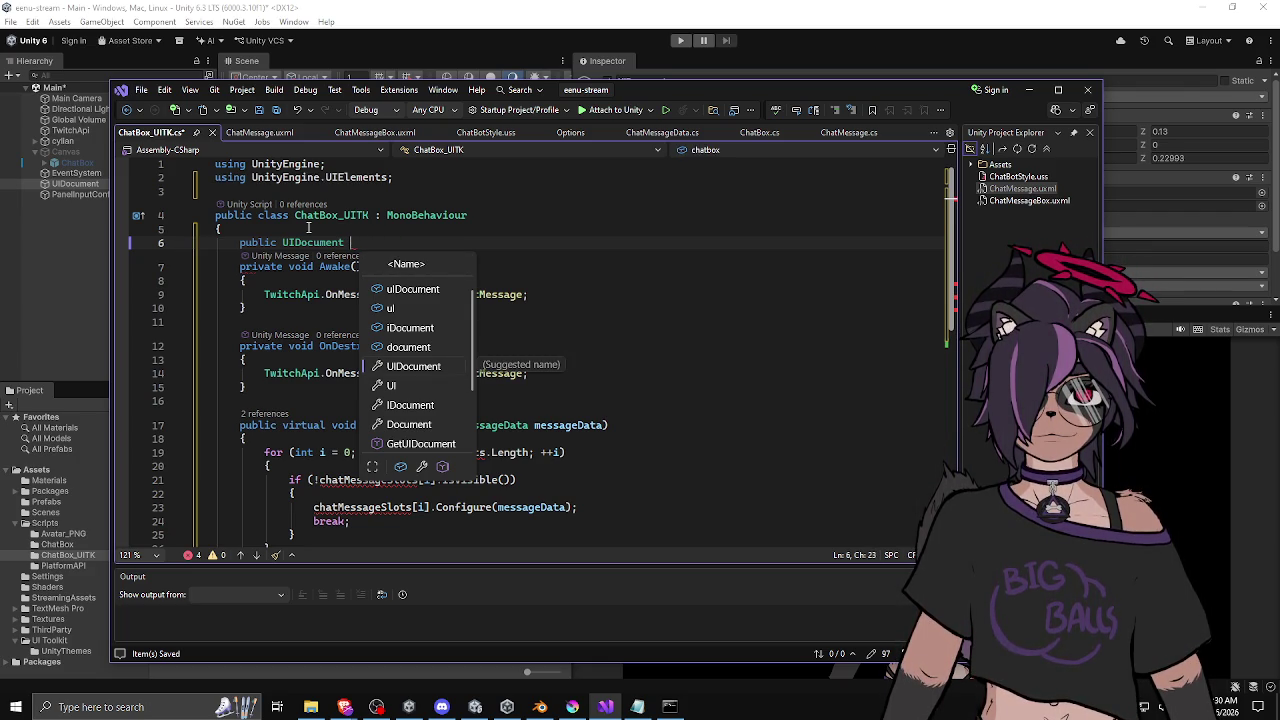
pyautogui.write('uiChat')
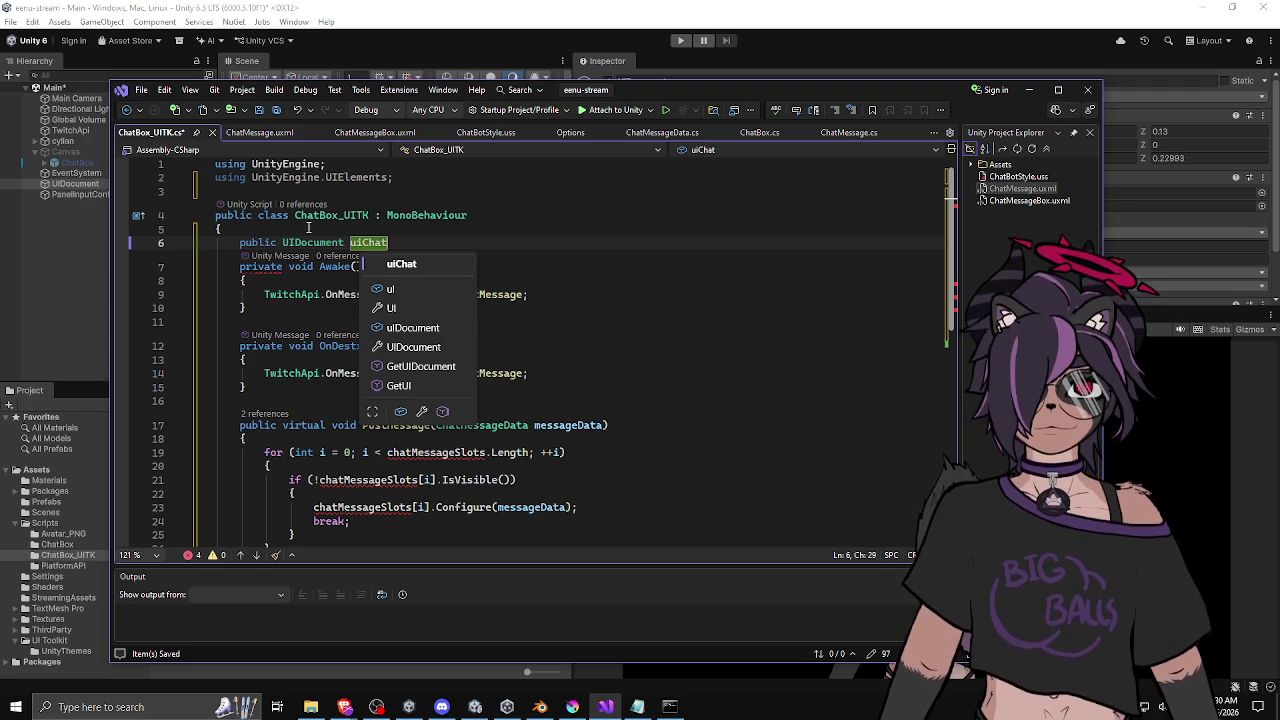
pyautogui.write('box;')
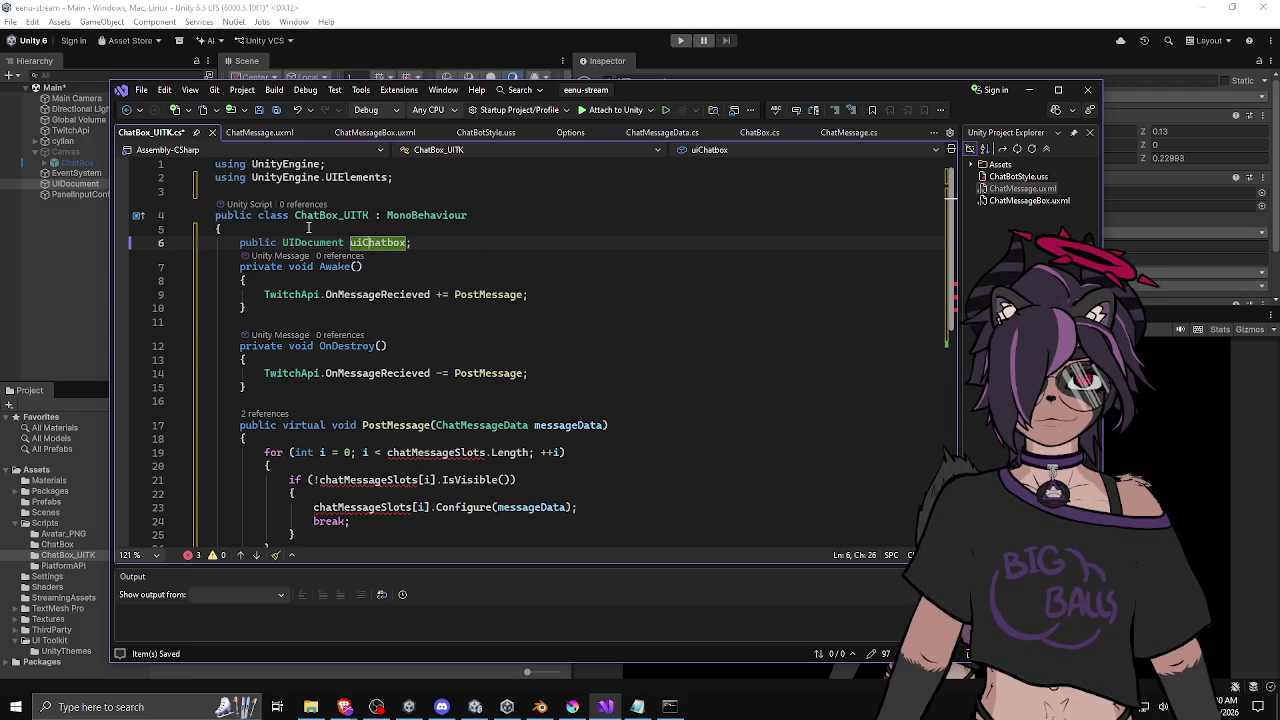
pyautogui.write('_')
pyautogui.press('End')
pyautogui.press('Return')
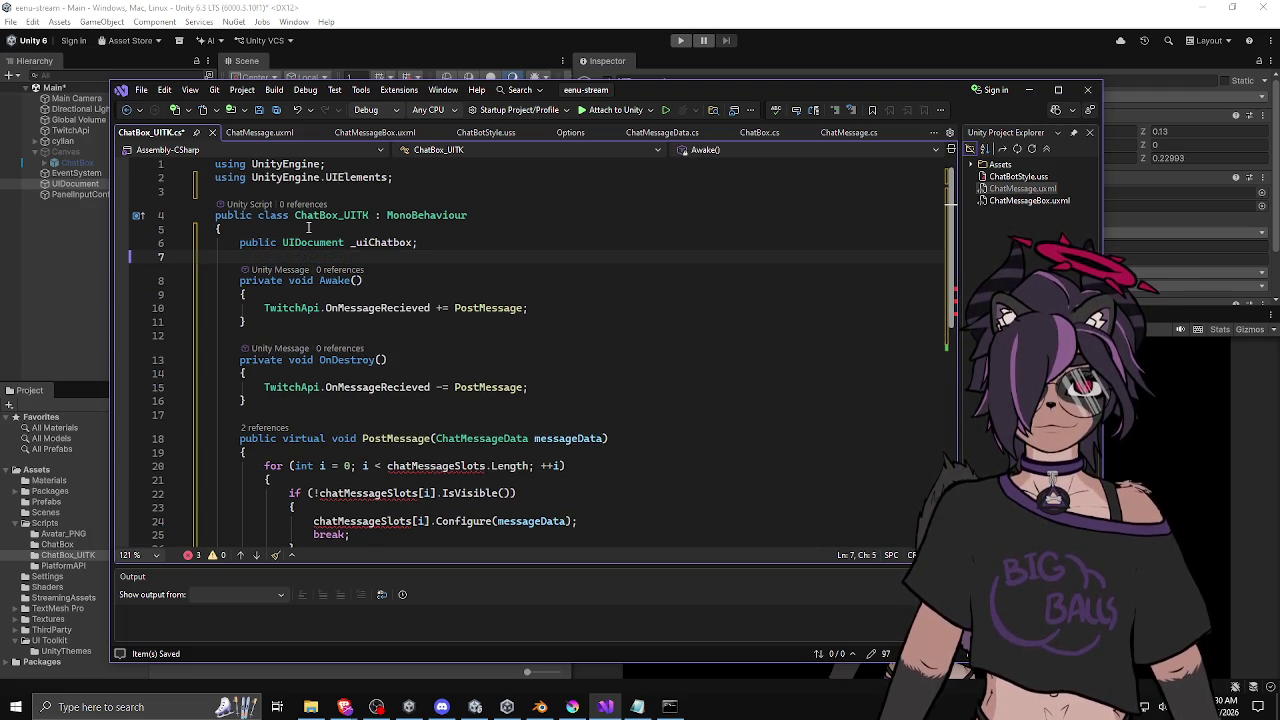
pyautogui.click(443, 242)
# Add 'public UIDocument _uiChatMessage;' below _uiChatbox and save the script.
pyautogui.press('Return')
pyautogui.write('public UI_')
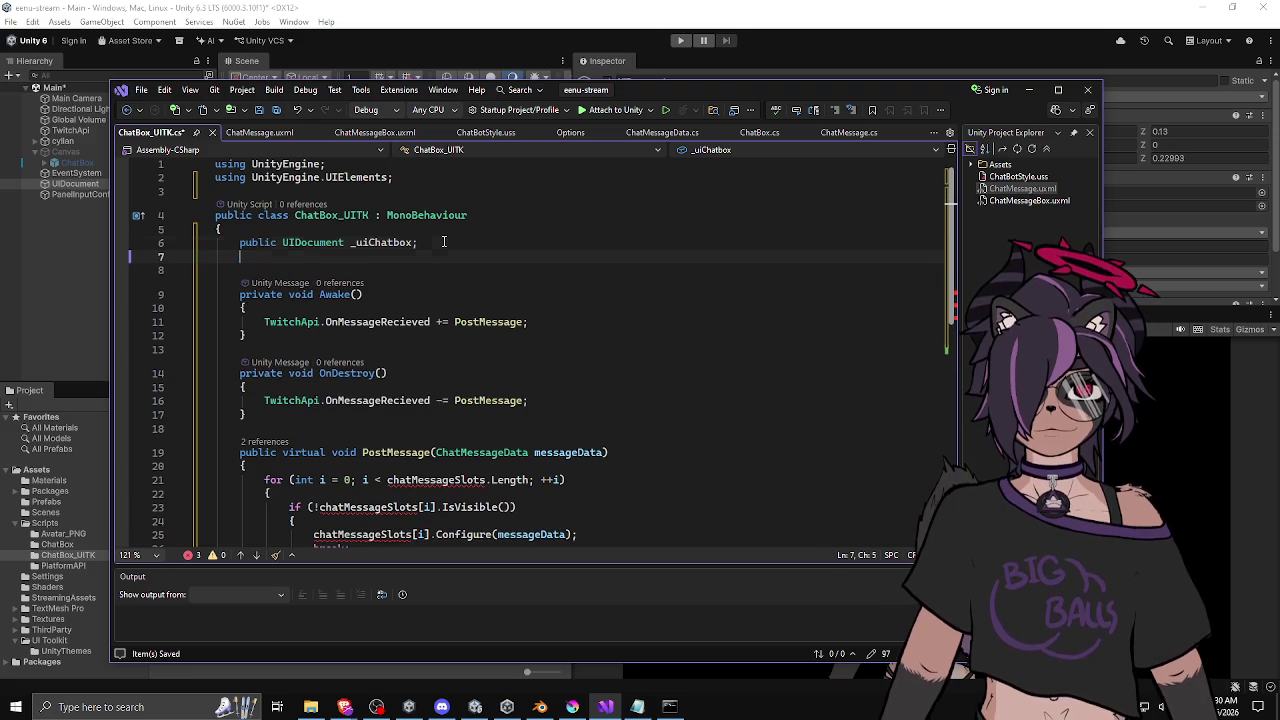
pyautogui.press('BackSpace')
pyautogui.write('Docu')
pyautogui.press('Tab')
pyautogui.write('_')
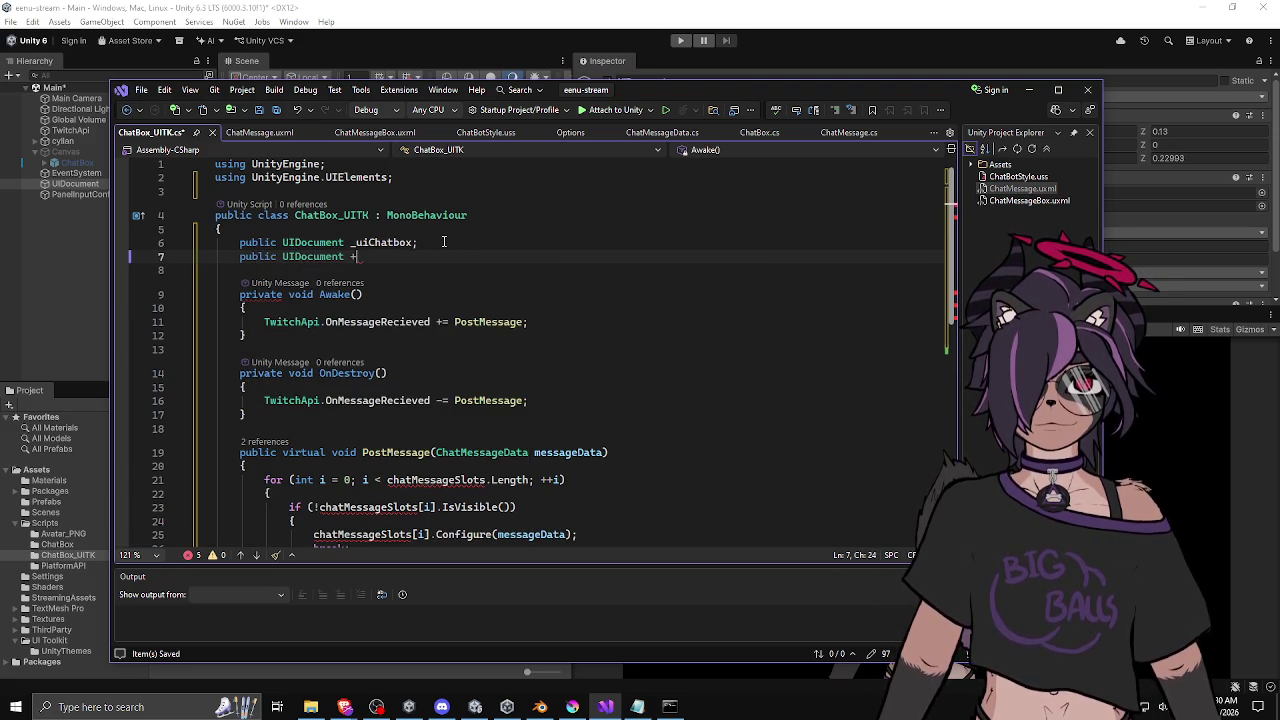
pyautogui.write('uiMessaeg')
pyautogui.press('BackSpace')
pyautogui.press('BackSpace')
pyautogui.press('BackSpace')
pyautogui.write('ChatMees')
pyautogui.press('BackSpace')
pyautogui.press('BackSpace')
pyautogui.write('ssage;')
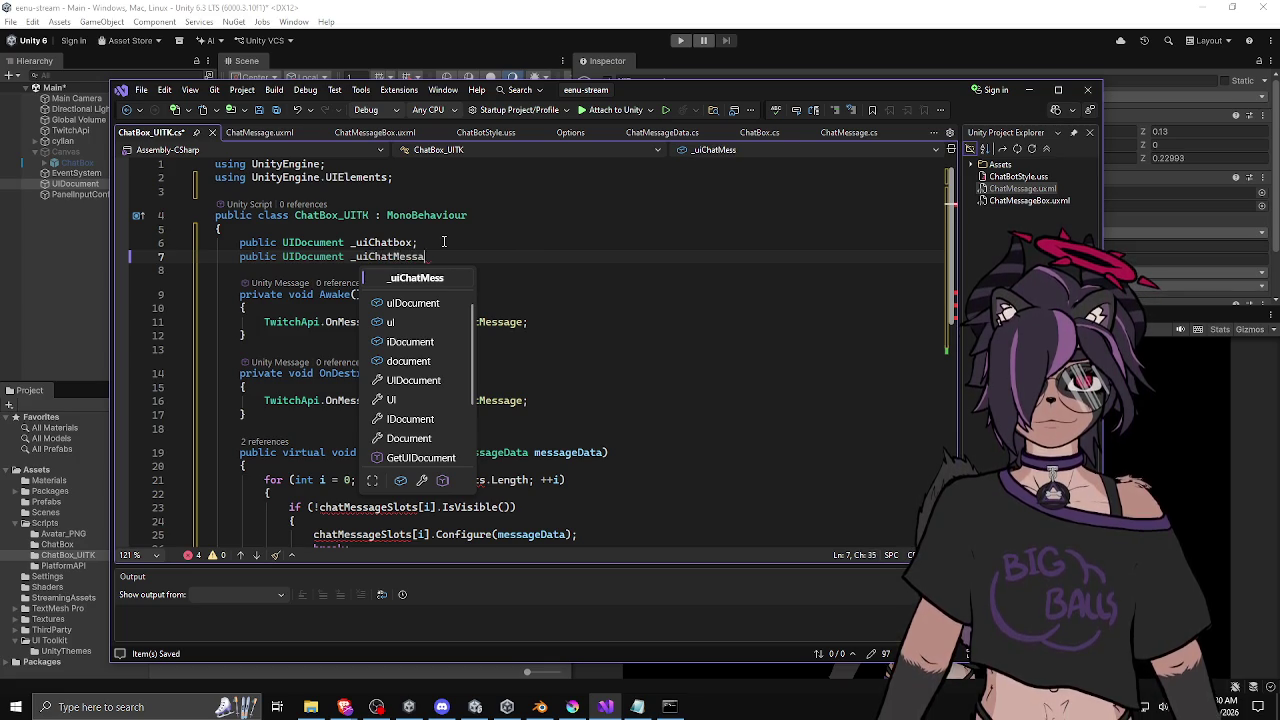
pyautogui.hotkey('ctrl', 's')
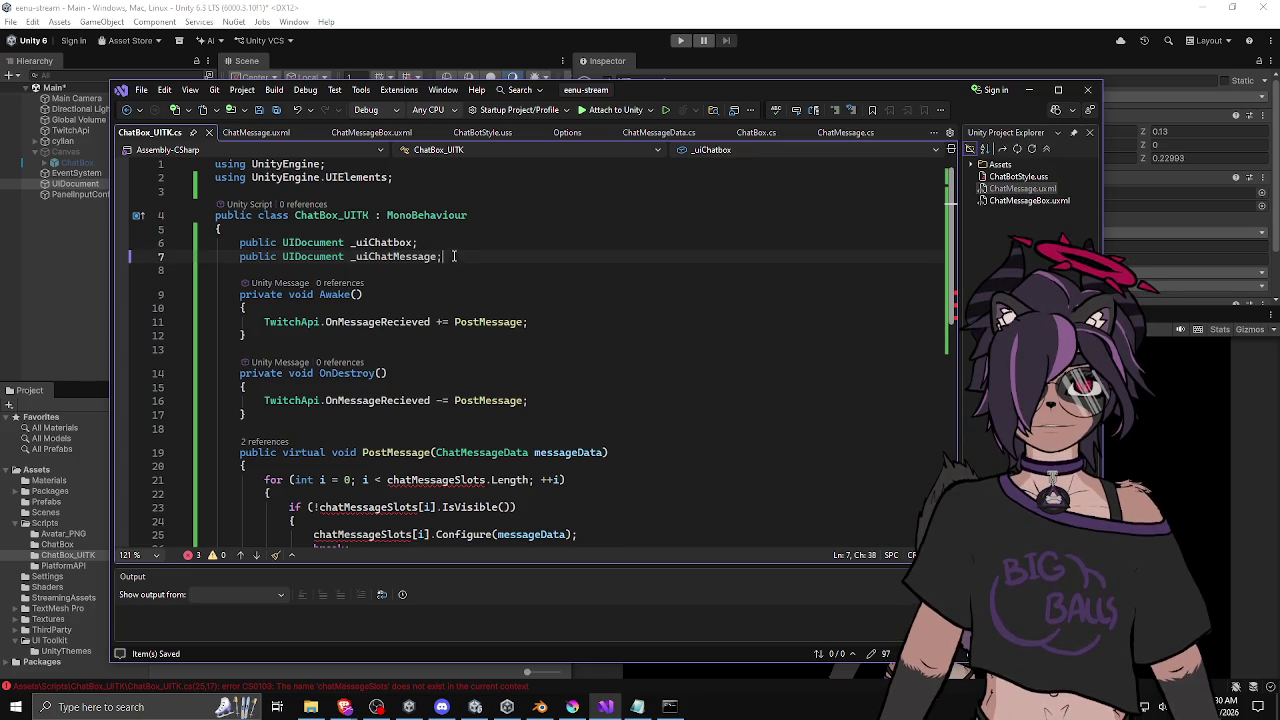
# Review the Awake, OnDestroy and PostMessage code, including the undefined chatMessageSlots reference.
pyautogui.click(580, 335)
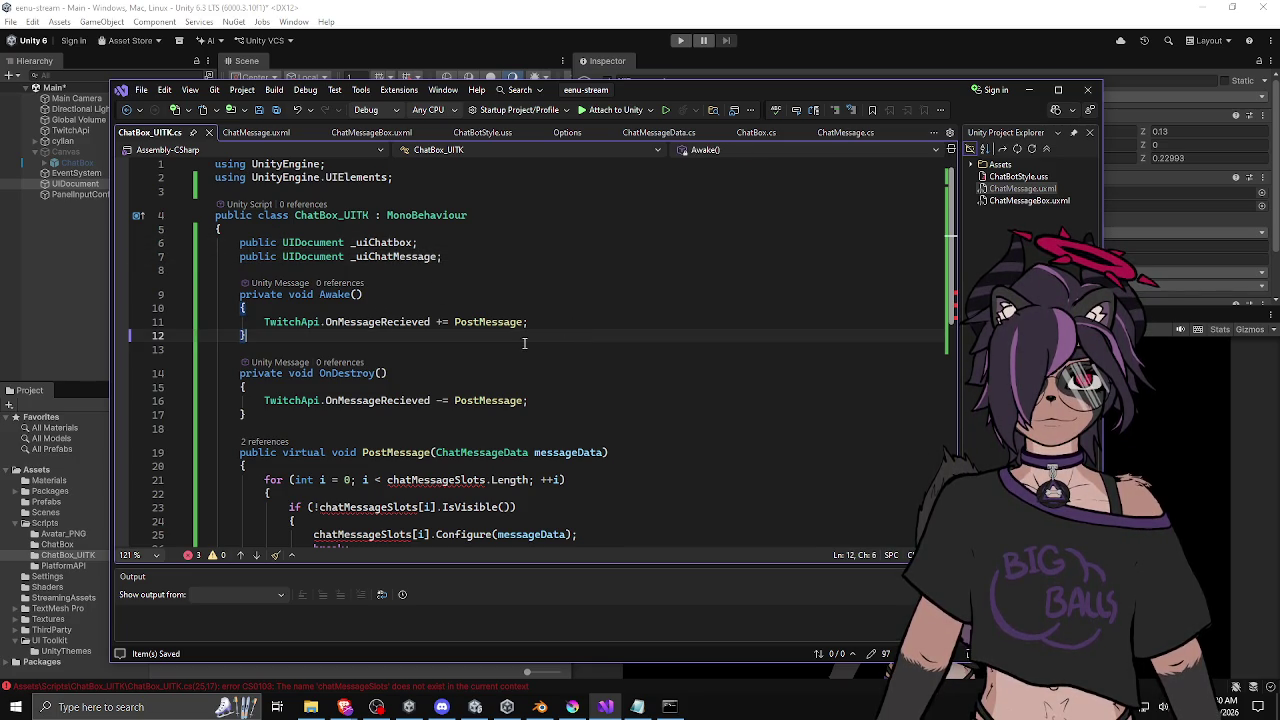
pyautogui.click(500, 370)
pyautogui.scroll(-1, 567, 368)
pyautogui.click(552, 374)
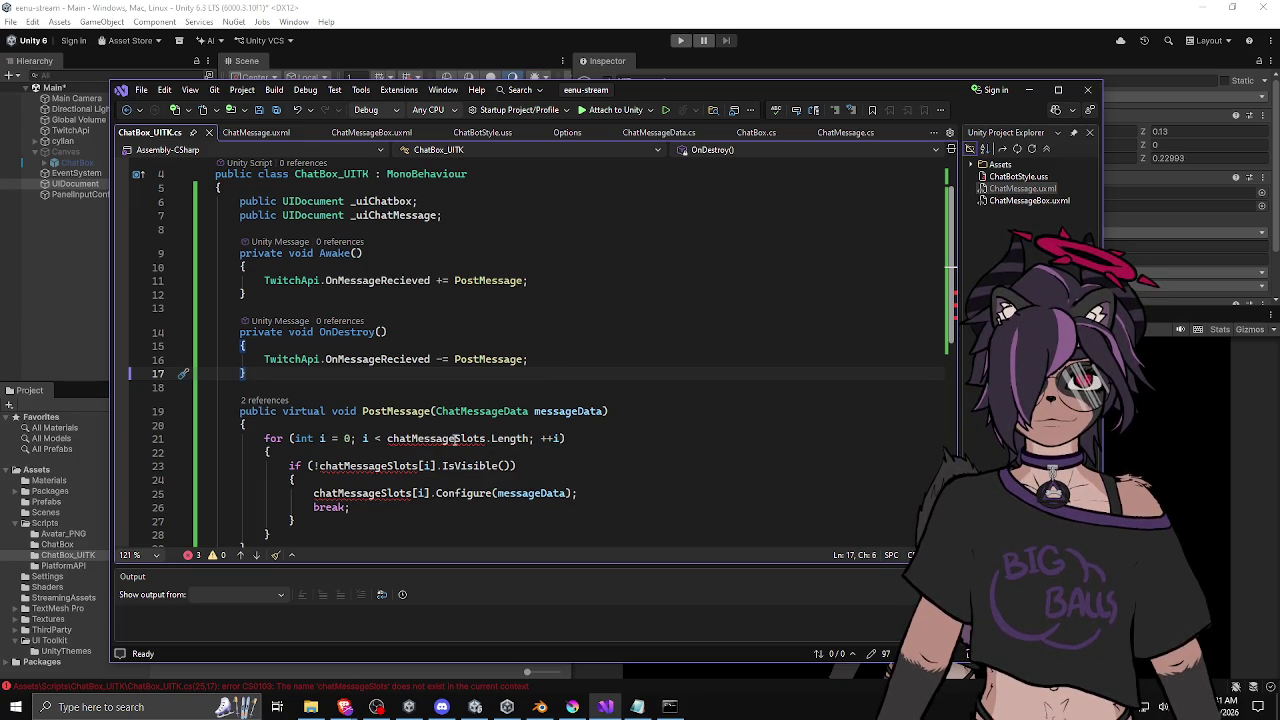
pyautogui.moveTo(265, 440)
pyautogui.mouseDown()
pyautogui.moveTo(300, 522)
pyautogui.moveTo(272, 535)
pyautogui.mouseUp()
pyautogui.click(435, 438)
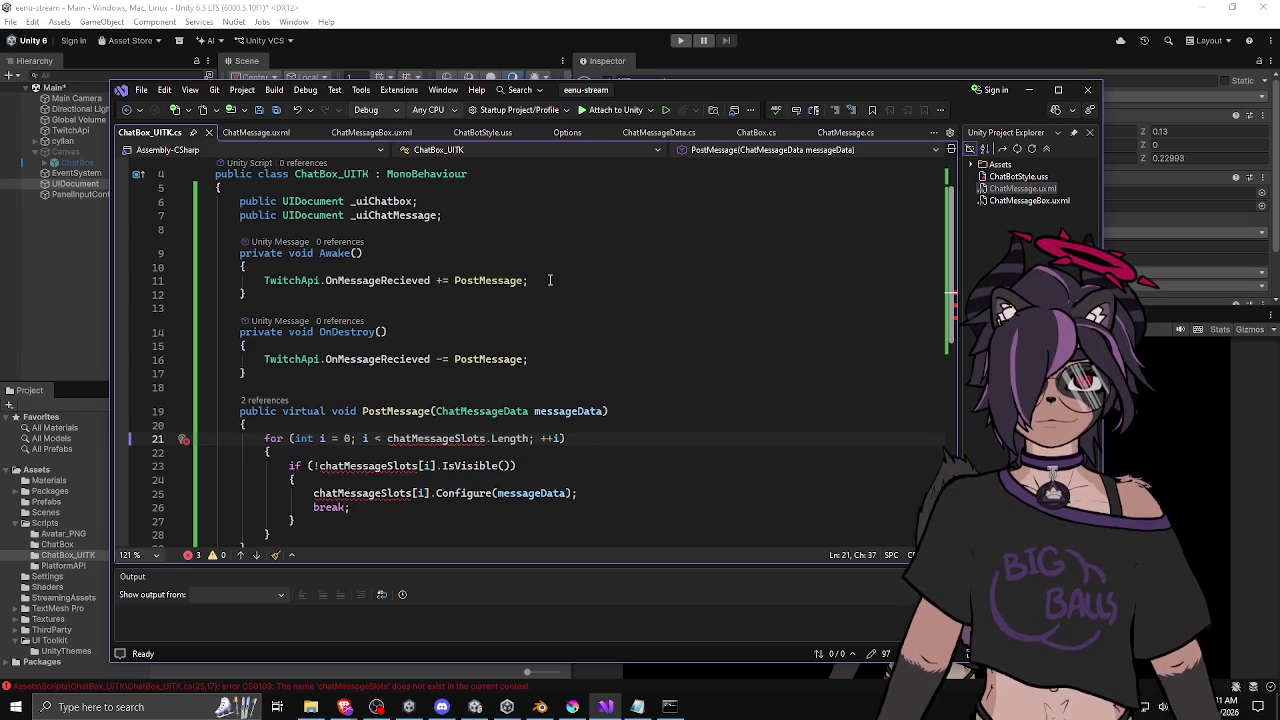
# Begin a new '_uiChatbox.rootVisualElement' line in Awake.
pyautogui.click(395, 386)
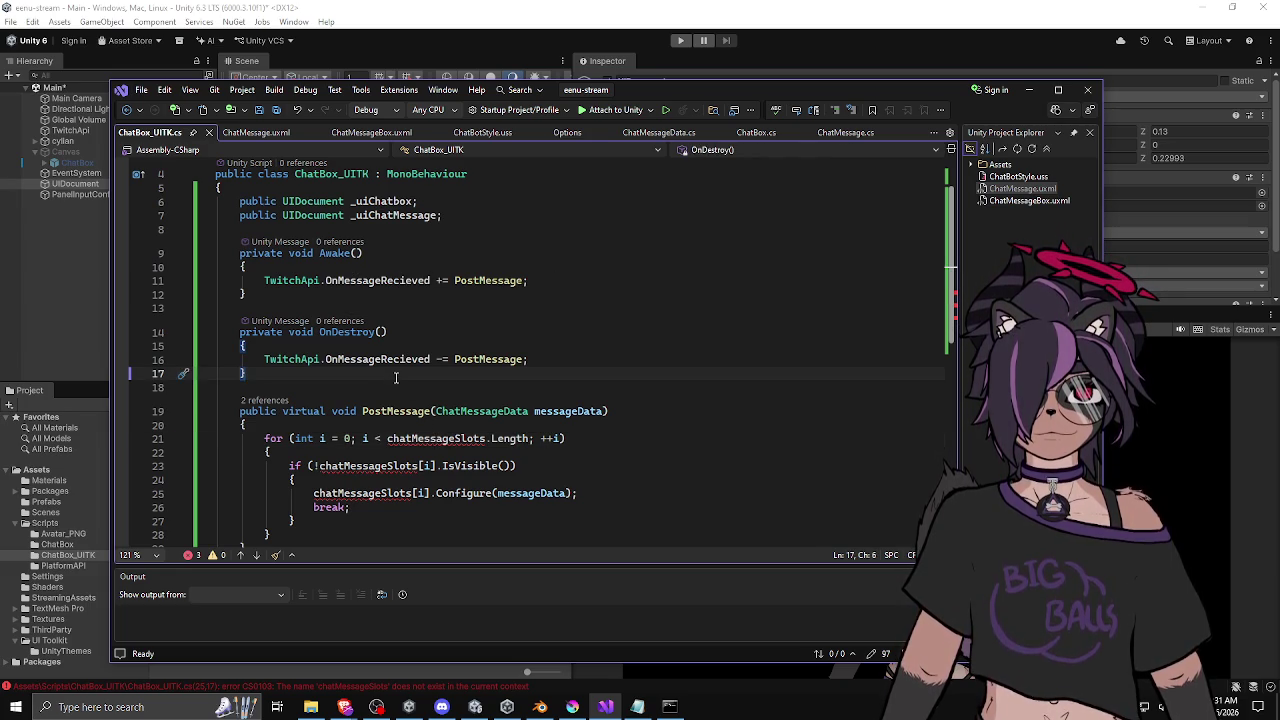
pyautogui.press('Return')
pyautogui.write('priv')
pyautogui.press('BackSpace')
pyautogui.press('BackSpace')
pyautogui.press('BackSpace')
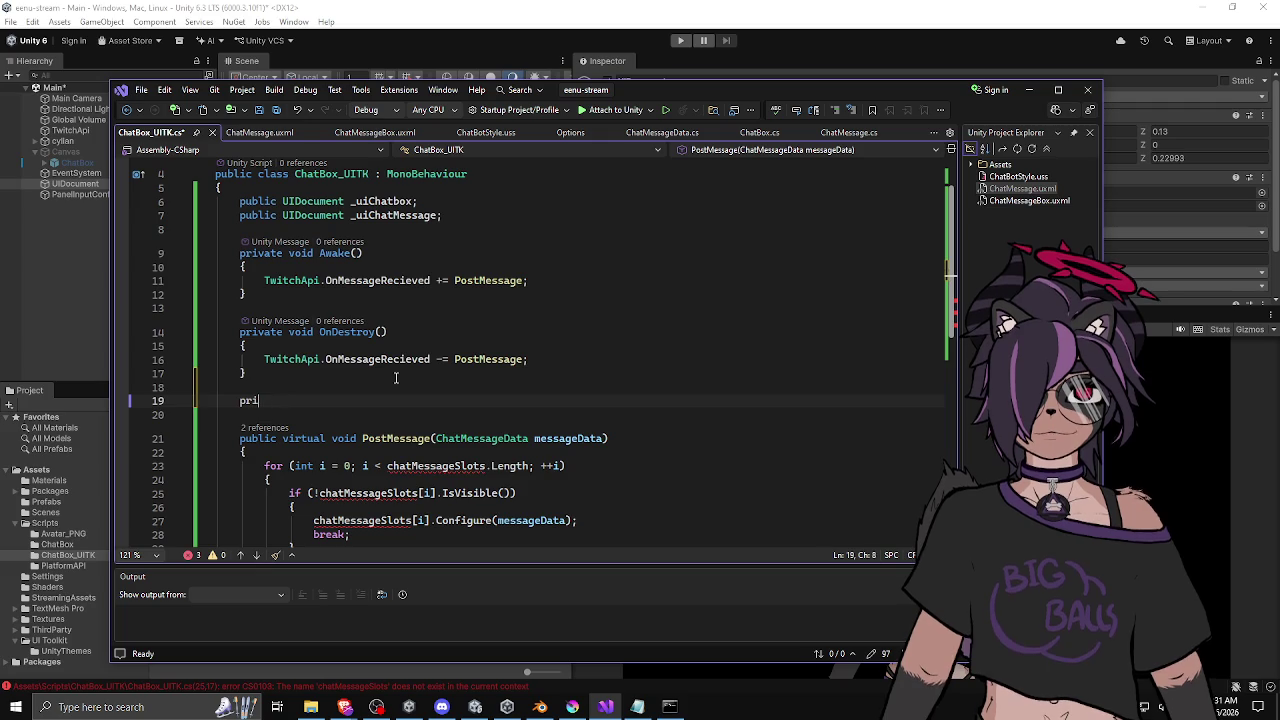
pyautogui.press('Delete')
pyautogui.press('Delete')
pyautogui.click(608, 272)
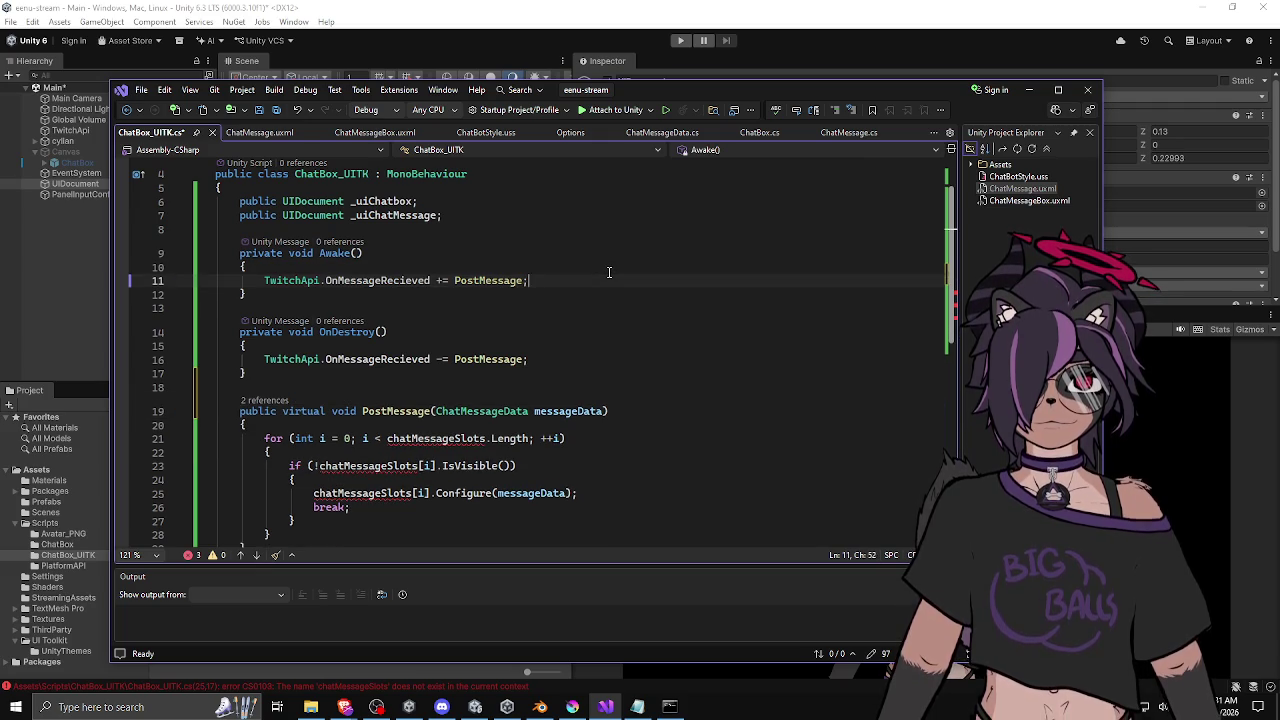
pyautogui.press('Return')
pyautogui.press('Return')
pyautogui.write('_uiChatbox.')
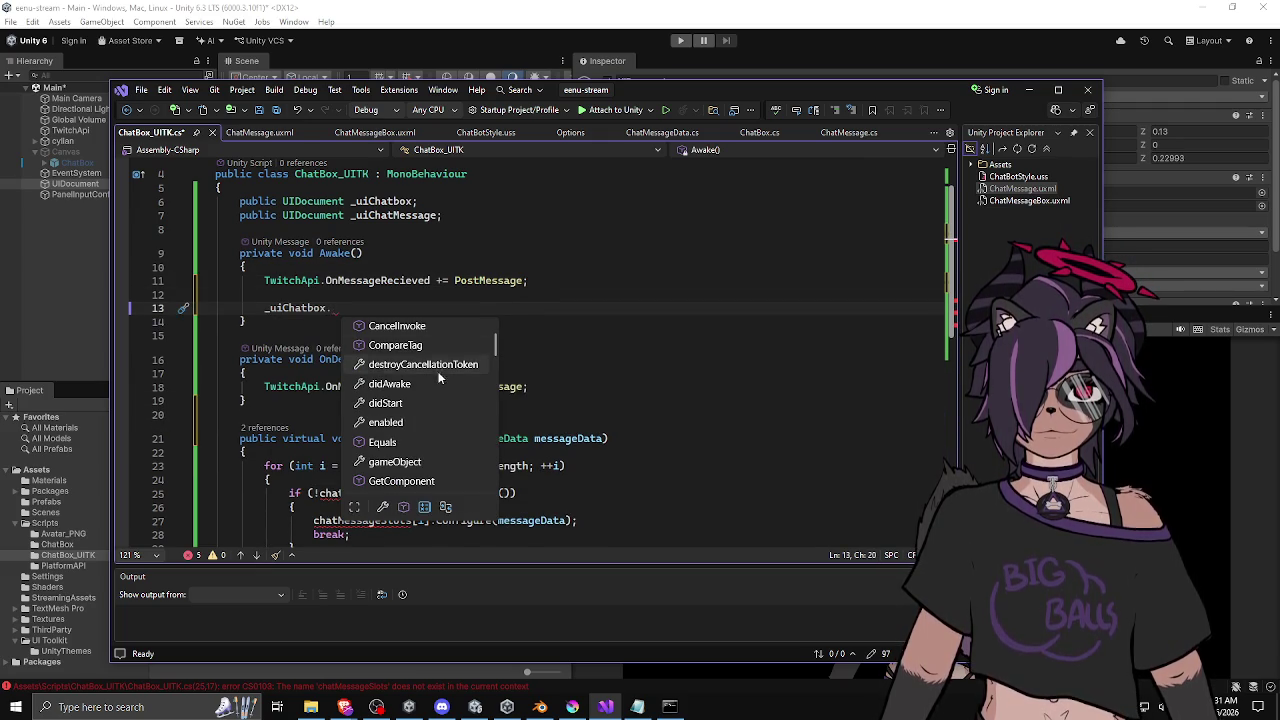
pyautogui.scroll(-6, 440, 370)
pyautogui.write('roo')
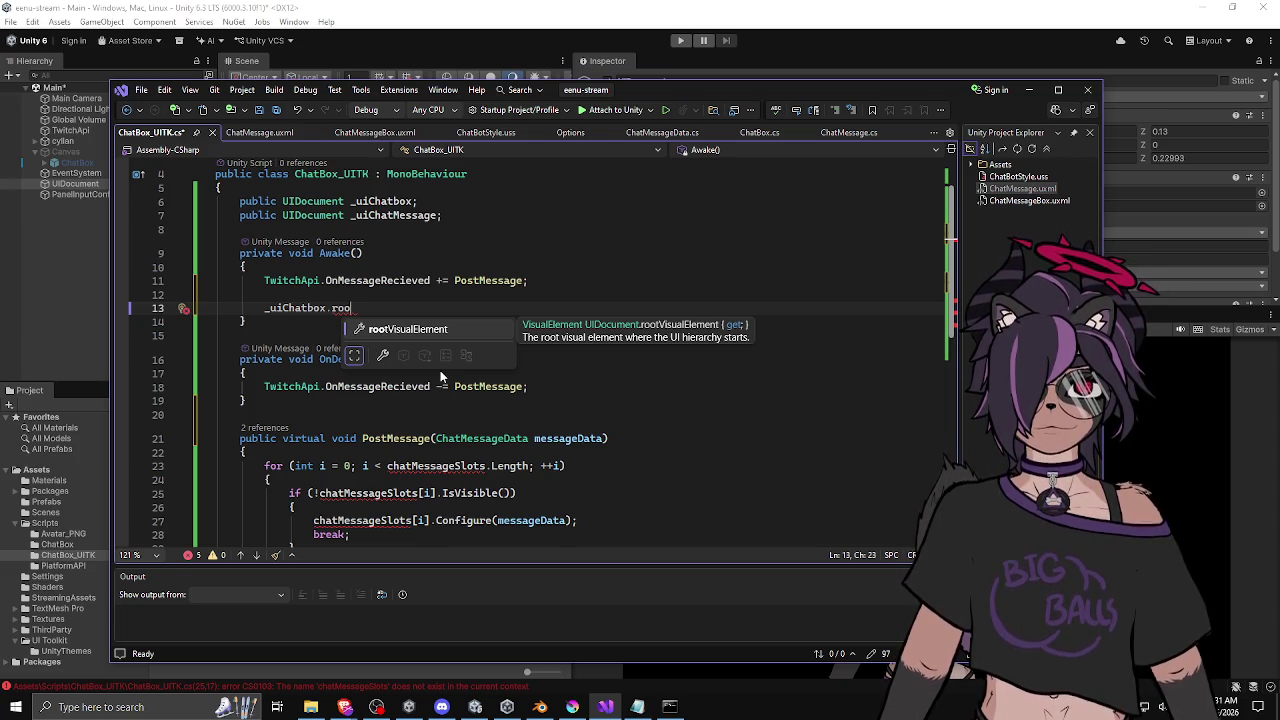
pyautogui.doubleClick(390, 328)
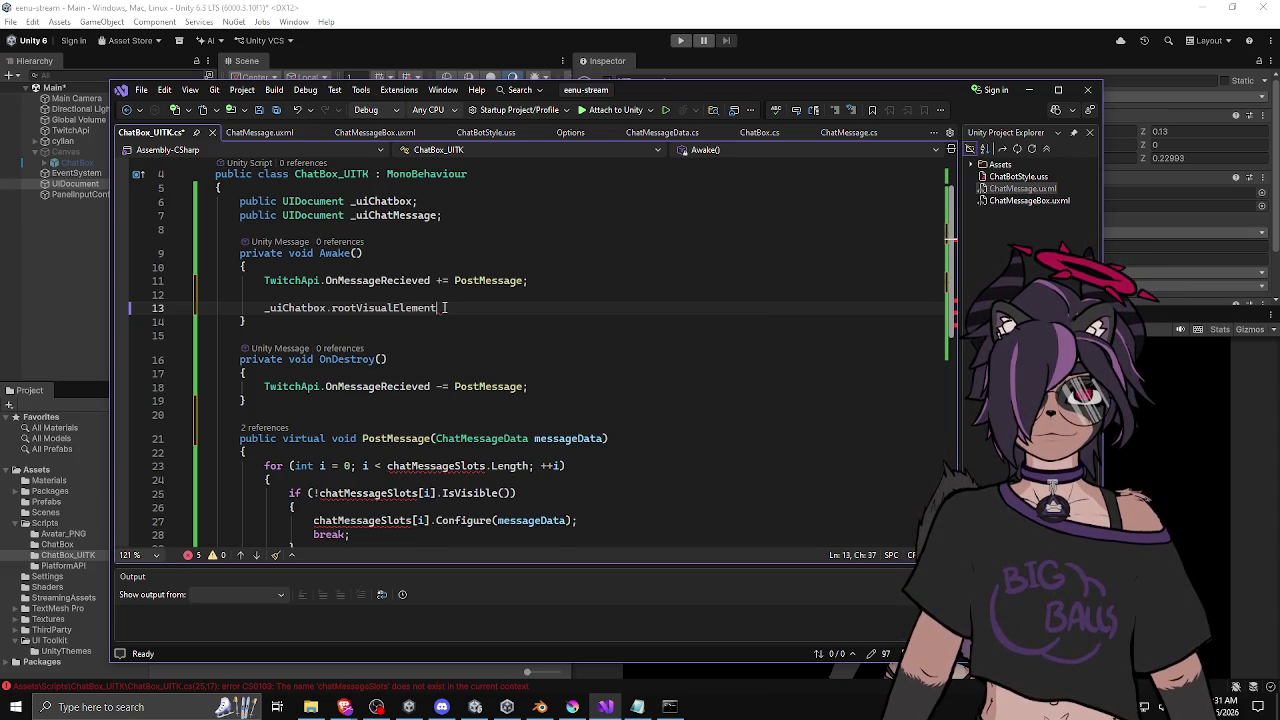
# Change the _uiChatMessage field type from UIDocument to VisualElement.
pyautogui.doubleClick(335, 215)
pyautogui.write('VisualE')
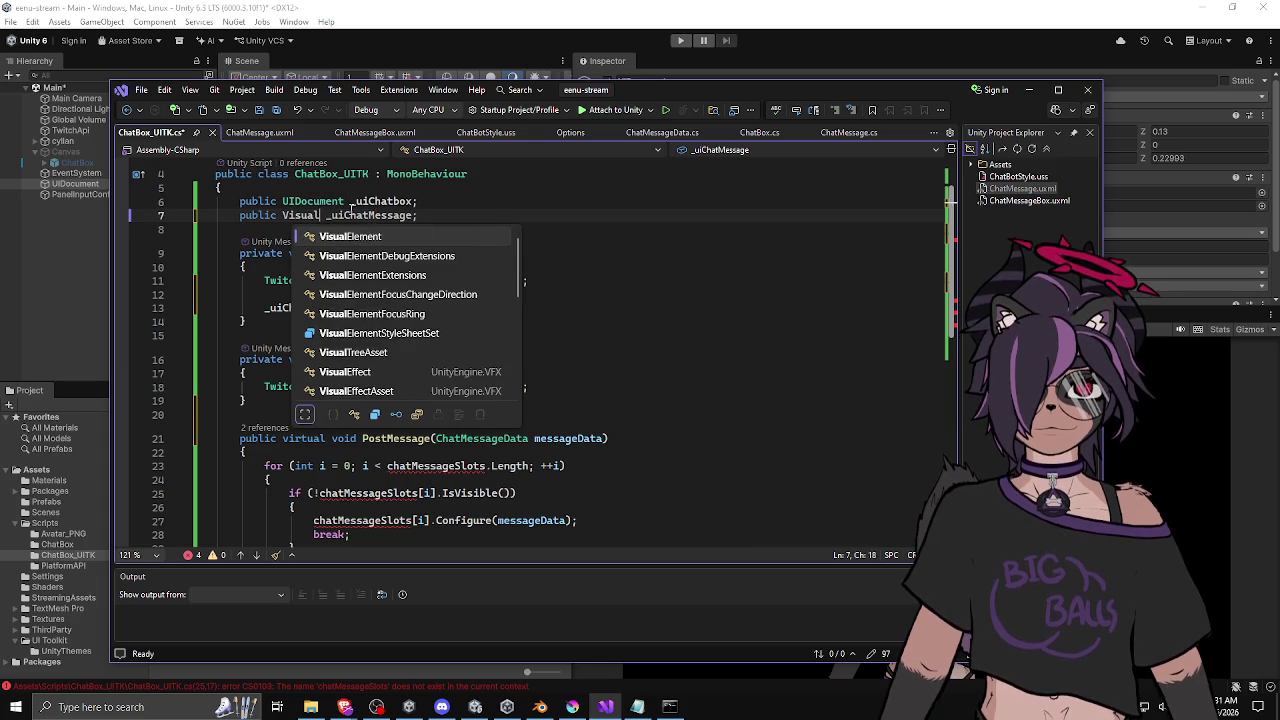
pyautogui.press('Tab')
pyautogui.click(436, 216)
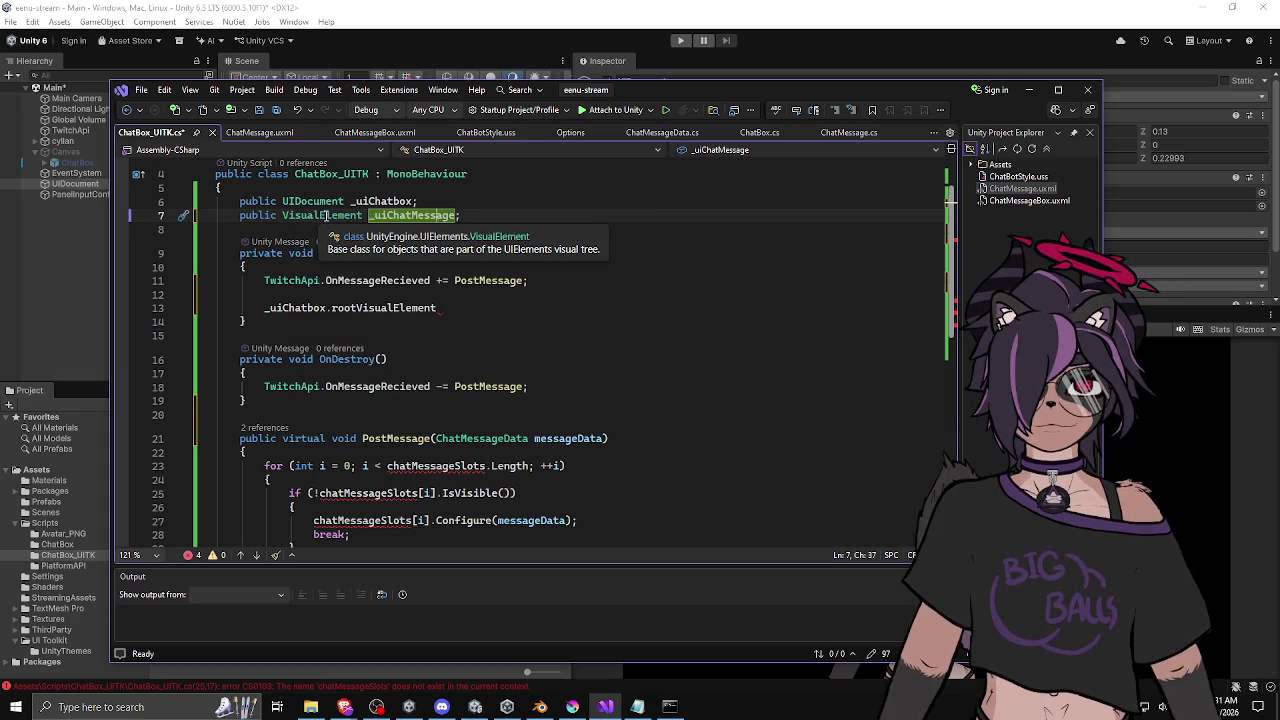
pyautogui.click(488, 215)
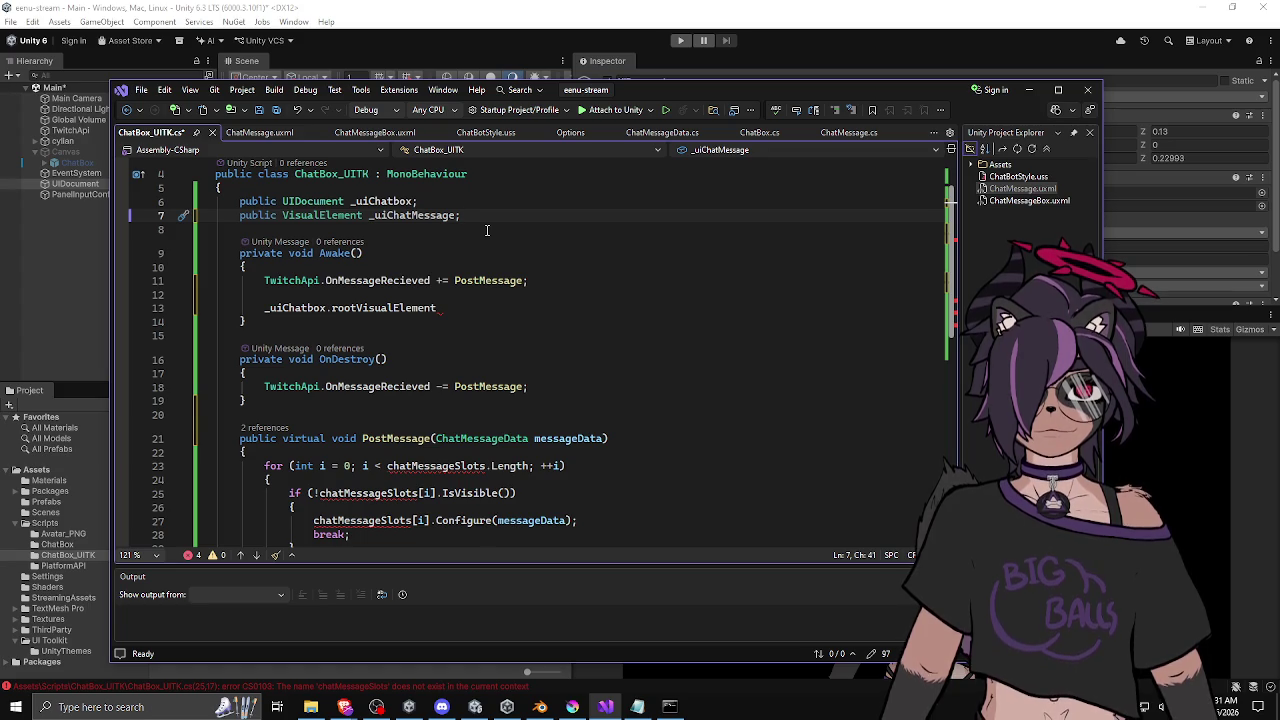
# Complete the line as '_uiChatbox.rootVisualElement.Add(_uiChatMessage);' and save the script.
pyautogui.click(480, 295)
pyautogui.click(480, 302)
pyautogui.write('.Add(')
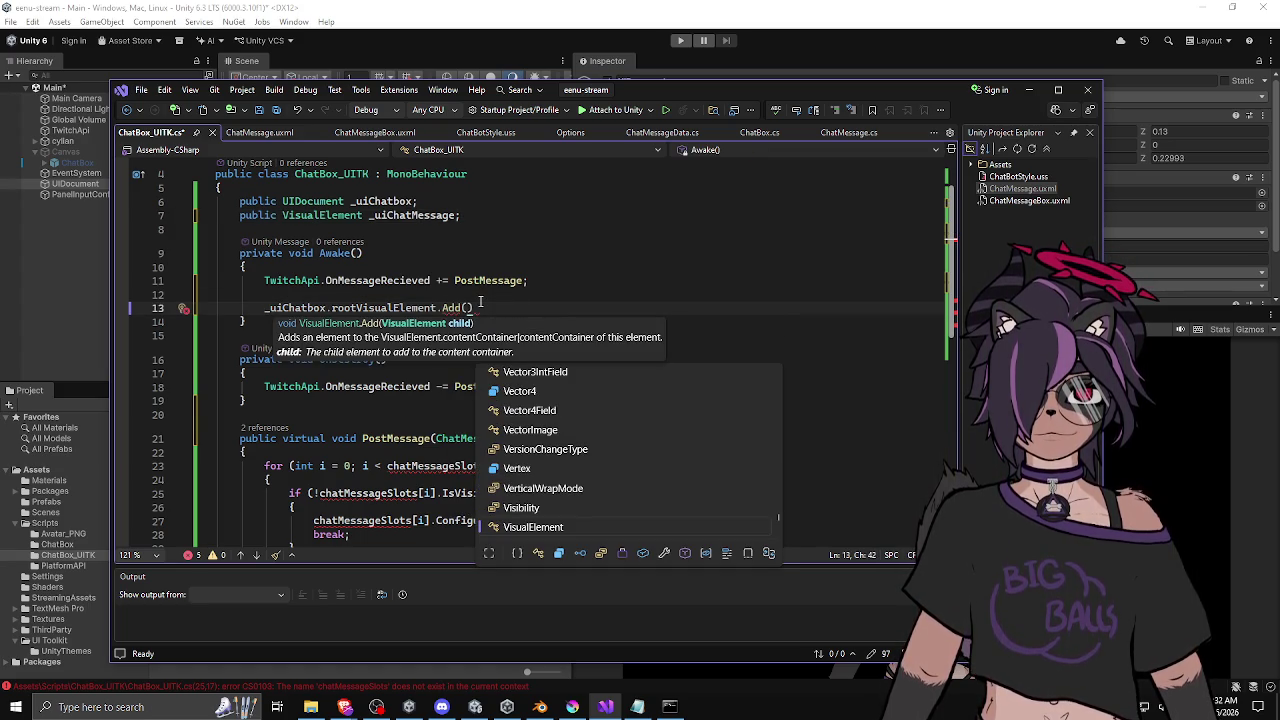
pyautogui.write('_uiC')
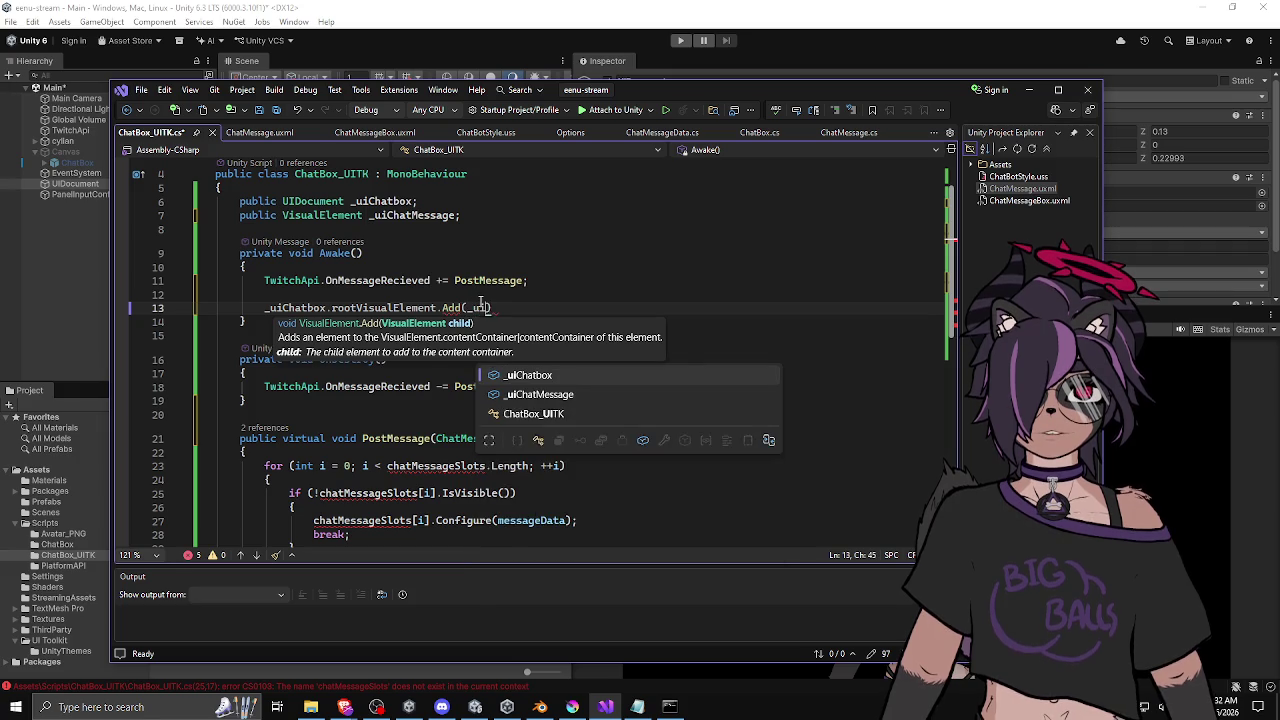
pyautogui.press('Down')
pyautogui.write(');')
pyautogui.hotkey('ctrl', 's')
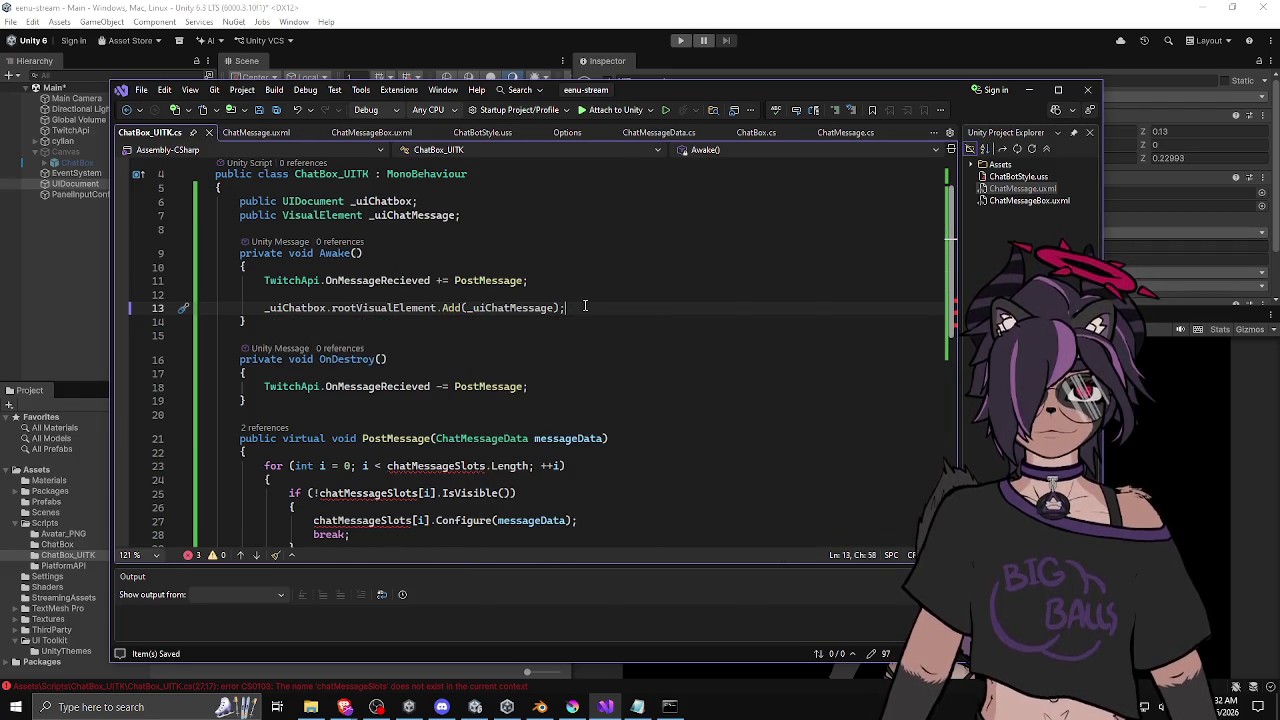
# Duplicate the Add line four times and comment out the PostMessage for loop.
pyautogui.hotkey('ctrl', 'd')
pyautogui.hotkey('ctrl', 'd')
pyautogui.hotkey('ctrl', 'd')
pyautogui.scroll(-5, 593, 347)
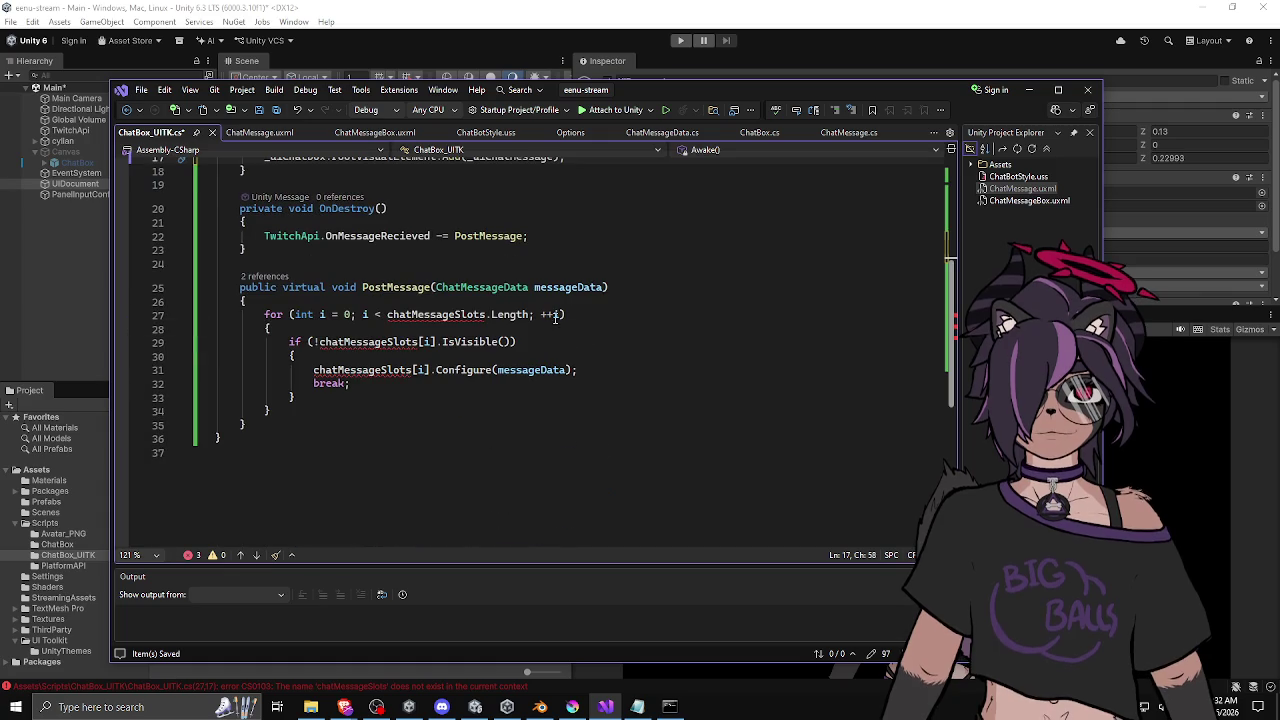
pyautogui.moveTo(264, 314); pyautogui.dragTo(290, 398)
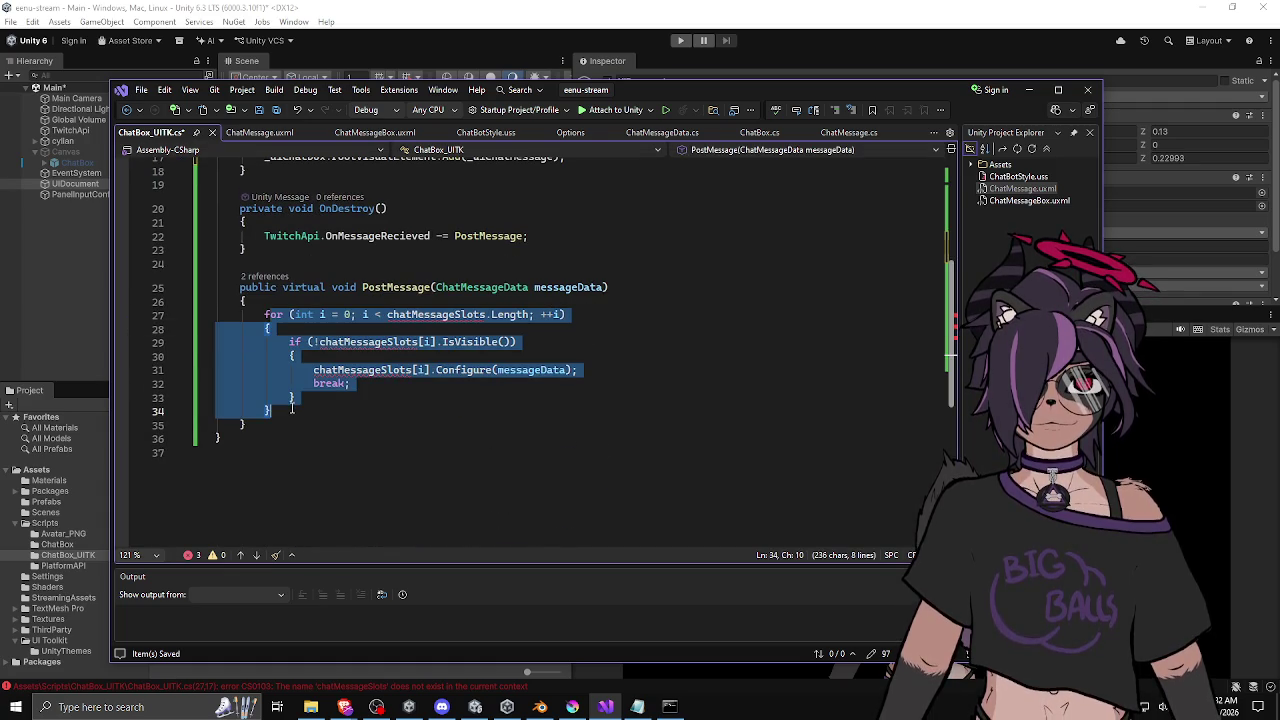
pyautogui.hotkey('ctrl', 'k')
pyautogui.hotkey('ctrl', 'c')
pyautogui.scroll(4, 411, 334)
pyautogui.scroll(2, 411, 334)
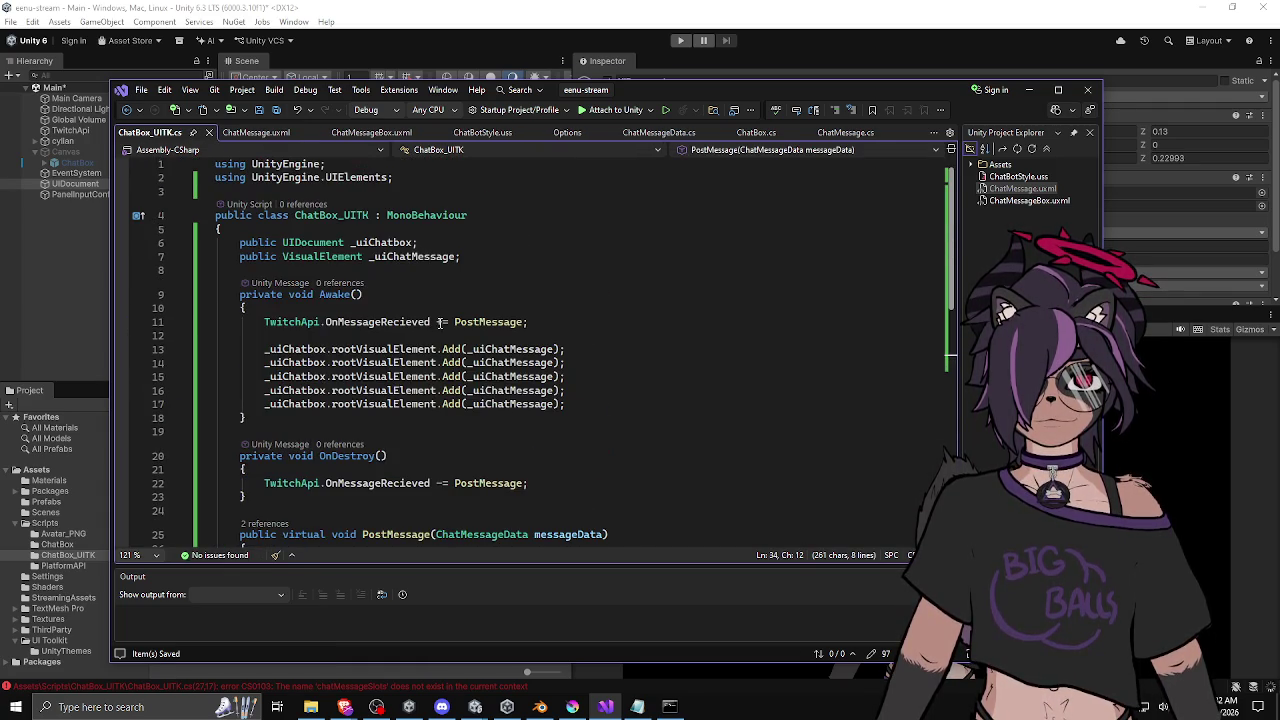
pyautogui.click(464, 248)
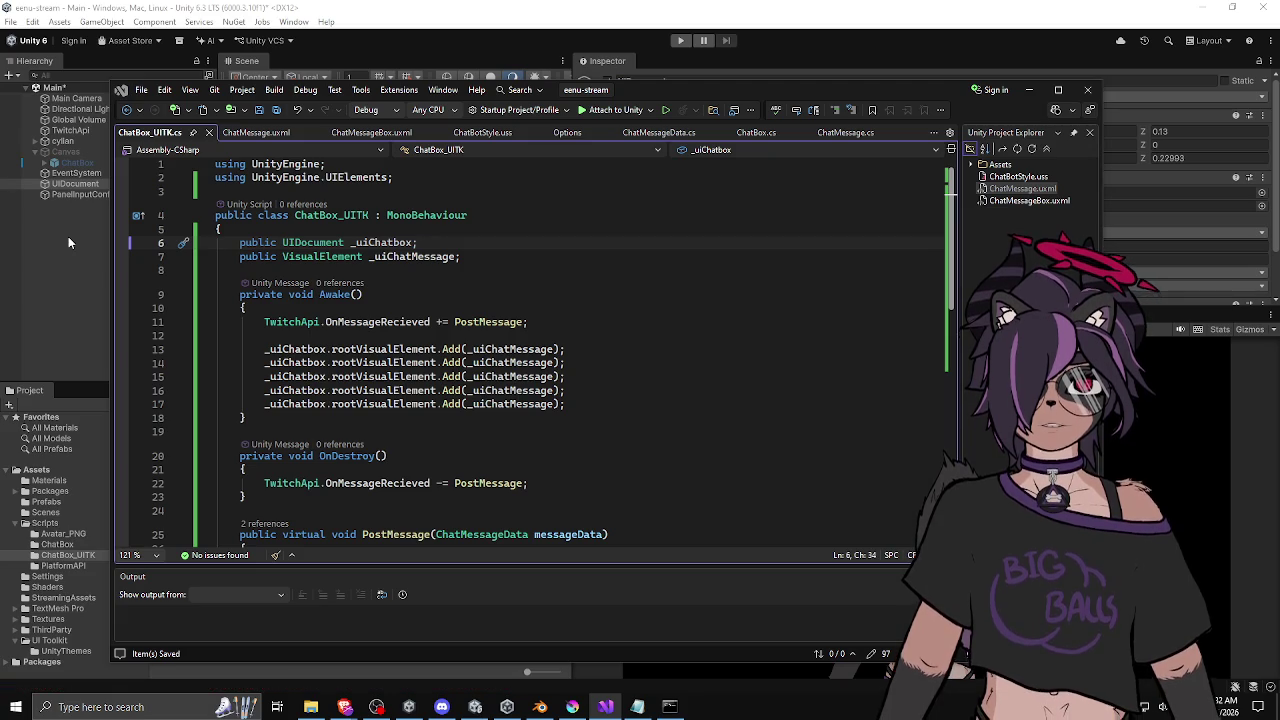
pyautogui.click(68, 236)
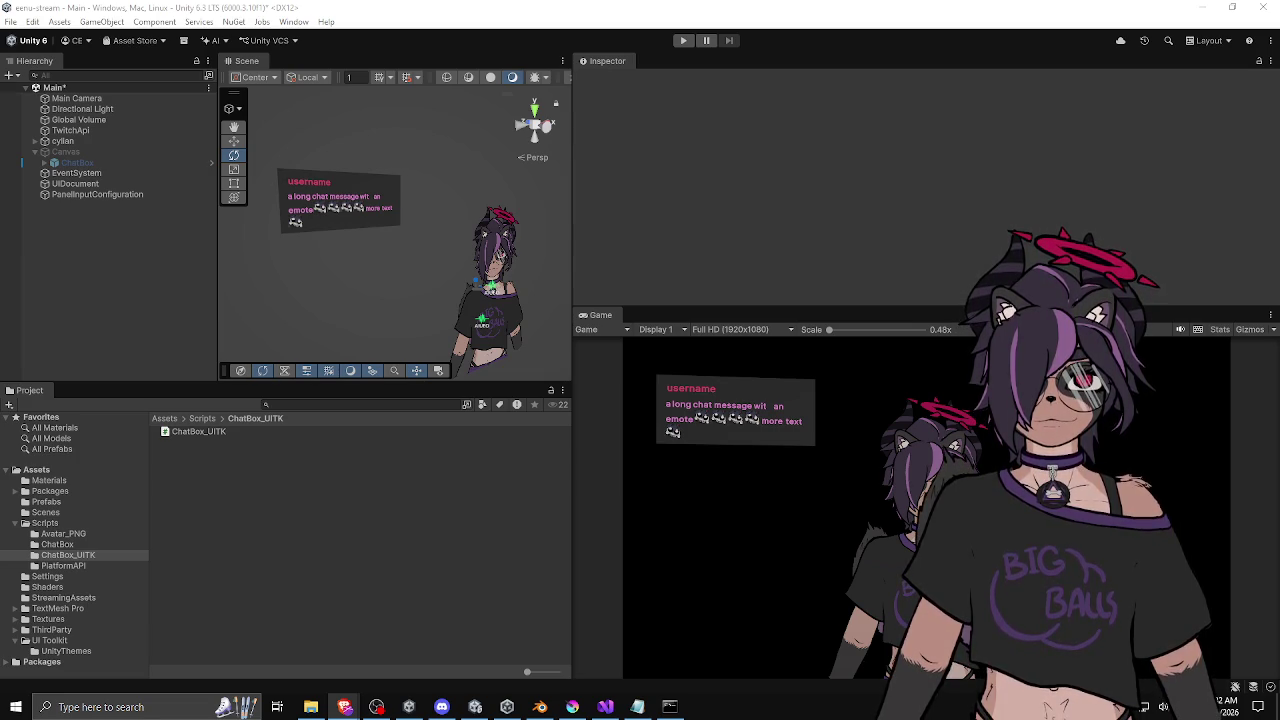
# Drag the UIDocument object's UI Document component into ChatBox_UITK's Ui Chatbox field.
pyautogui.click(657, 203)
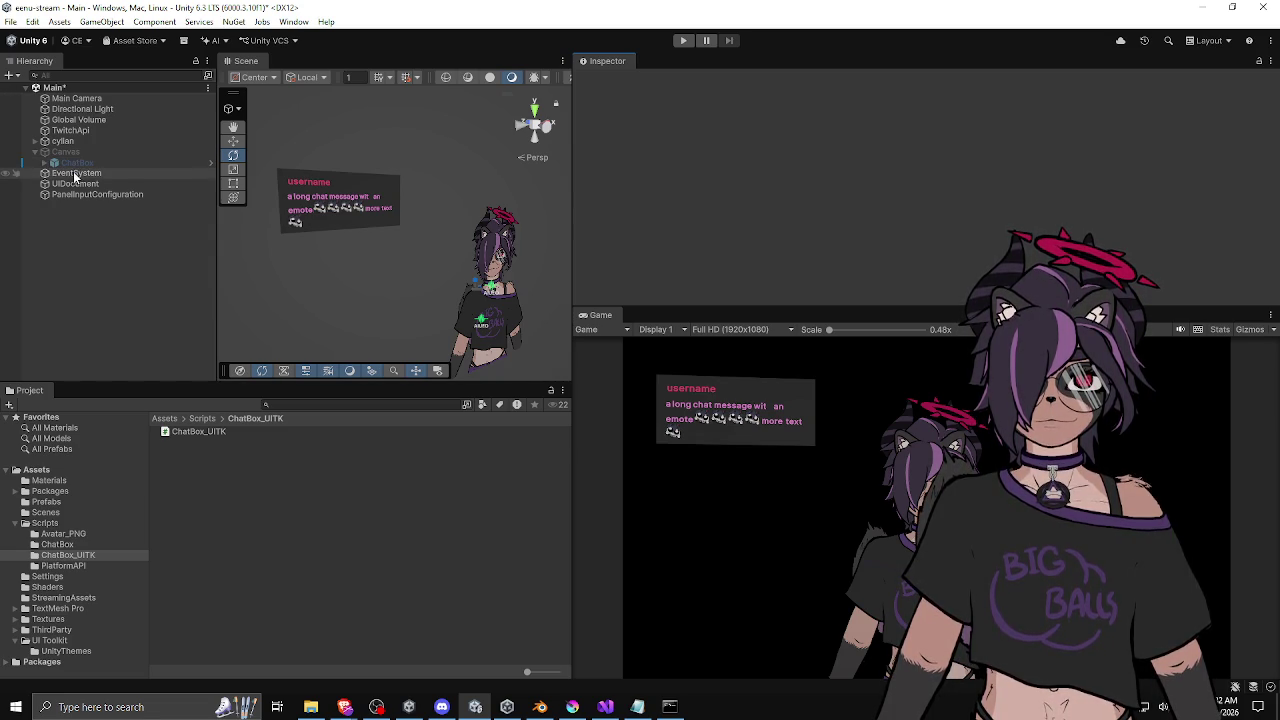
pyautogui.click(75, 183)
pyautogui.scroll(-3, 662, 188)
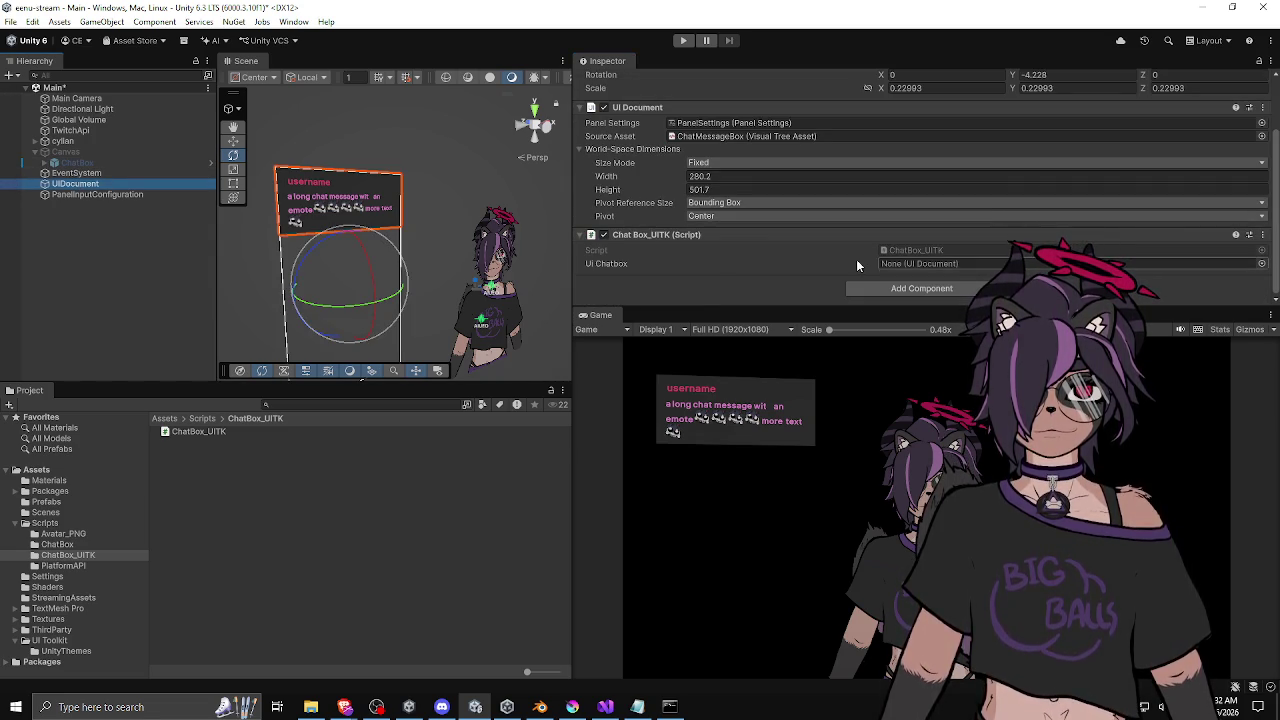
pyautogui.moveTo(645, 109)
pyautogui.mouseDown()
pyautogui.moveTo(926, 279)
pyautogui.moveTo(925, 261)
pyautogui.mouseUp()
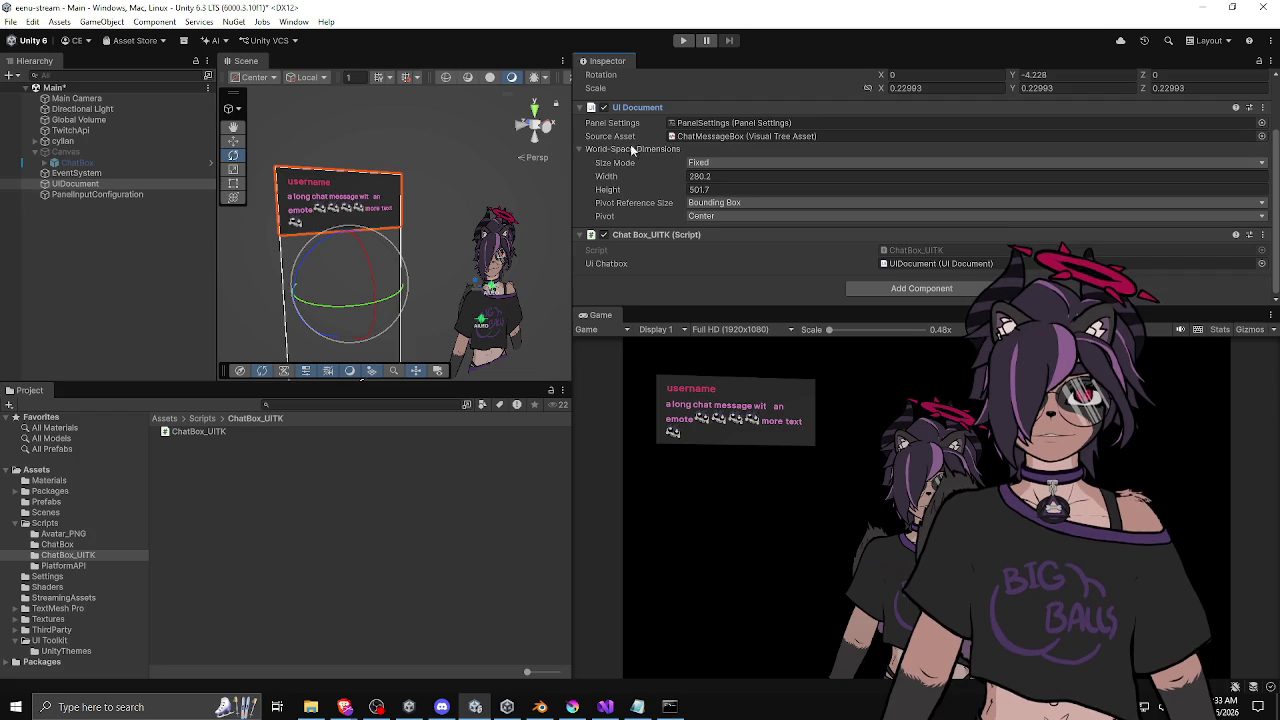
pyautogui.click(720, 136)
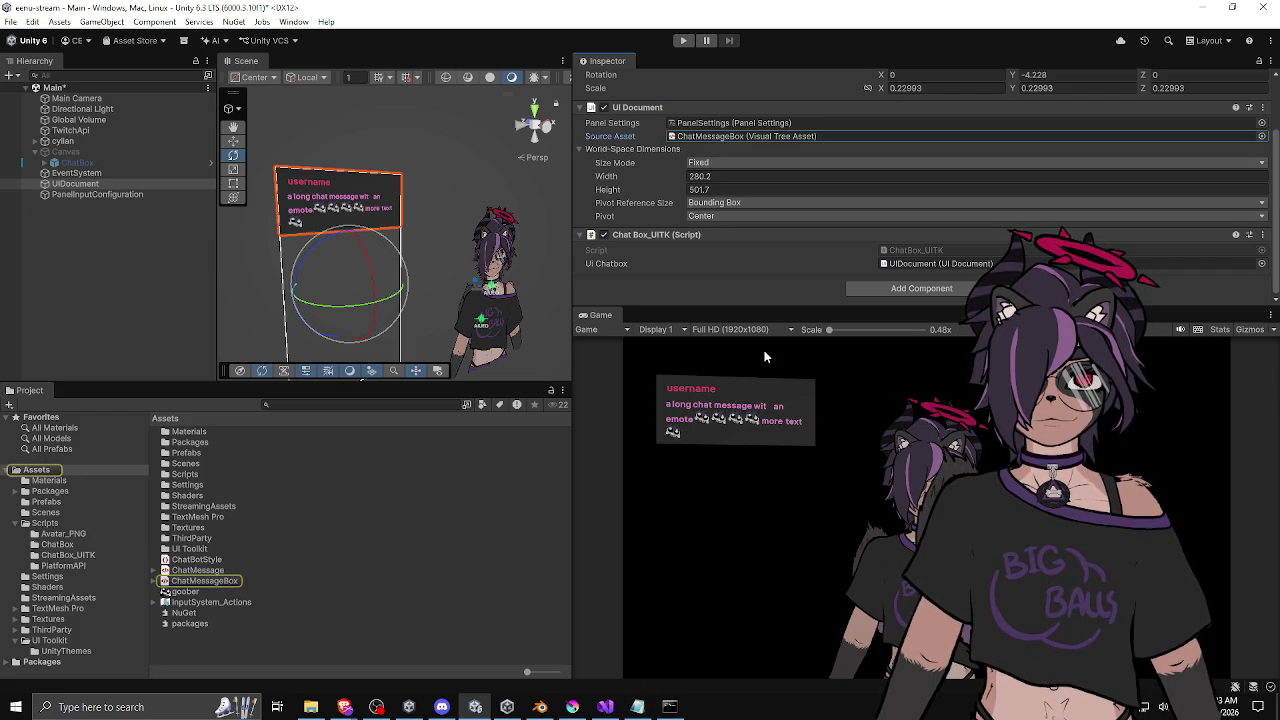
pyautogui.click(605, 706)
# Retype _uiChatMessage on line 7 as VisualTreeAsset and check the resulting Add-call errors.
pyautogui.doubleClick(322, 256)
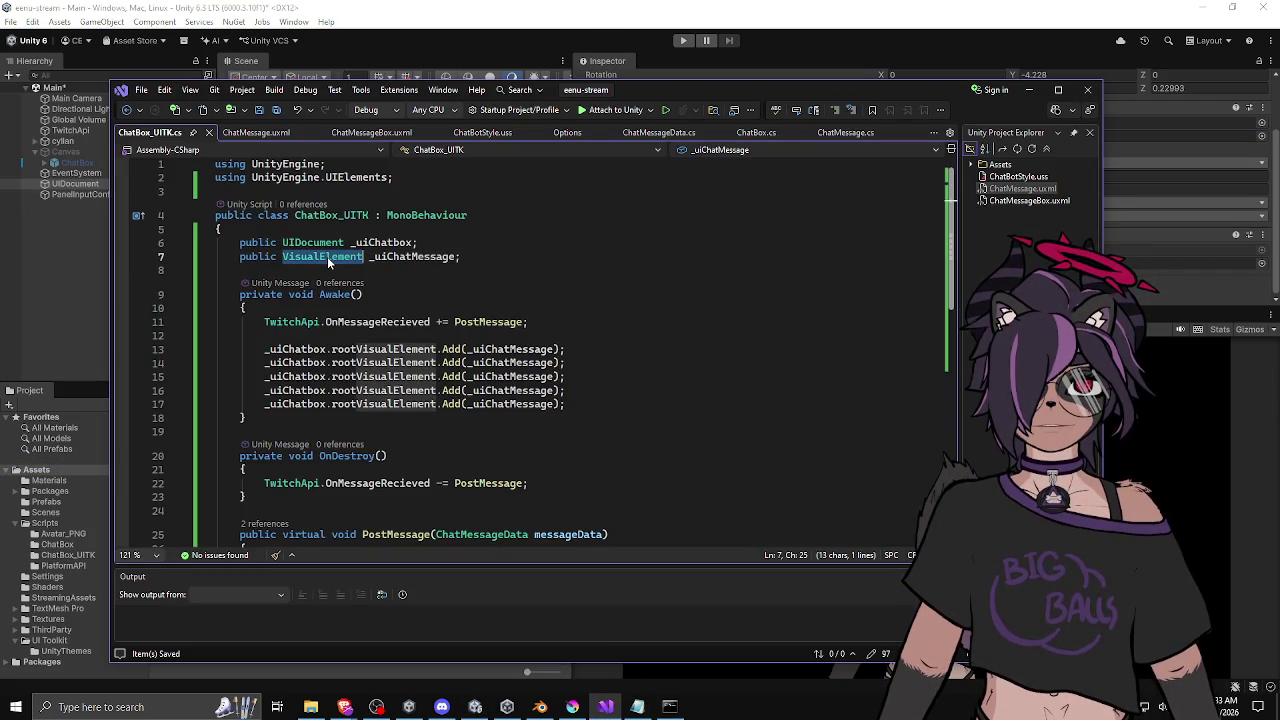
pyautogui.write('Visual')
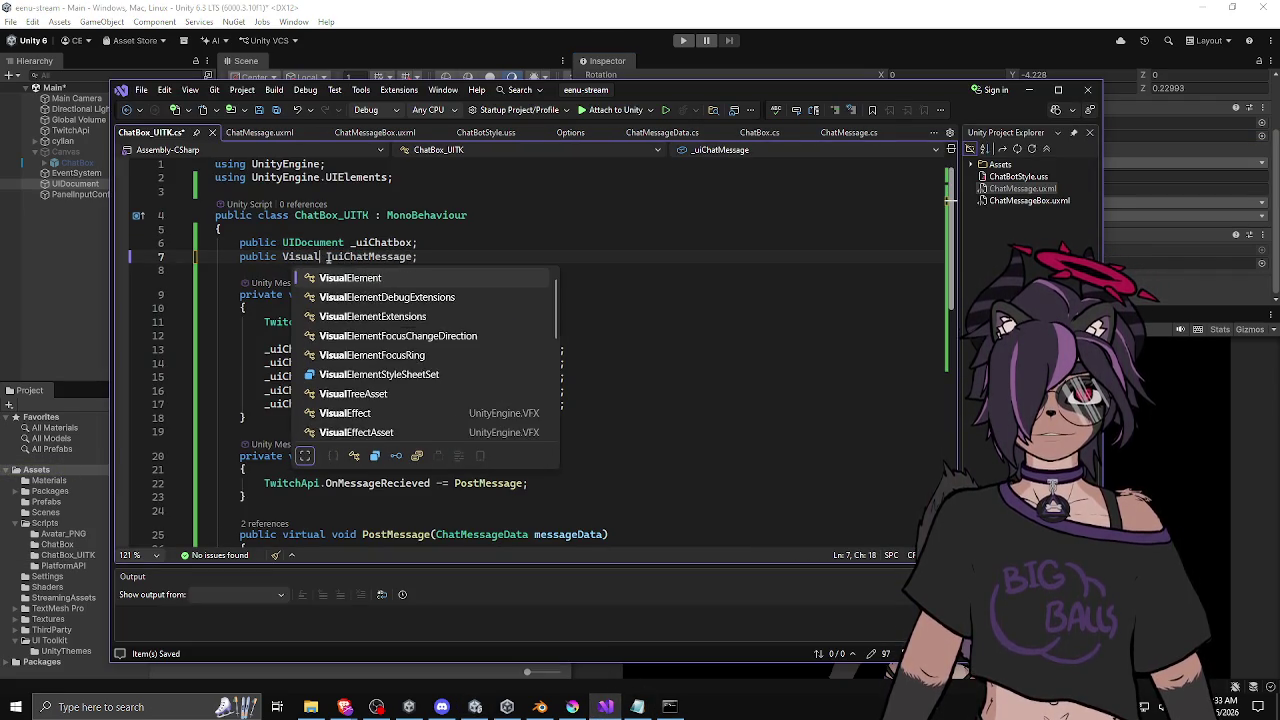
pyautogui.write('Tree')
pyautogui.press('Tab')
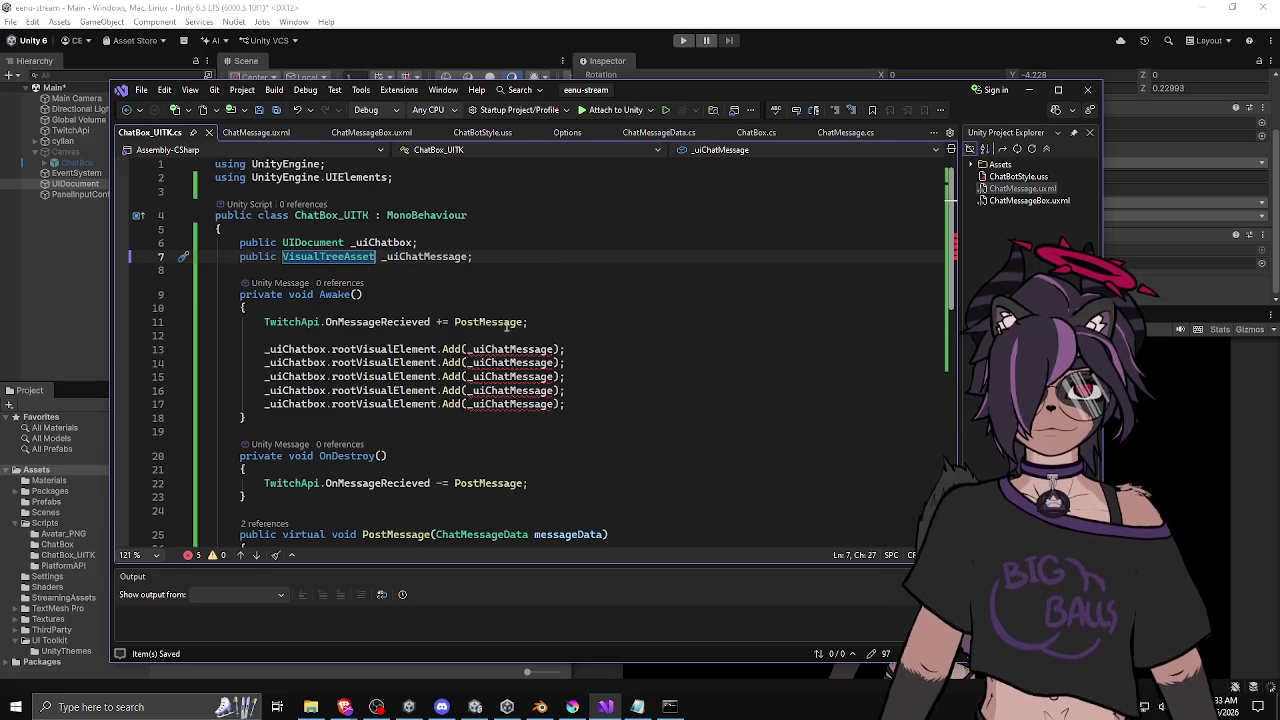
pyautogui.moveTo(450, 348)
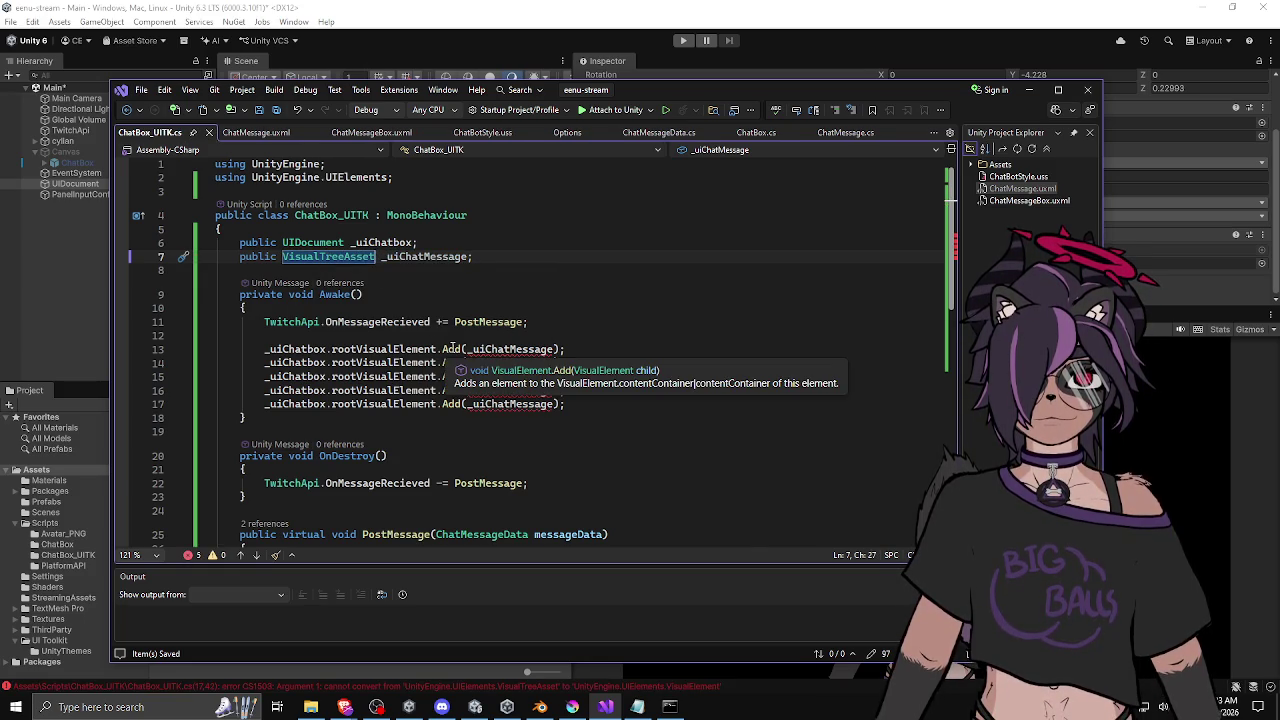
pyautogui.click(458, 348)
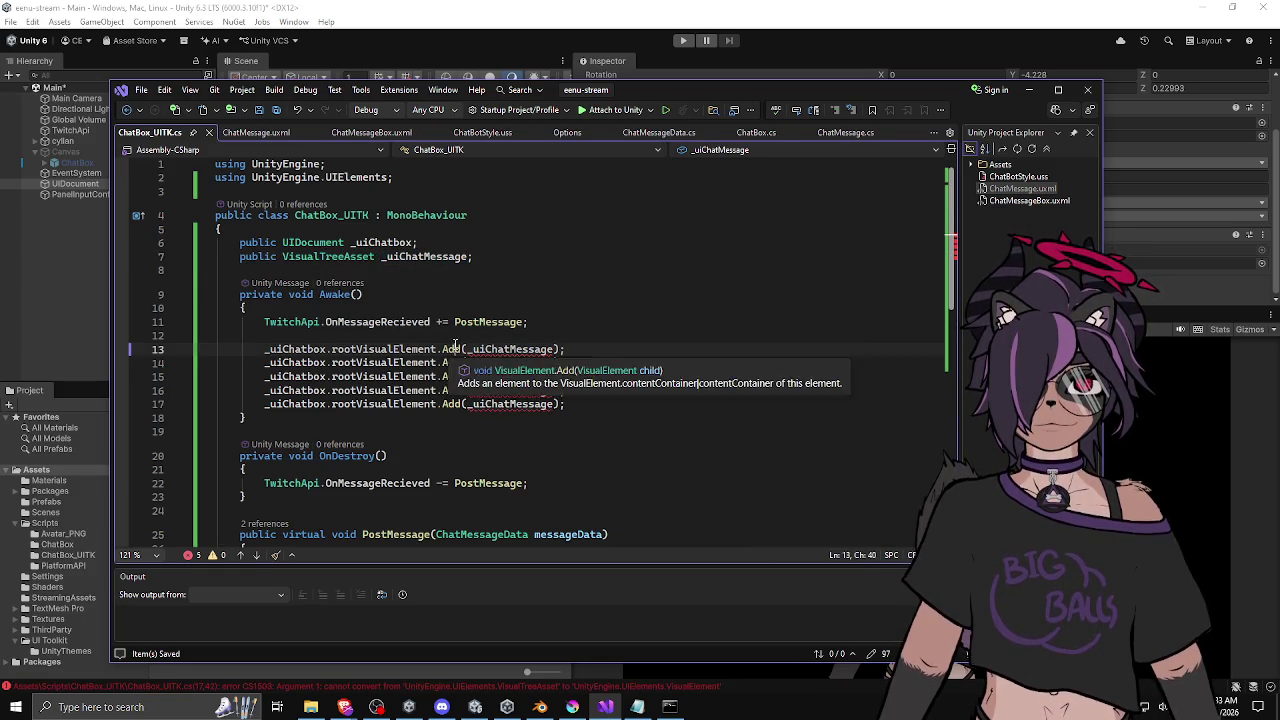
pyautogui.moveTo(456, 349)
pyautogui.click(578, 321)
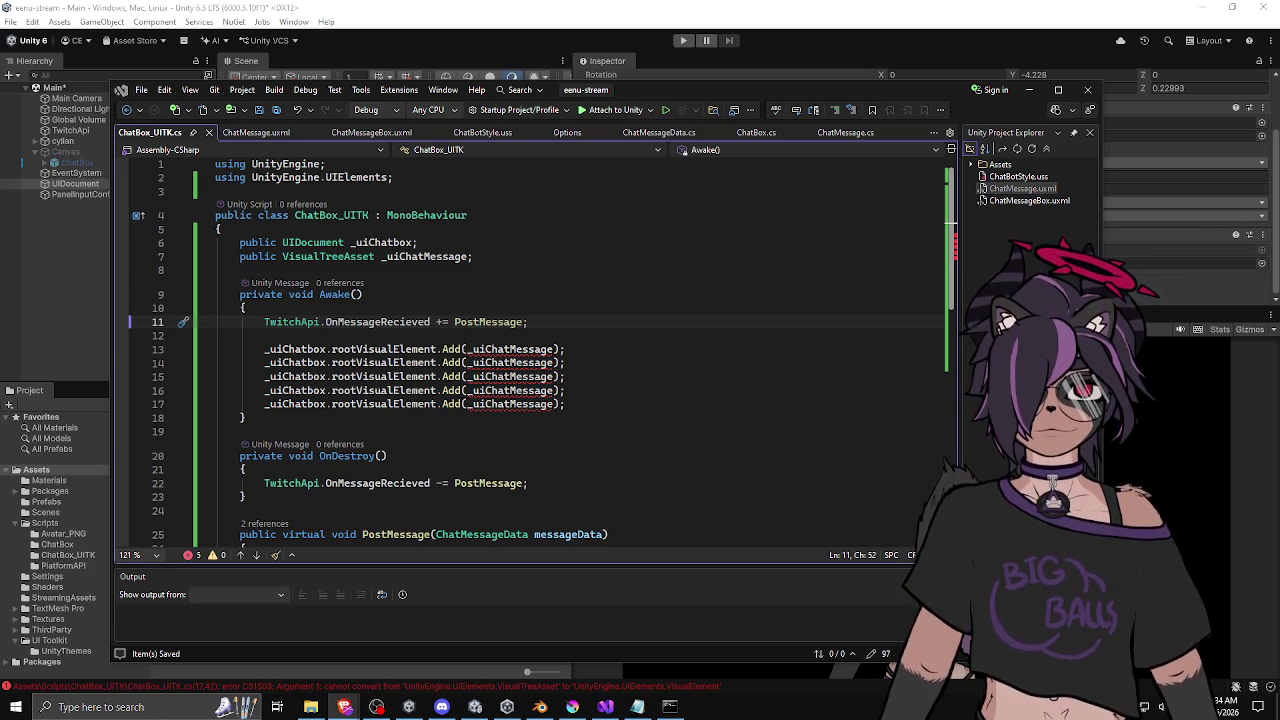
# Declare 'private List<VisualElement> _uiChatMessages = new List<VisualElement>();' below the fields.
pyautogui.click(541, 259)
pyautogui.press('Return')
pyautogui.press('Return')
pyautogui.write('private ListView<')
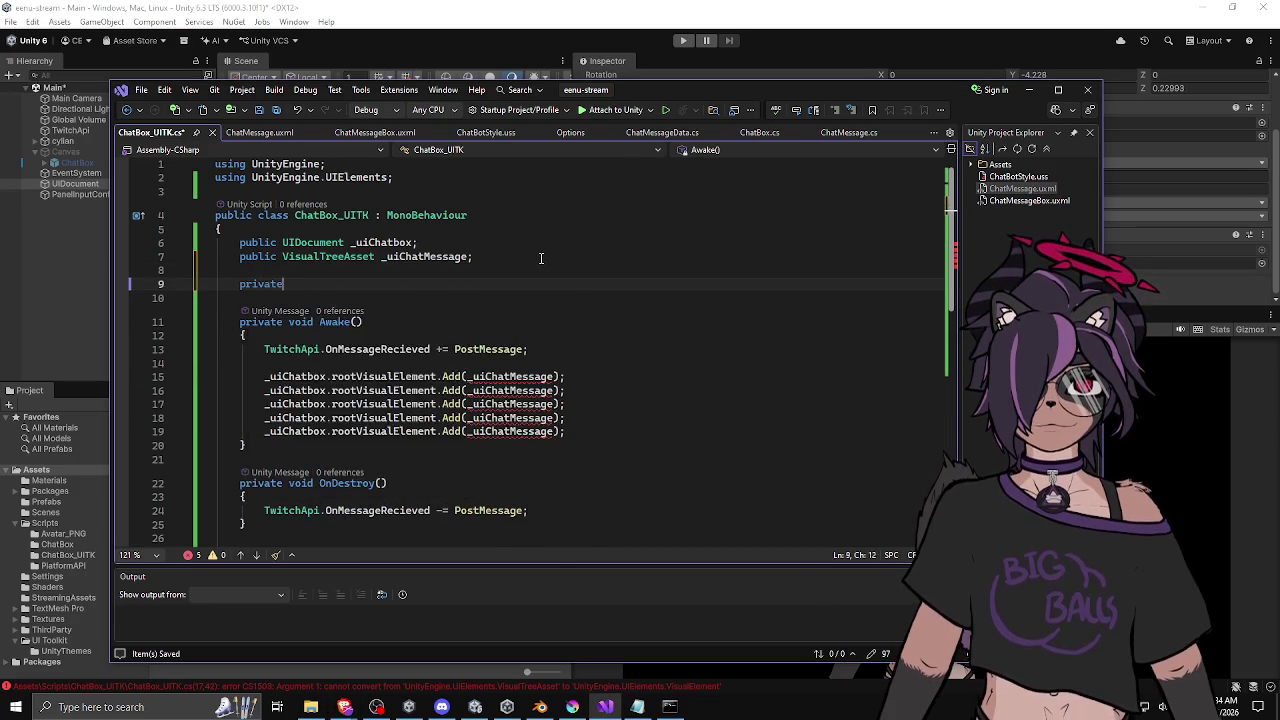
pyautogui.press('Left')
pyautogui.hotkey('ctrl', 'shift', 'Left')
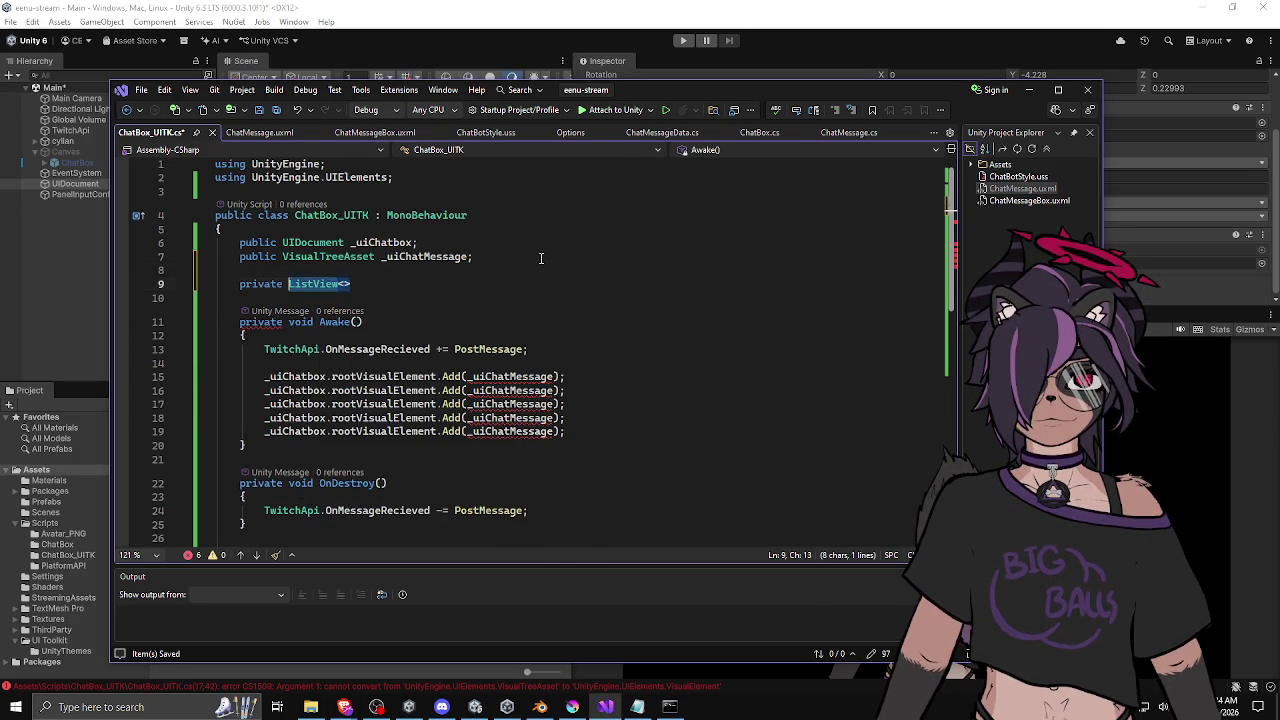
pyautogui.write('Loist')
pyautogui.press('BackSpace')
pyautogui.press('BackSpace')
pyautogui.press('BackSpace')
pyautogui.write('ist')
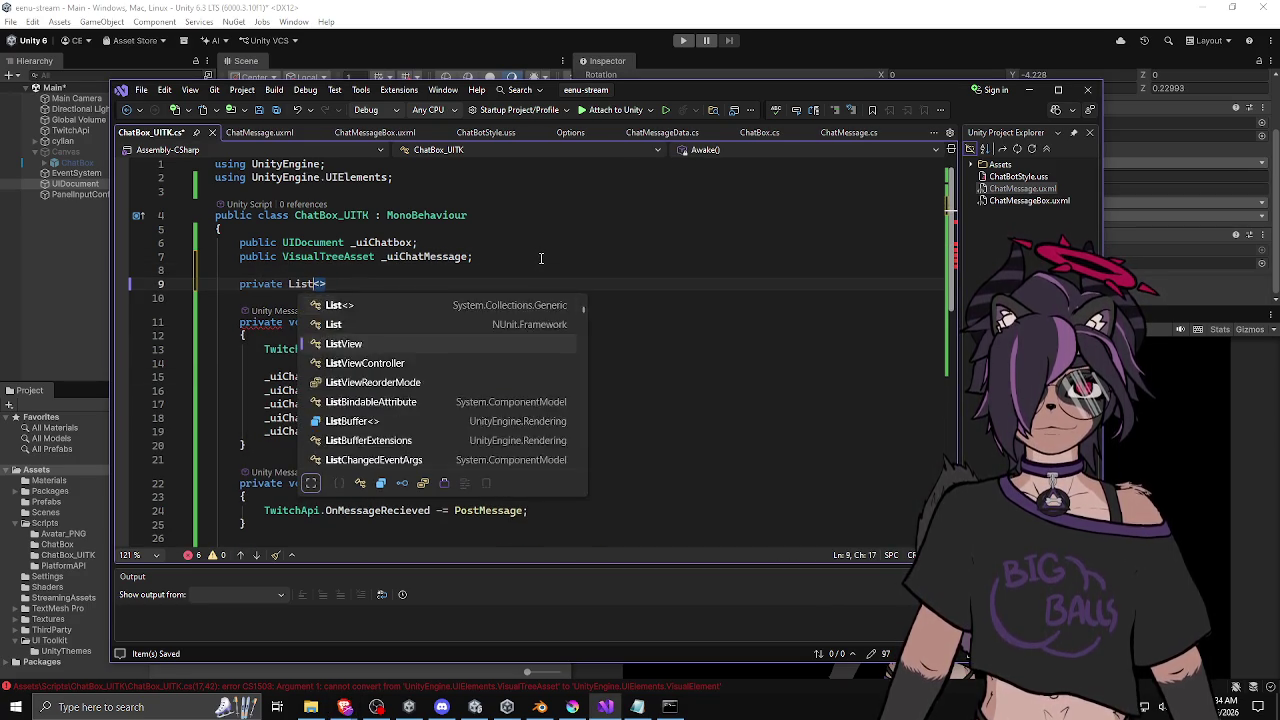
pyautogui.press('Escape')
pyautogui.write('Visau')
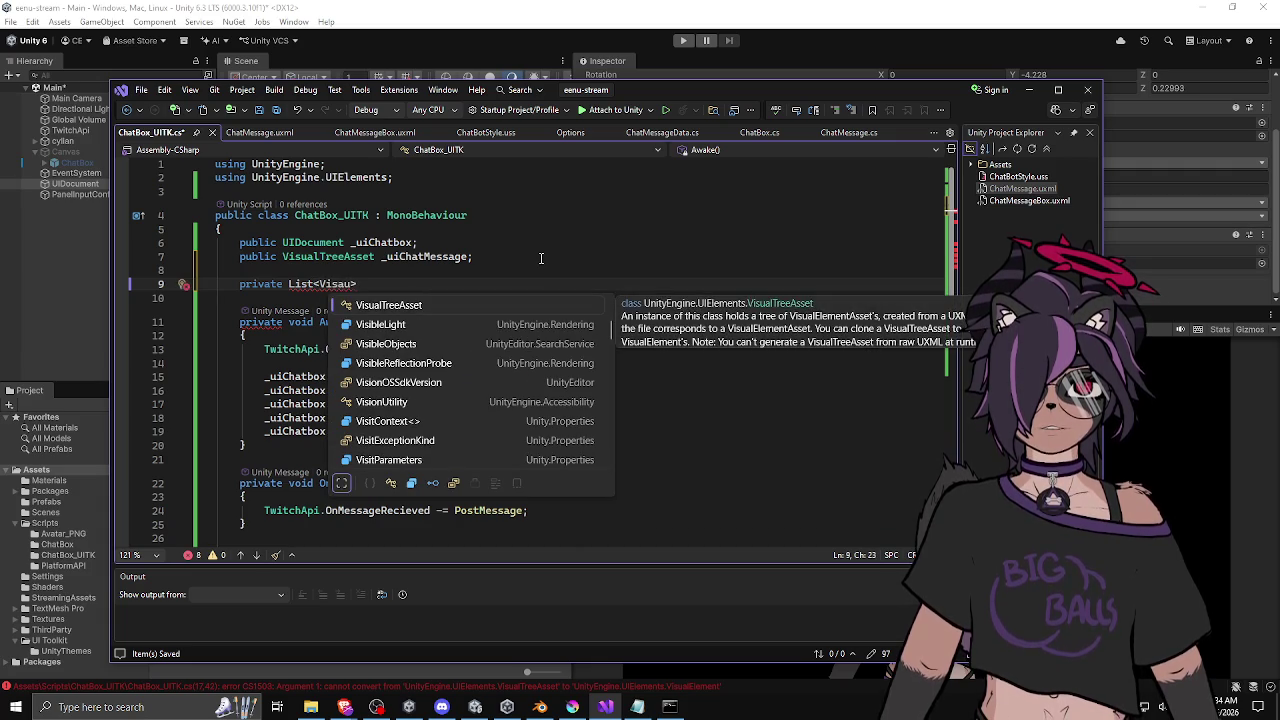
pyautogui.press('BackSpace')
pyautogui.press('BackSpace')
pyautogui.write('u')
pyautogui.write('alEle')
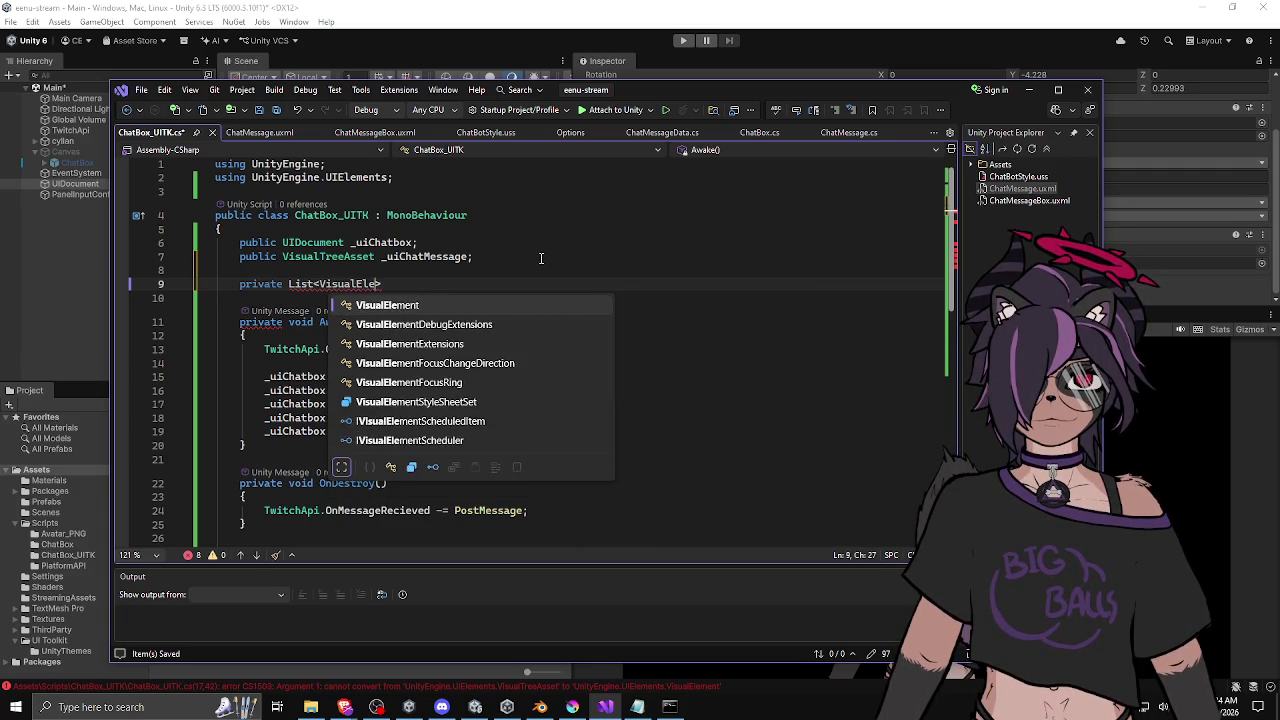
pyautogui.press('Tab')
pyautogui.press('Right')
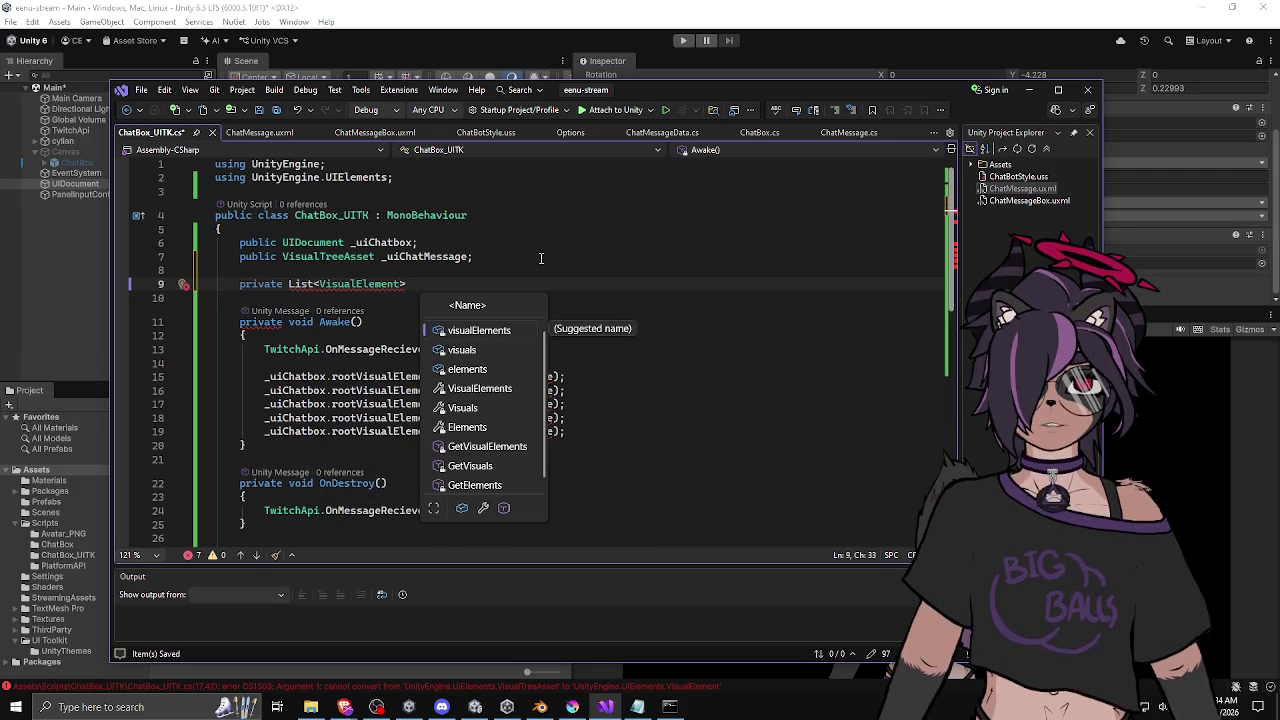
pyautogui.write('_')
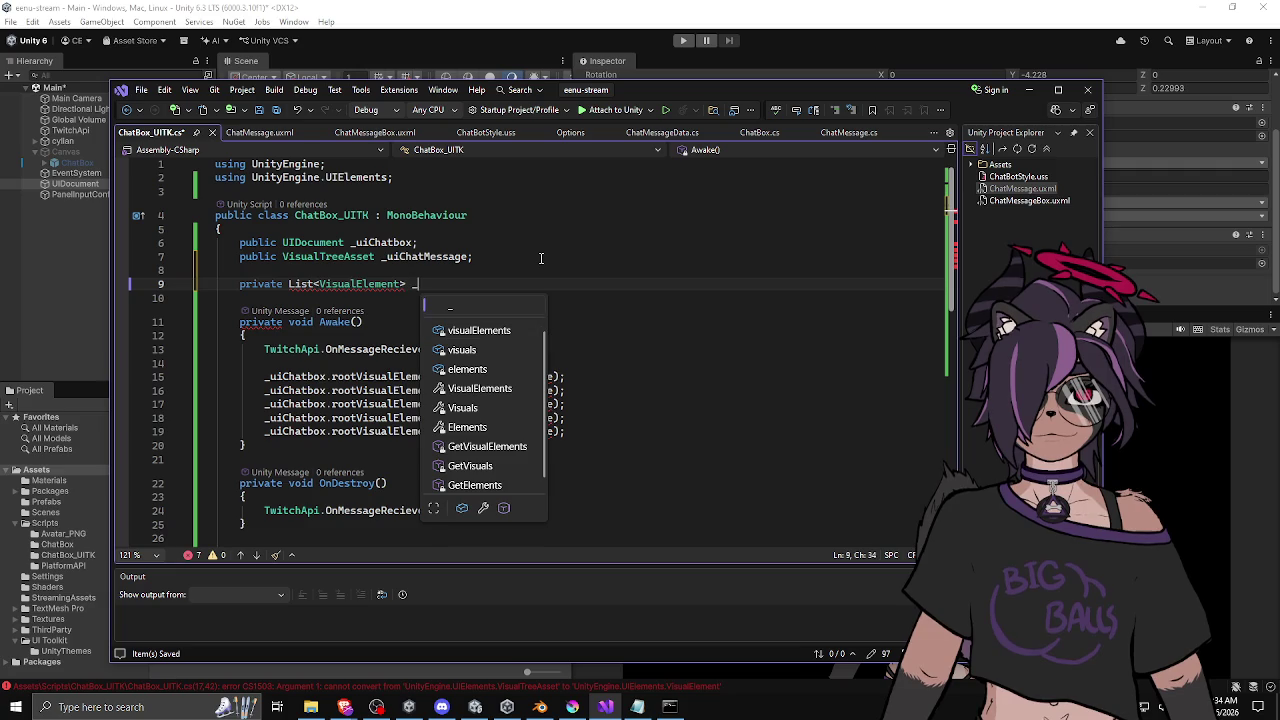
pyautogui.write('ui')
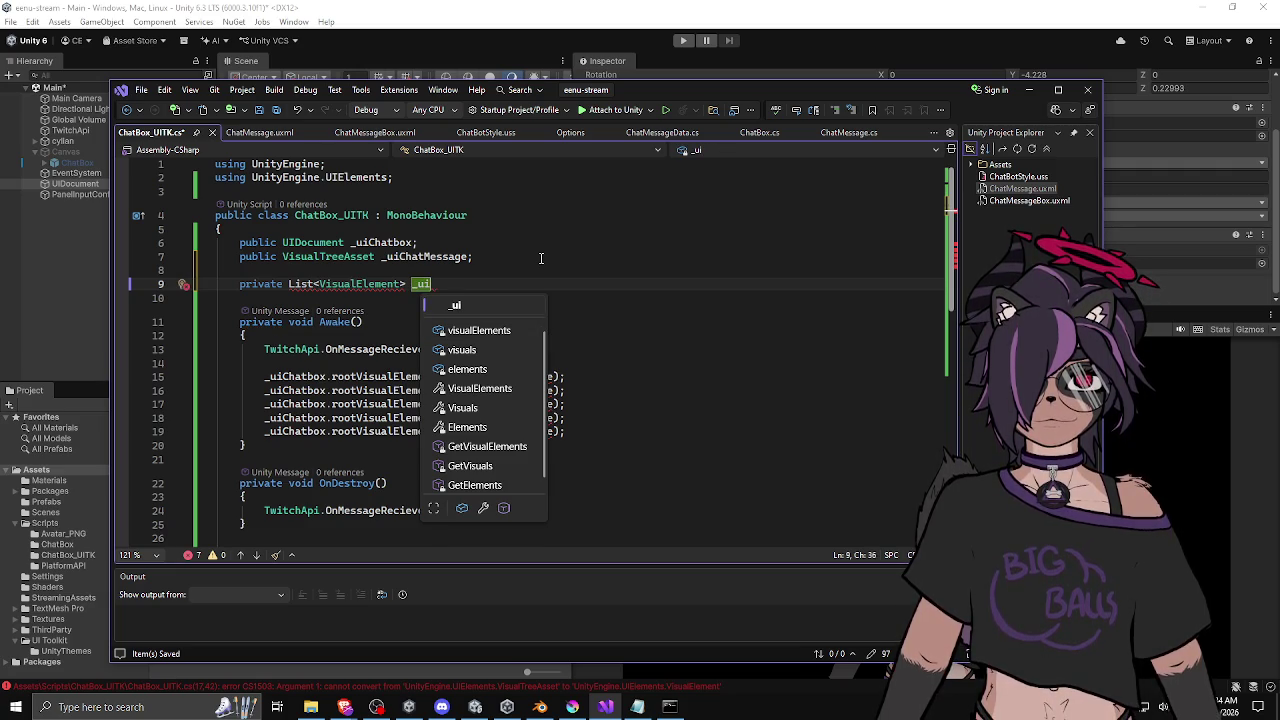
pyautogui.write('ChatMess')
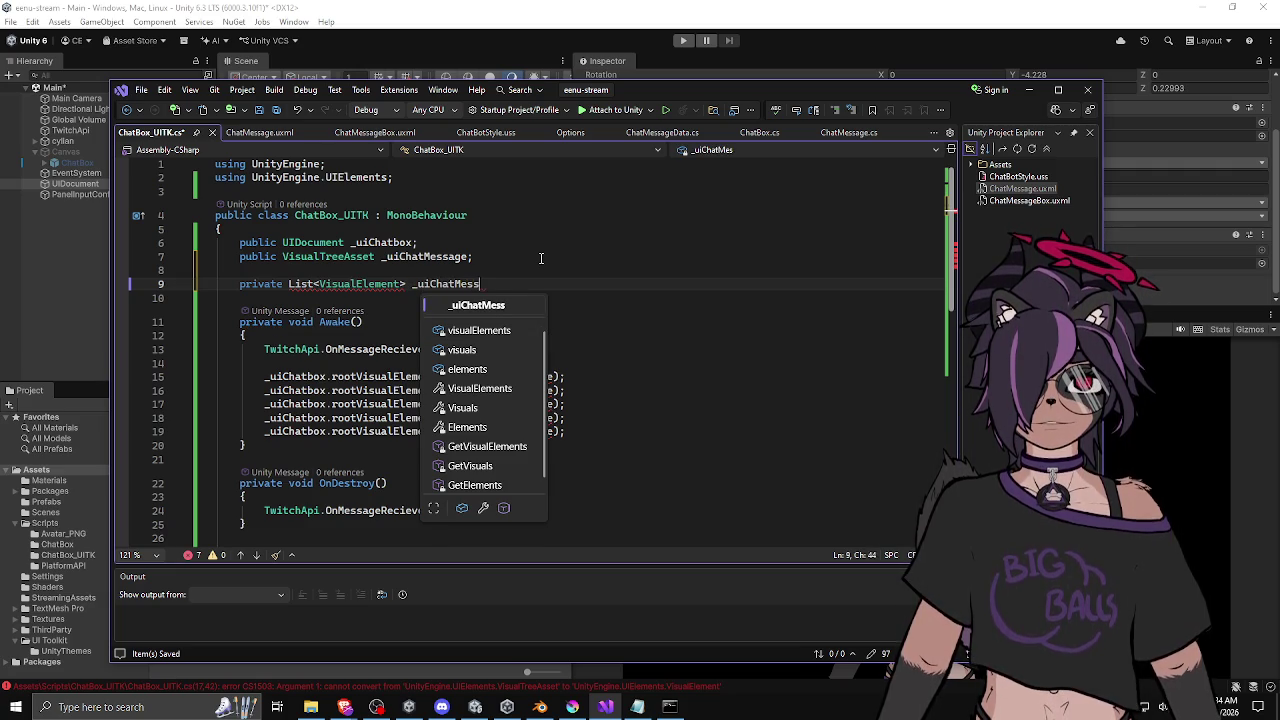
pyautogui.write('ages = new L')
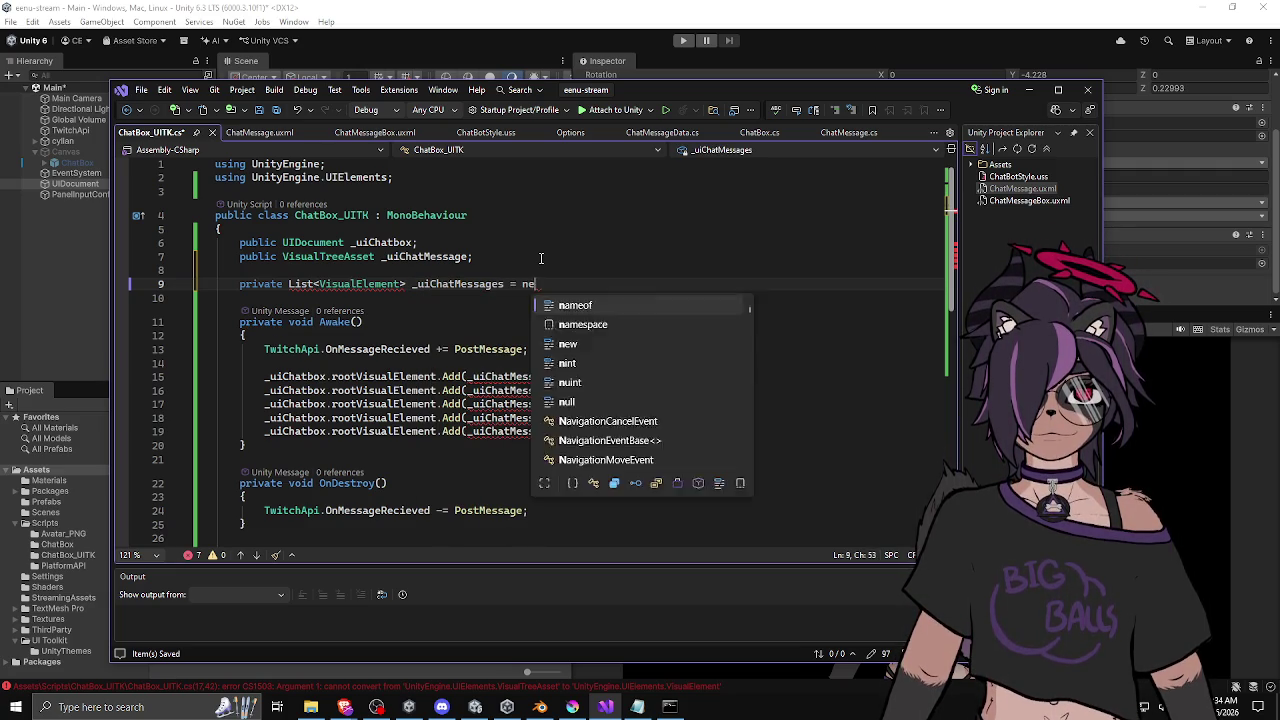
pyautogui.press('Tab')
pyautogui.write('();')
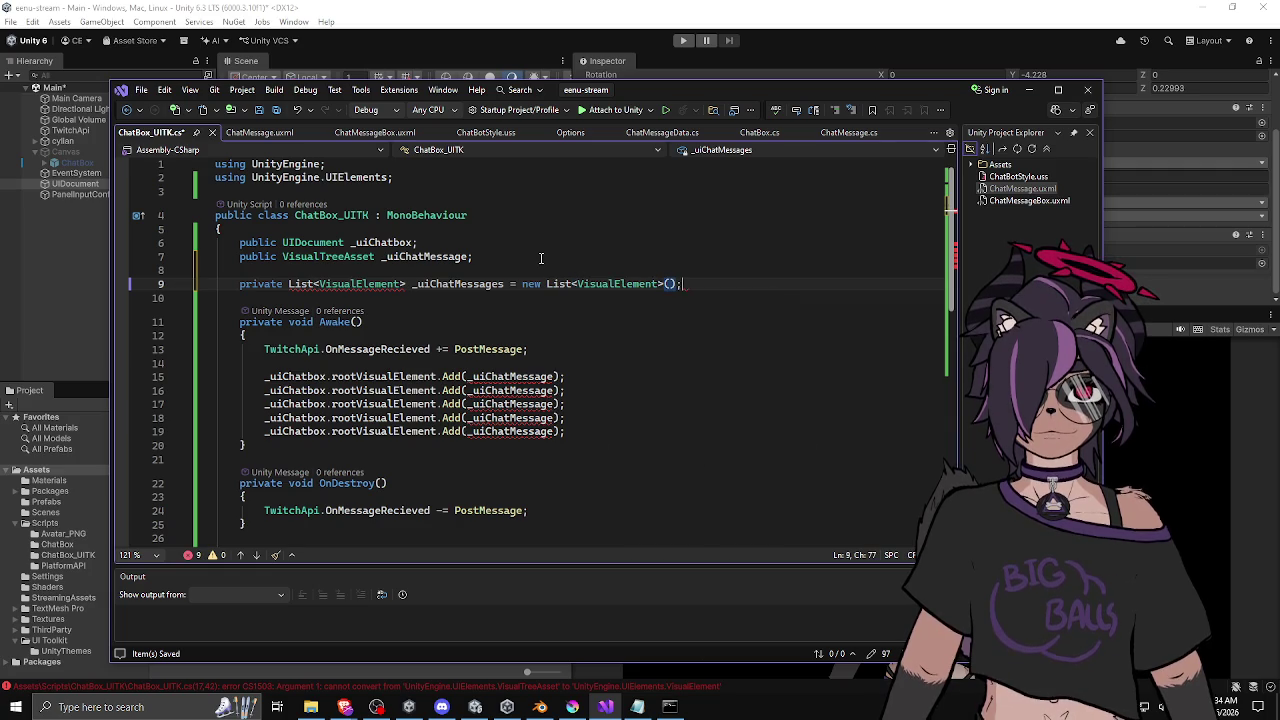
# Add the System.Collections.Generic using via the quick fix so List resolves.
pyautogui.moveTo(310, 287)
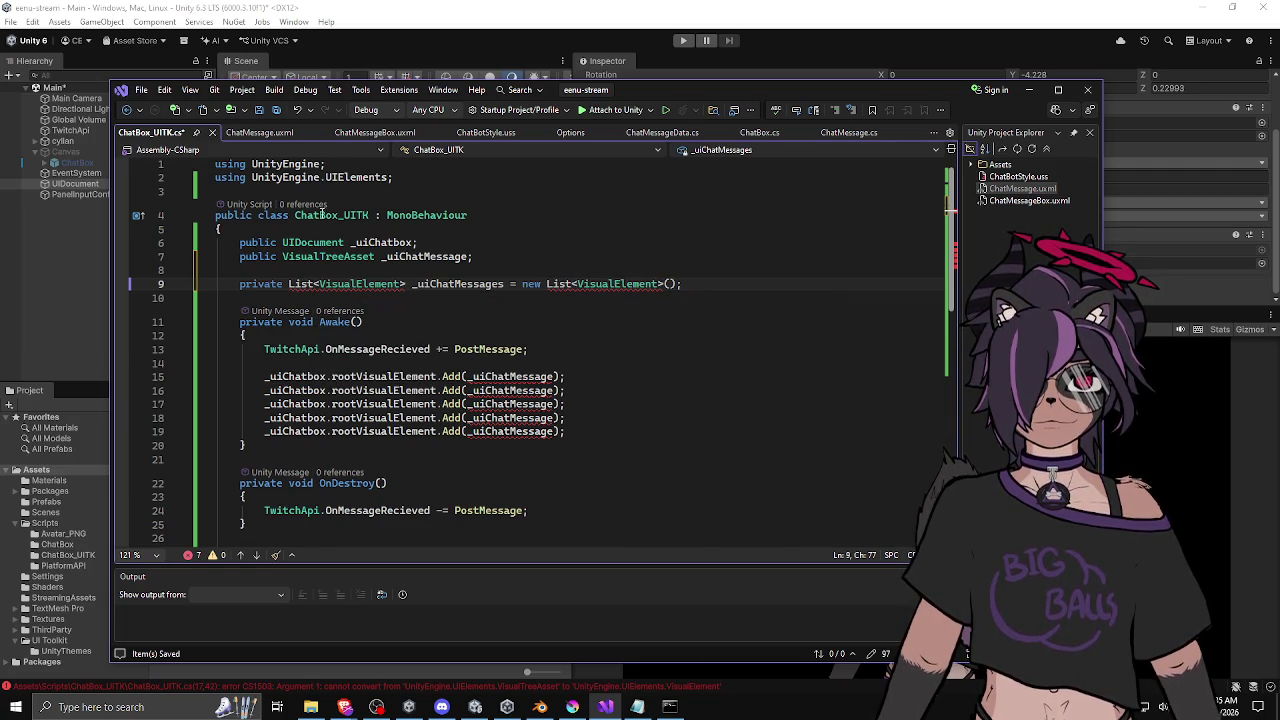
pyautogui.click(289, 284)
pyautogui.hotkey('ctrl', '.')
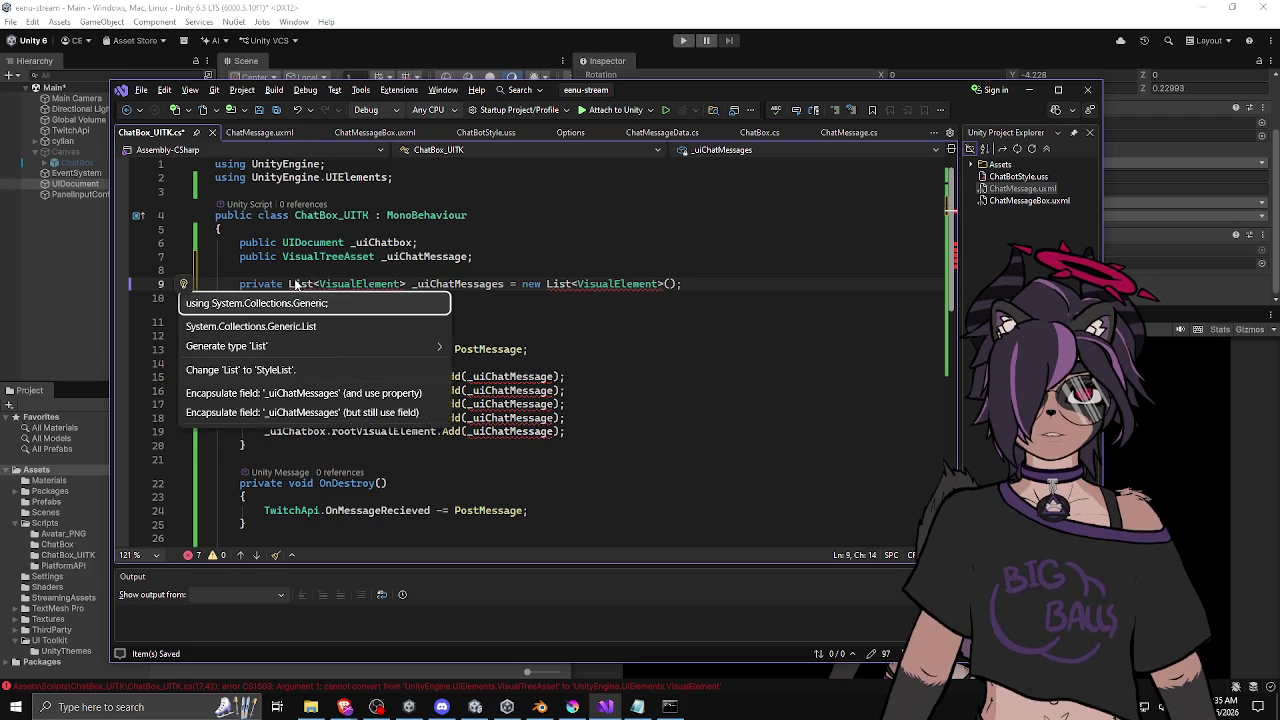
pyautogui.click(297, 303)
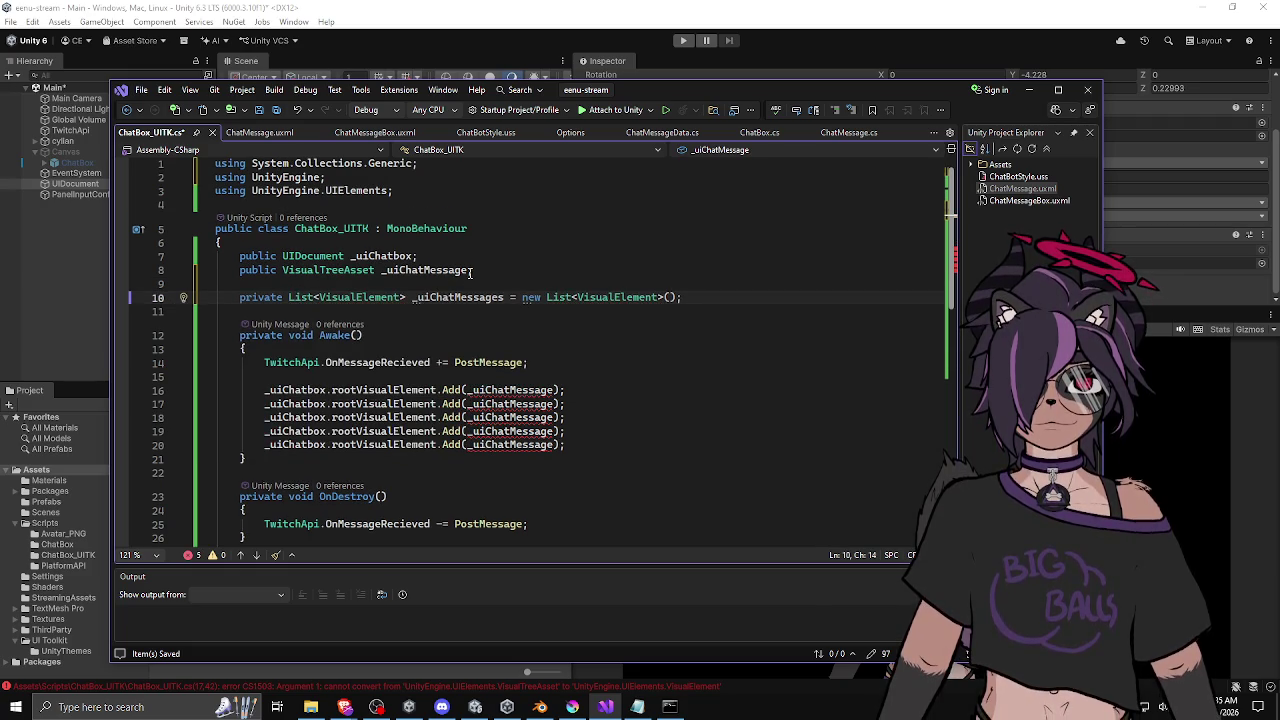
pyautogui.click(520, 335)
pyautogui.doubleClick(495, 297)
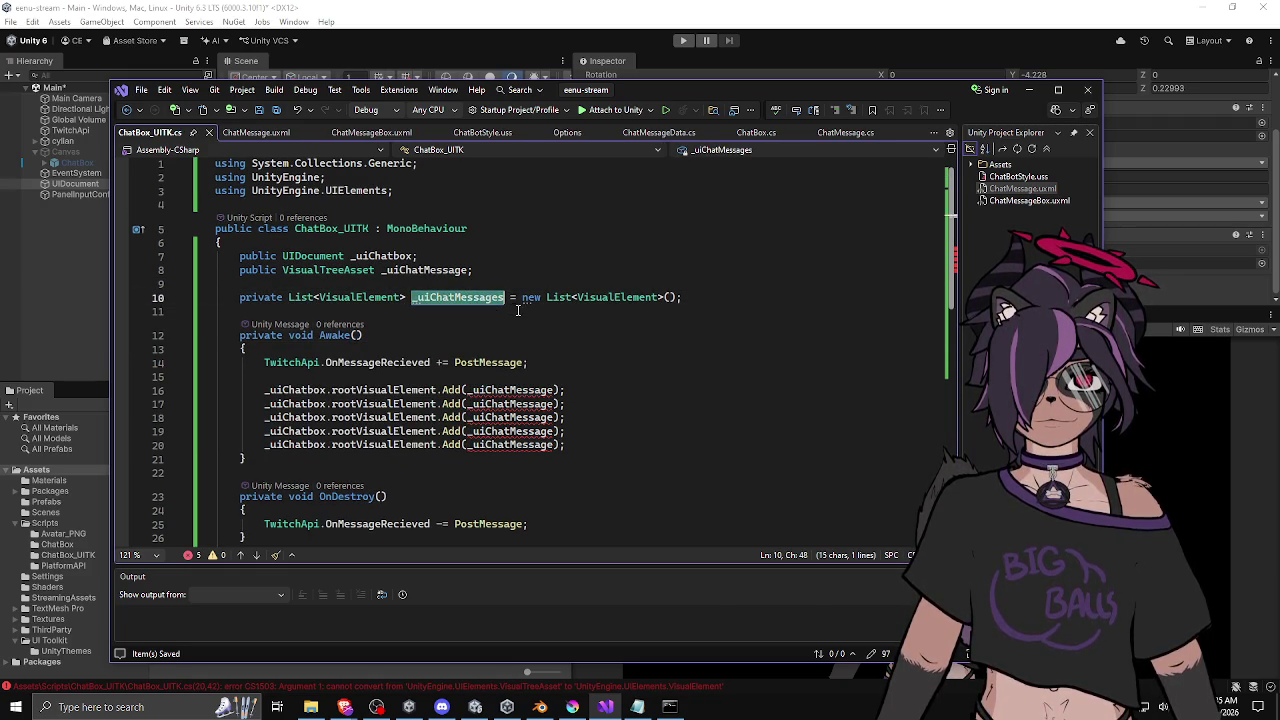
pyautogui.press('Down')
pyautogui.press('Down')
pyautogui.press('Down')
# Start a 'for (int i = 0; i < 5; ++i)' loop in Awake.
pyautogui.press('Return')
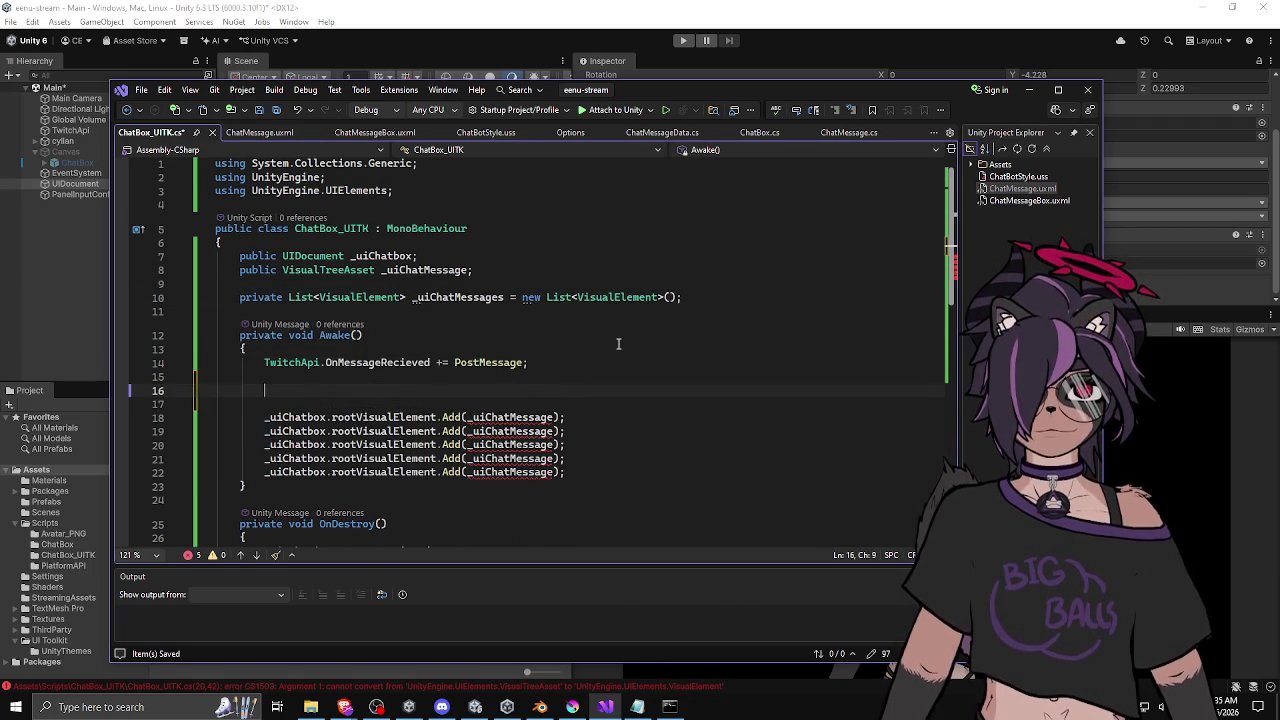
pyautogui.press('BackSpace')
pyautogui.press('BackSpace')
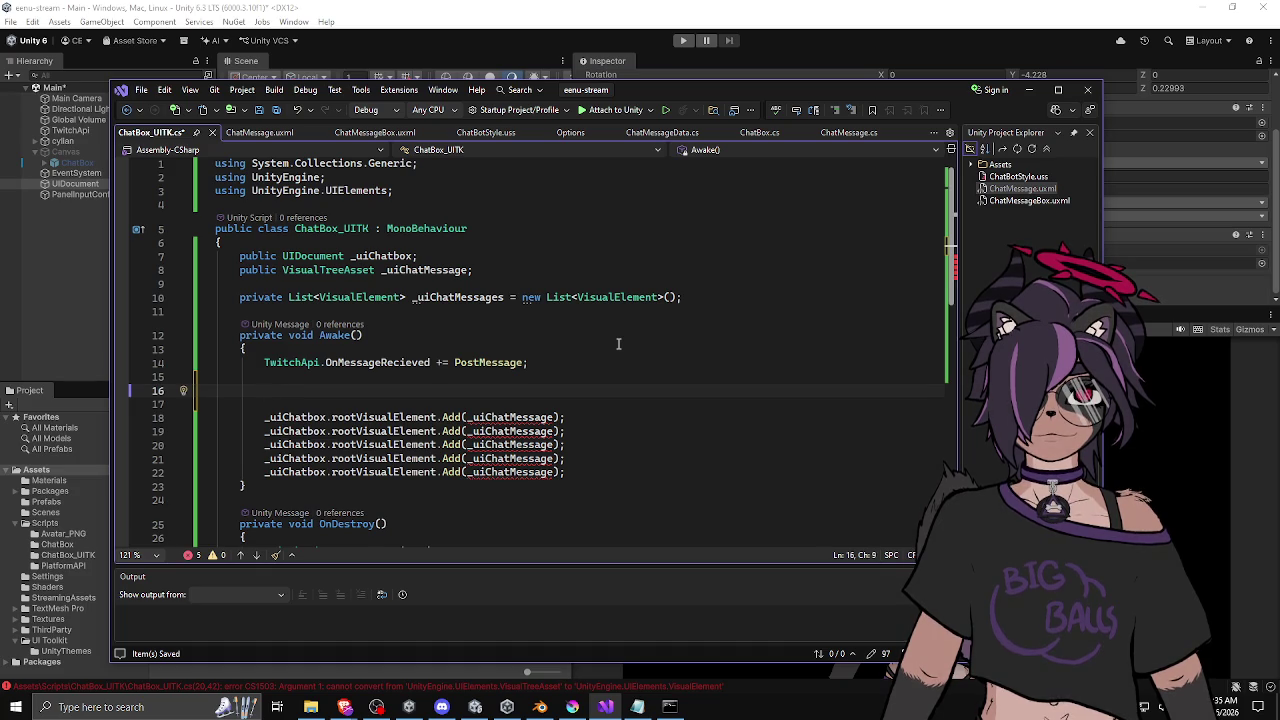
pyautogui.moveTo(444, 297)
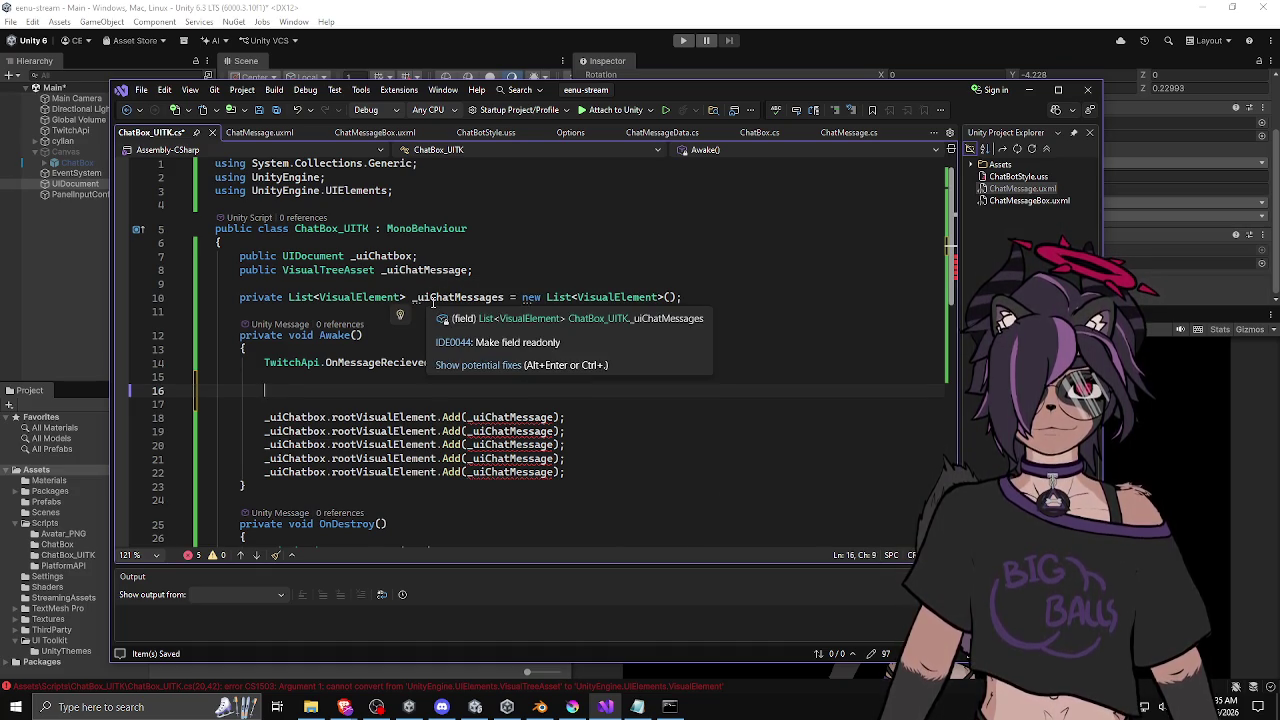
pyautogui.moveTo(432, 275)
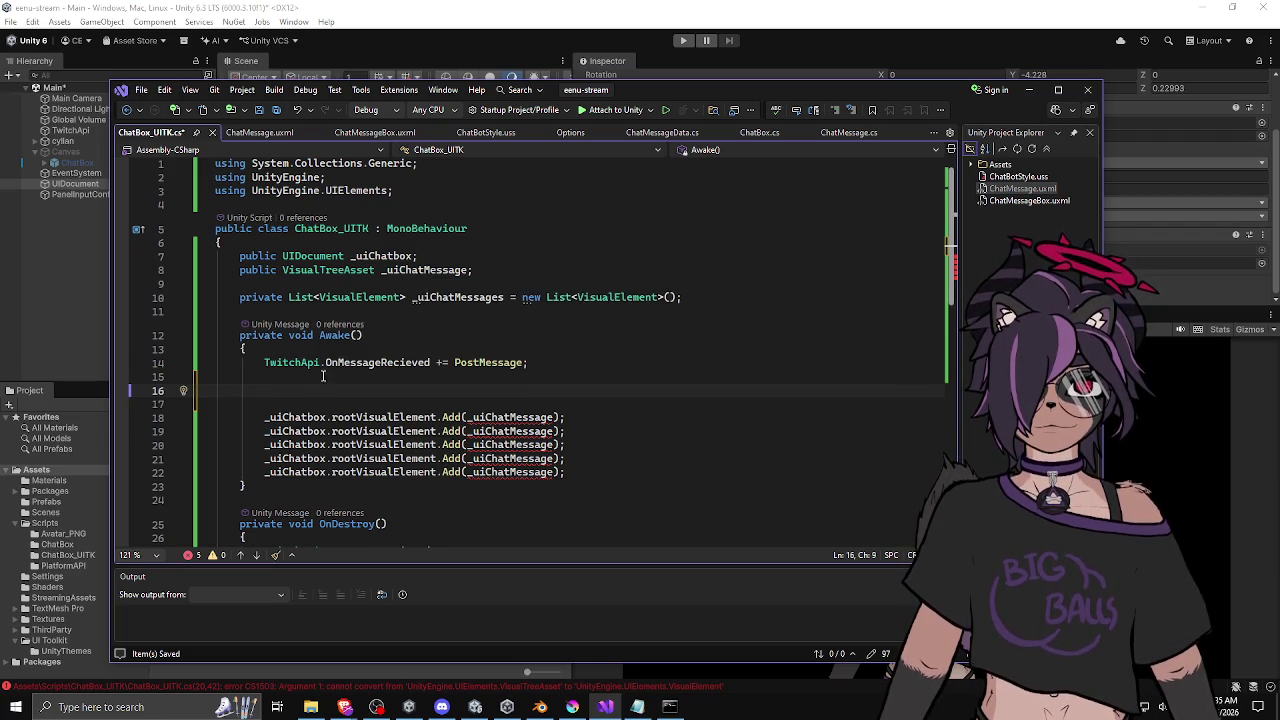
pyautogui.write('for (int ')
pyautogui.write('i = 0; i < ')
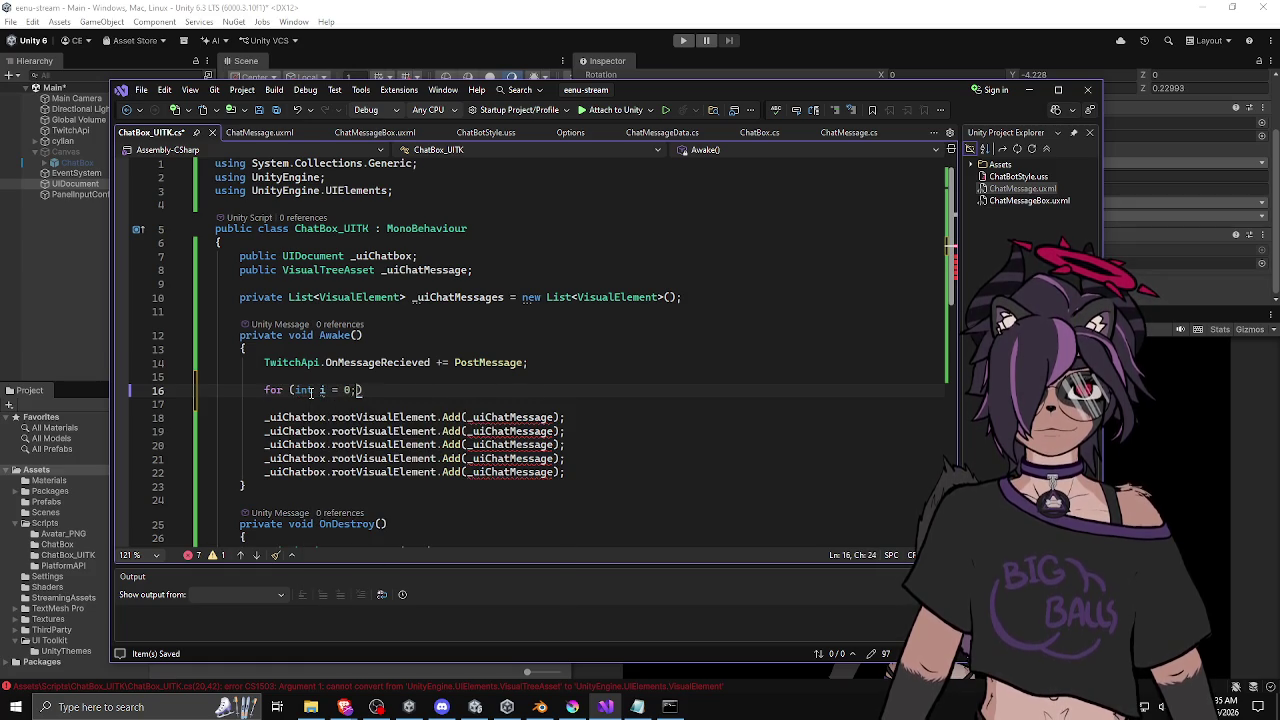
pyautogui.write('5; ++i)')
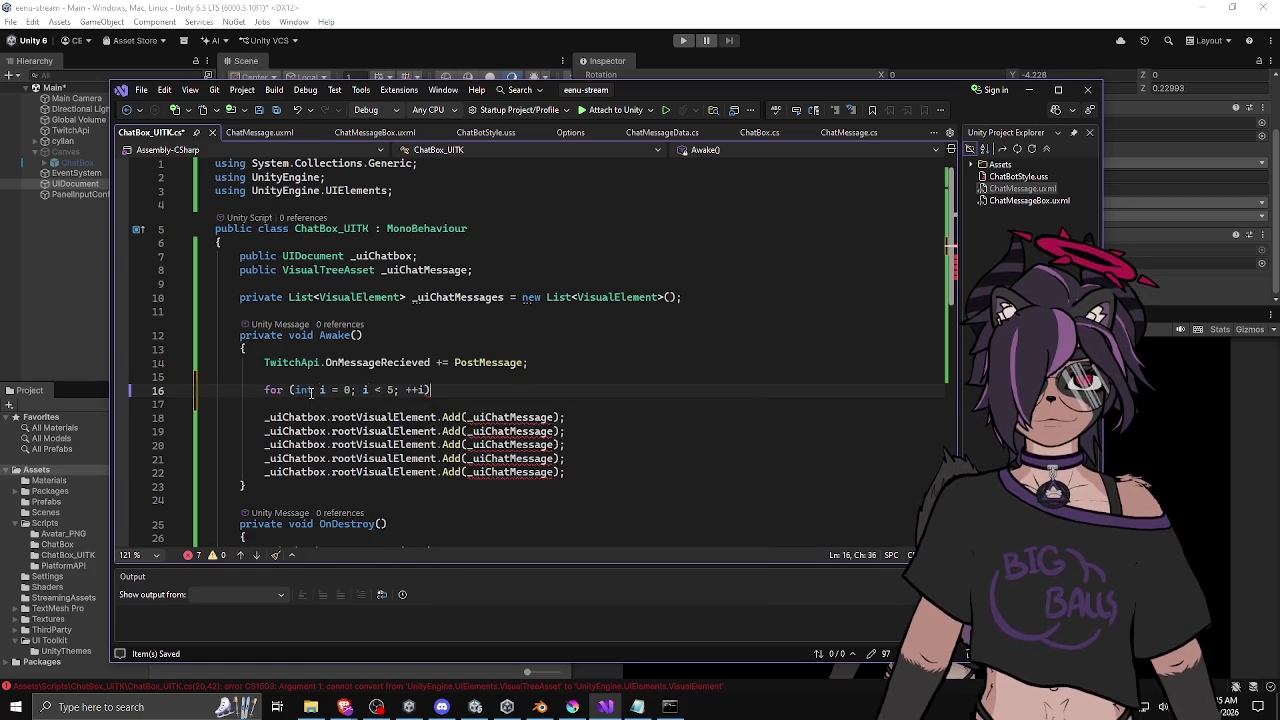
pyautogui.press('Return')
pyautogui.write('{')
pyautogui.press('Return')
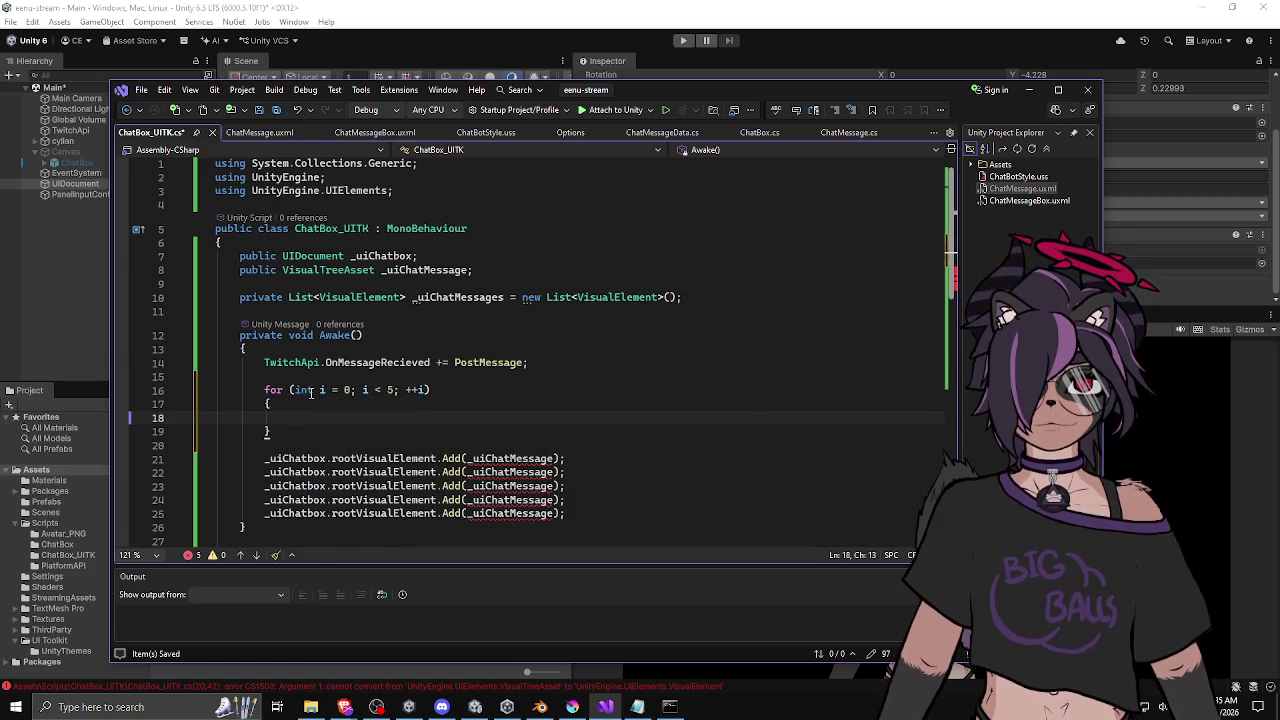
# Write the loop body as '_uiChatMessages.Add(_uiChatMessage.Instantiate());'.
pyautogui.write('_uiChat')
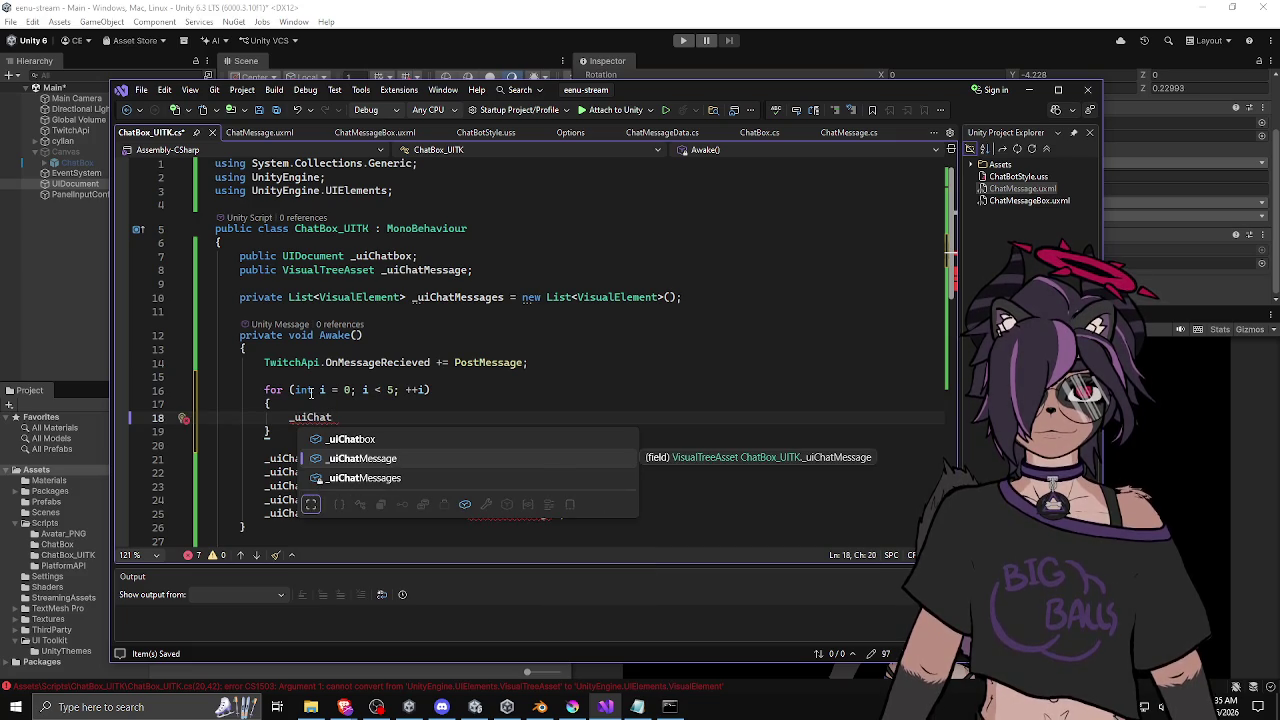
pyautogui.press('Tab')
pyautogui.write('.in')
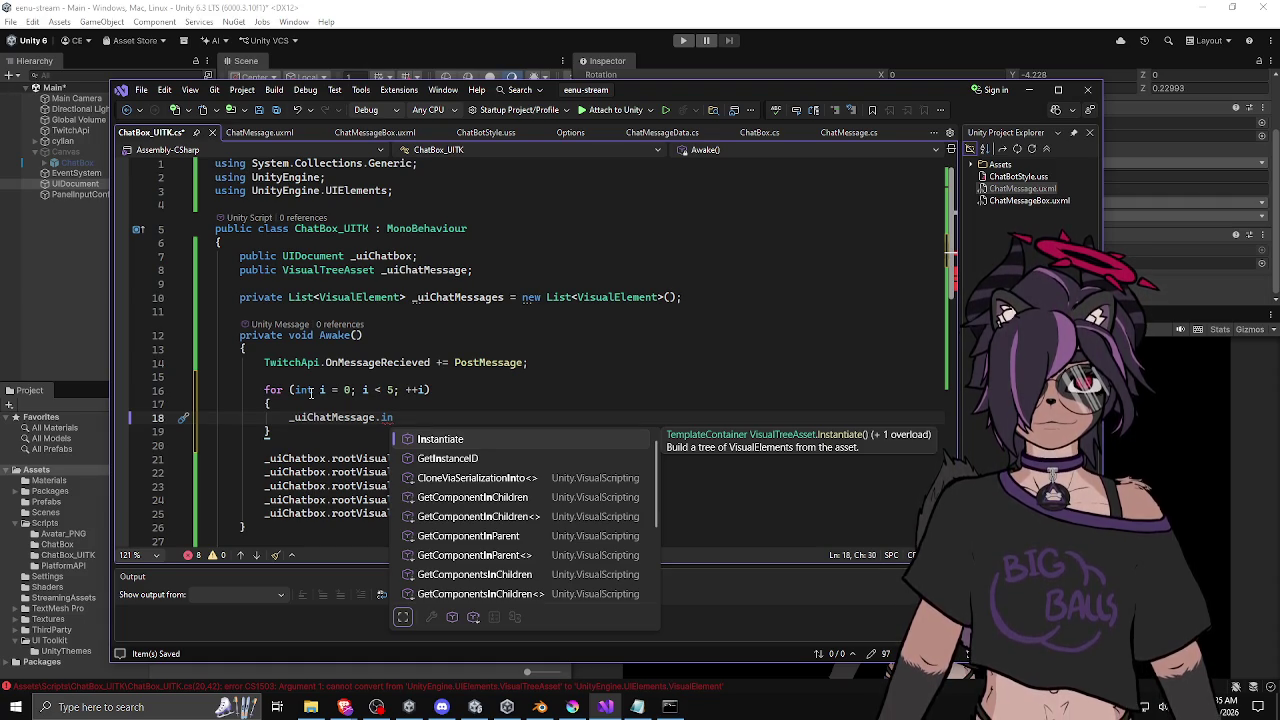
pyautogui.press('Tab')
pyautogui.write('()')
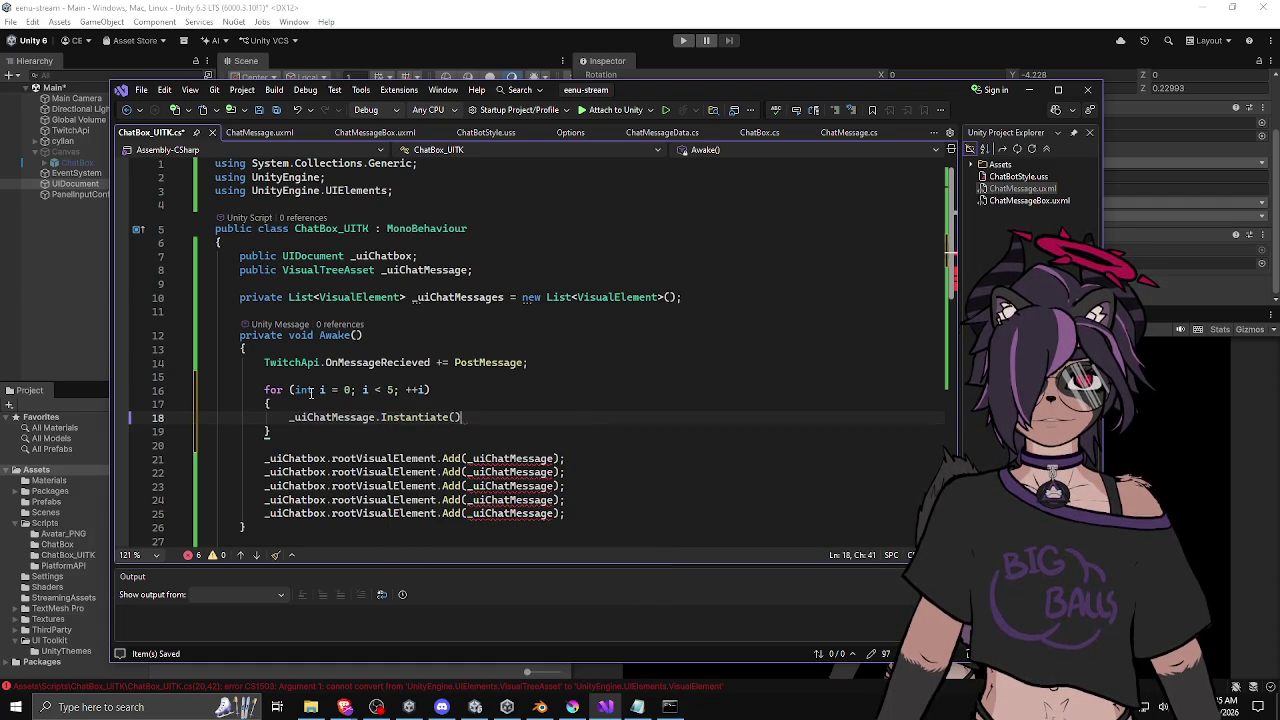
pyautogui.write(';_uiCh')
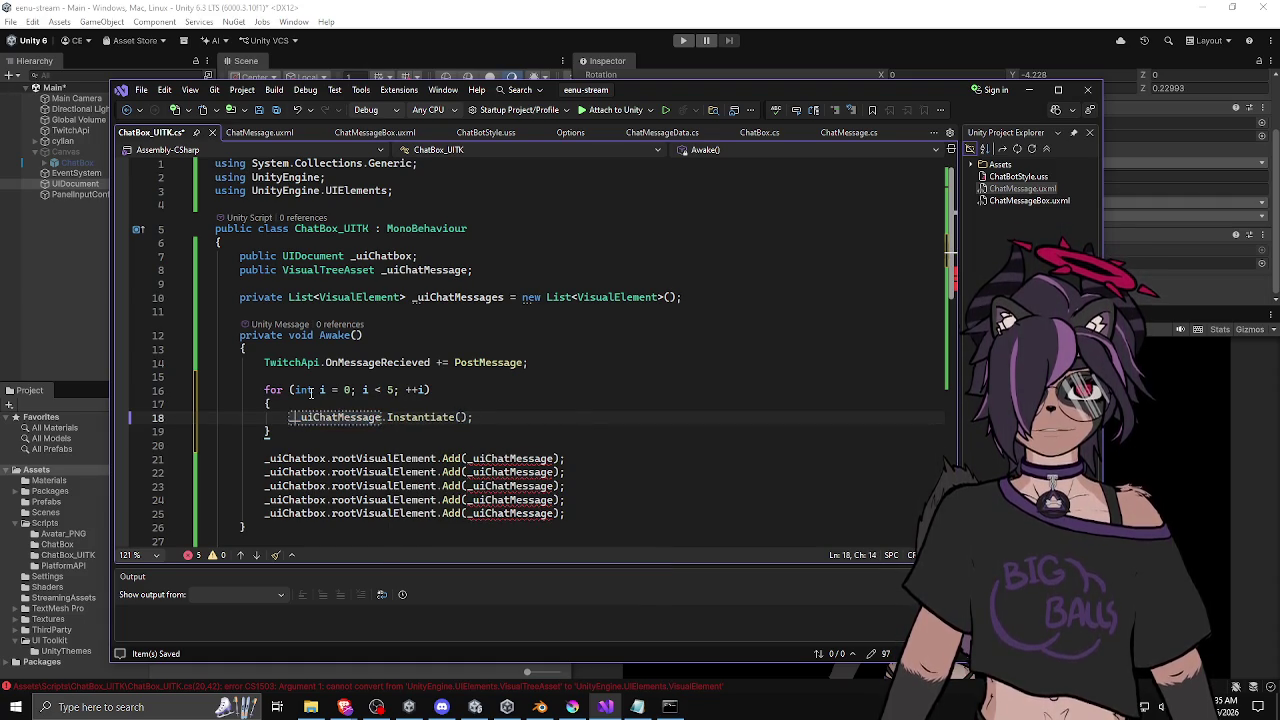
pyautogui.write('atMessage.')
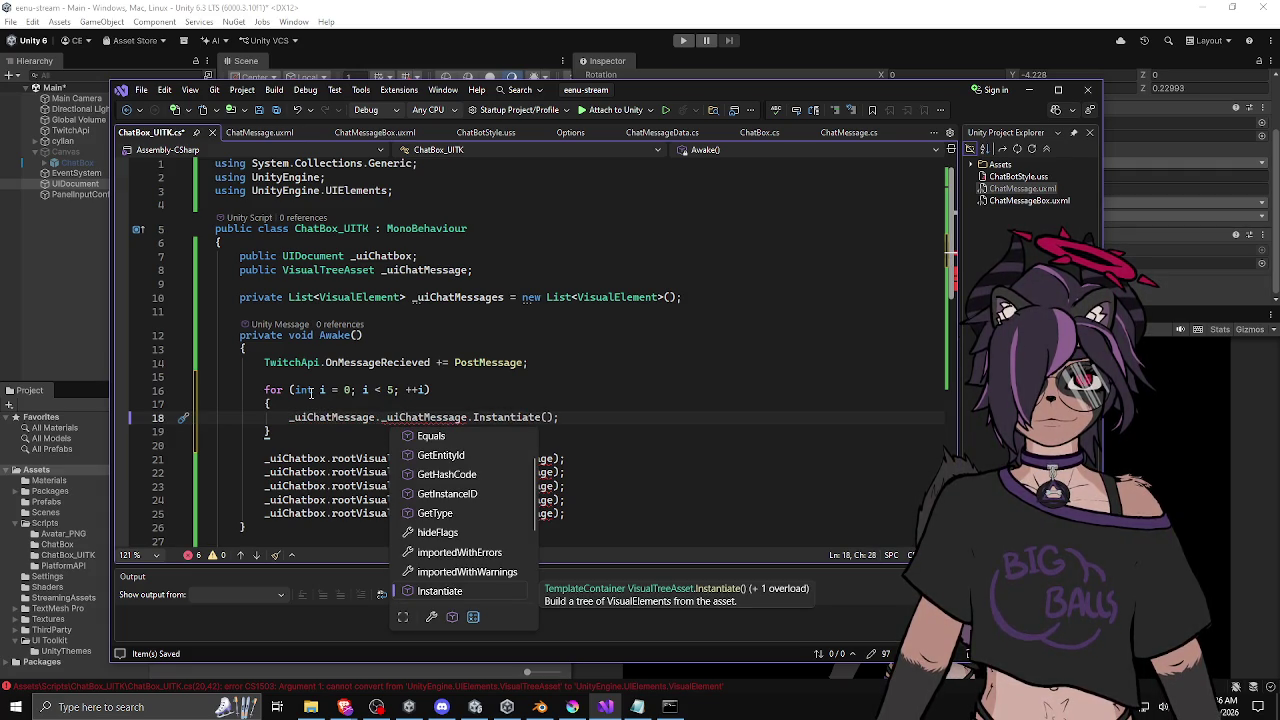
pyautogui.write('add')
pyautogui.press('BackSpace')
pyautogui.press('BackSpace')
pyautogui.press('BackSpace')
pyautogui.press('BackSpace')
pyautogui.write('s.a')
pyautogui.press('Escape')
pyautogui.write('dd(')
pyautogui.press('Delete')
pyautogui.press('Escape')
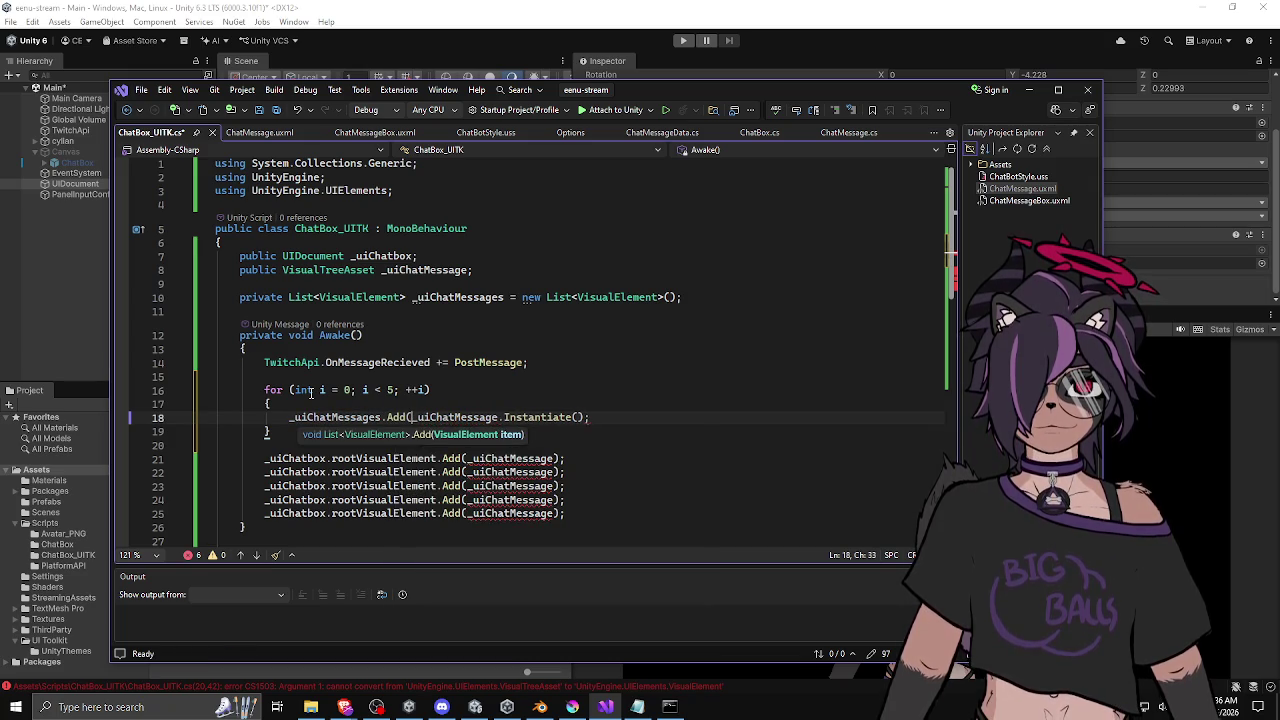
pyautogui.press('End')
pyautogui.press('Left')
pyautogui.write(')')
# Delete the five old rootVisualElement.Add lines and save the script.
pyautogui.click(383, 446)
pyautogui.hotkey('ctrl', 'shift', 'l')
pyautogui.hotkey('ctrl', 'shift', 'l')
pyautogui.hotkey('ctrl', 'shift', 'l')
pyautogui.hotkey('ctrl', 's')
pyautogui.click(415, 418)
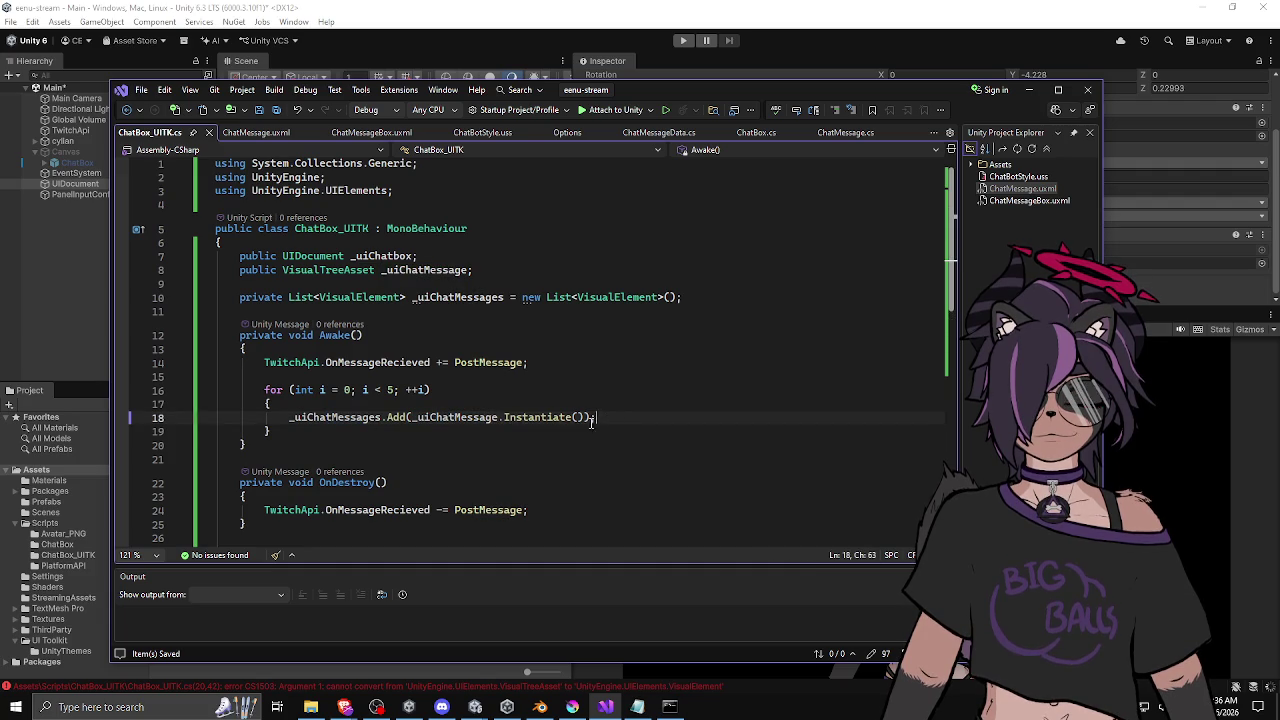
pyautogui.moveTo(349, 390); pyautogui.dragTo(341, 404)
pyautogui.click(341, 428)
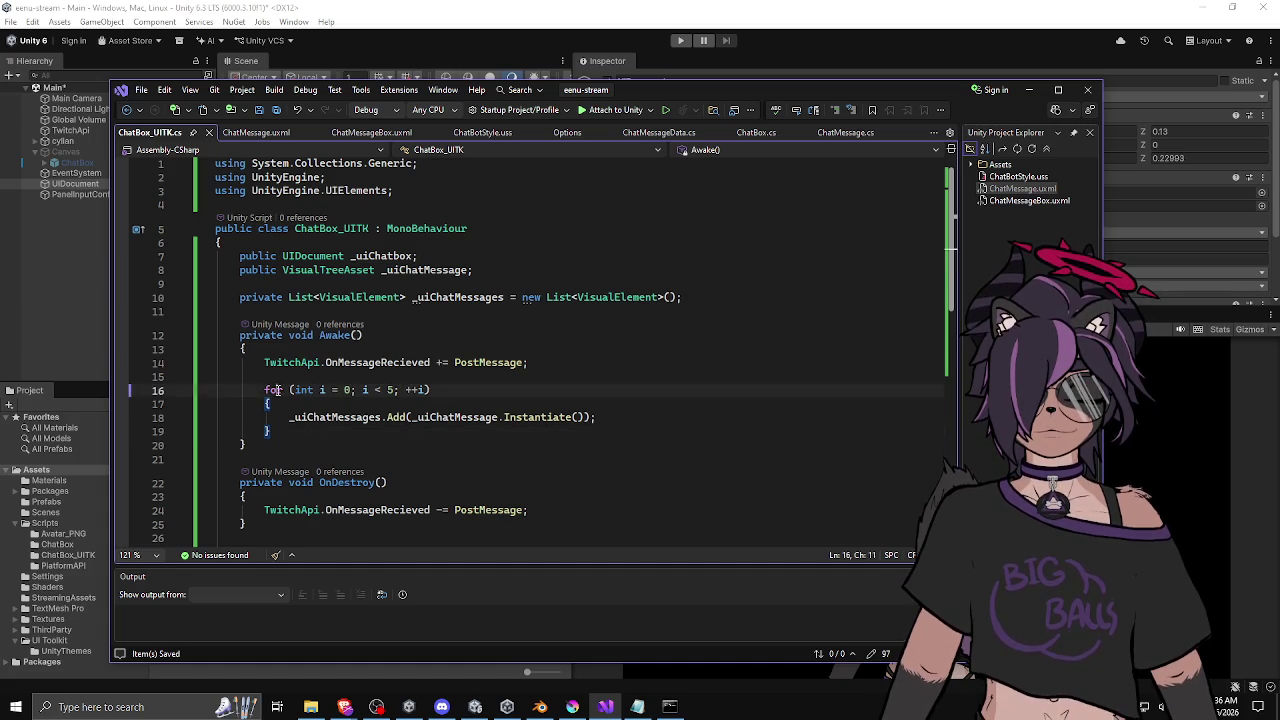
# Remove the Instantiate call from the loop's Add argument.
pyautogui.scroll(-3, 334, 420)
pyautogui.scroll(2, 338, 413)
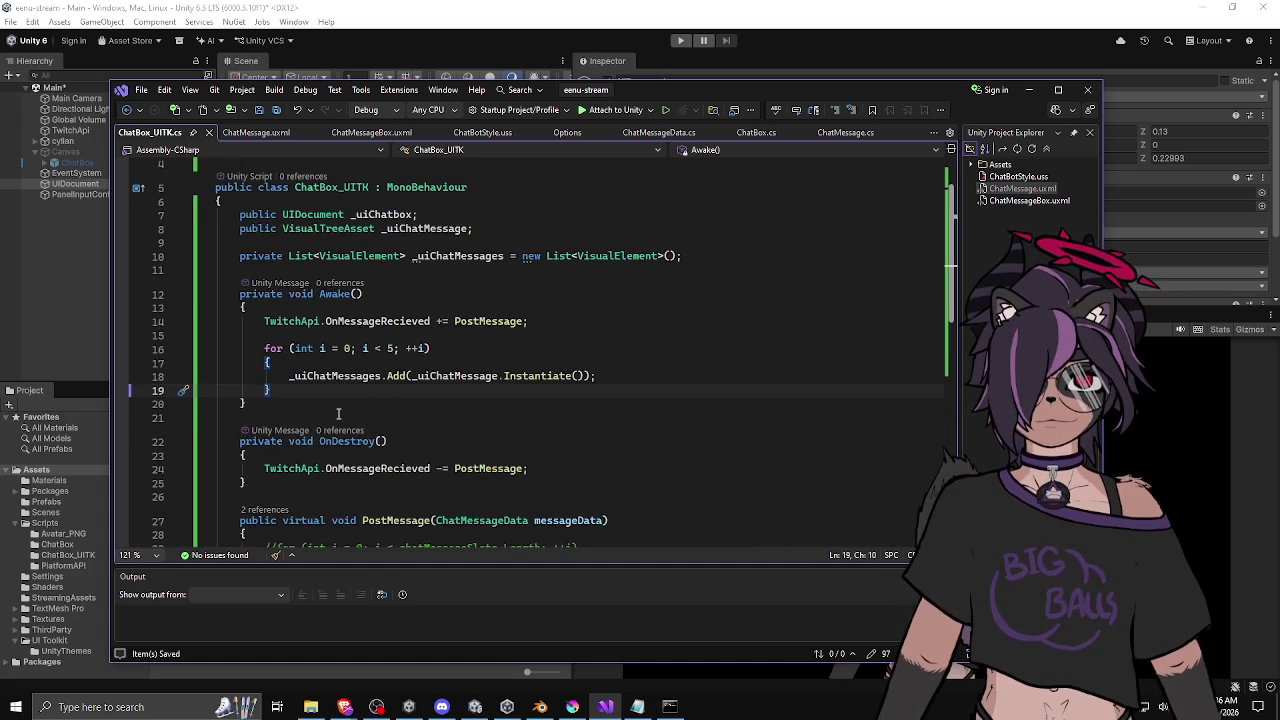
pyautogui.click(627, 375)
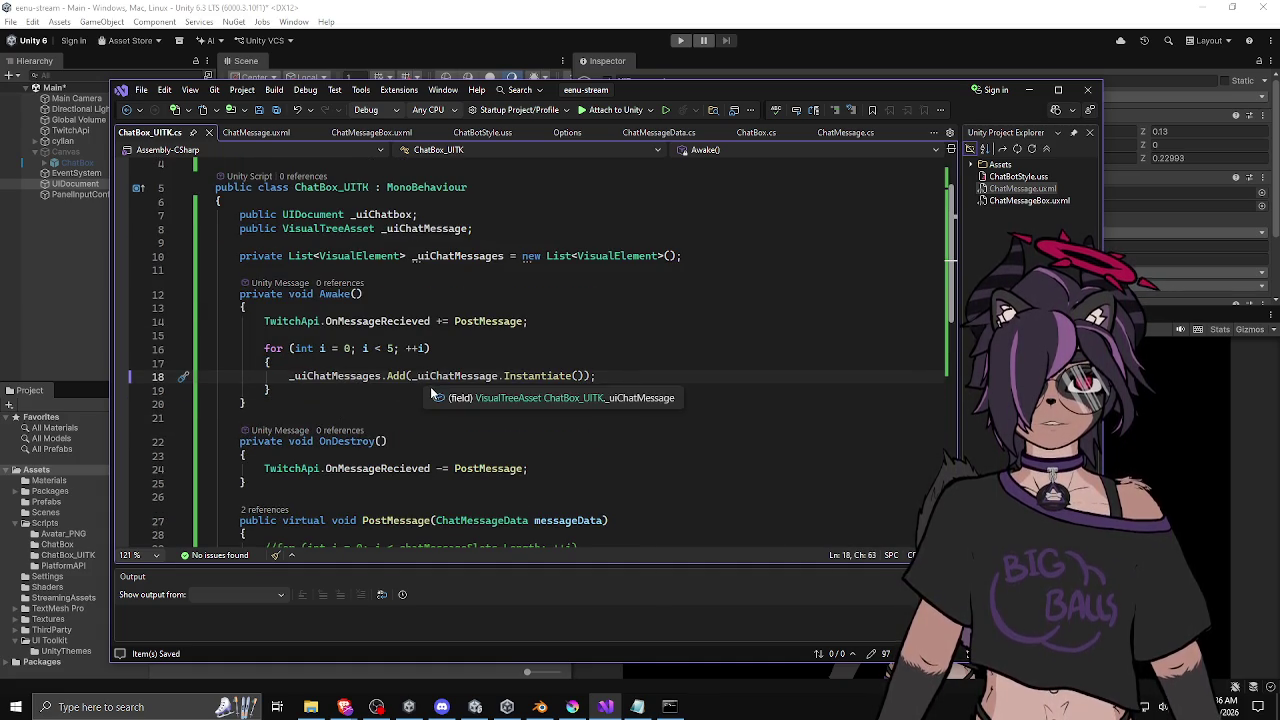
pyautogui.click(409, 388)
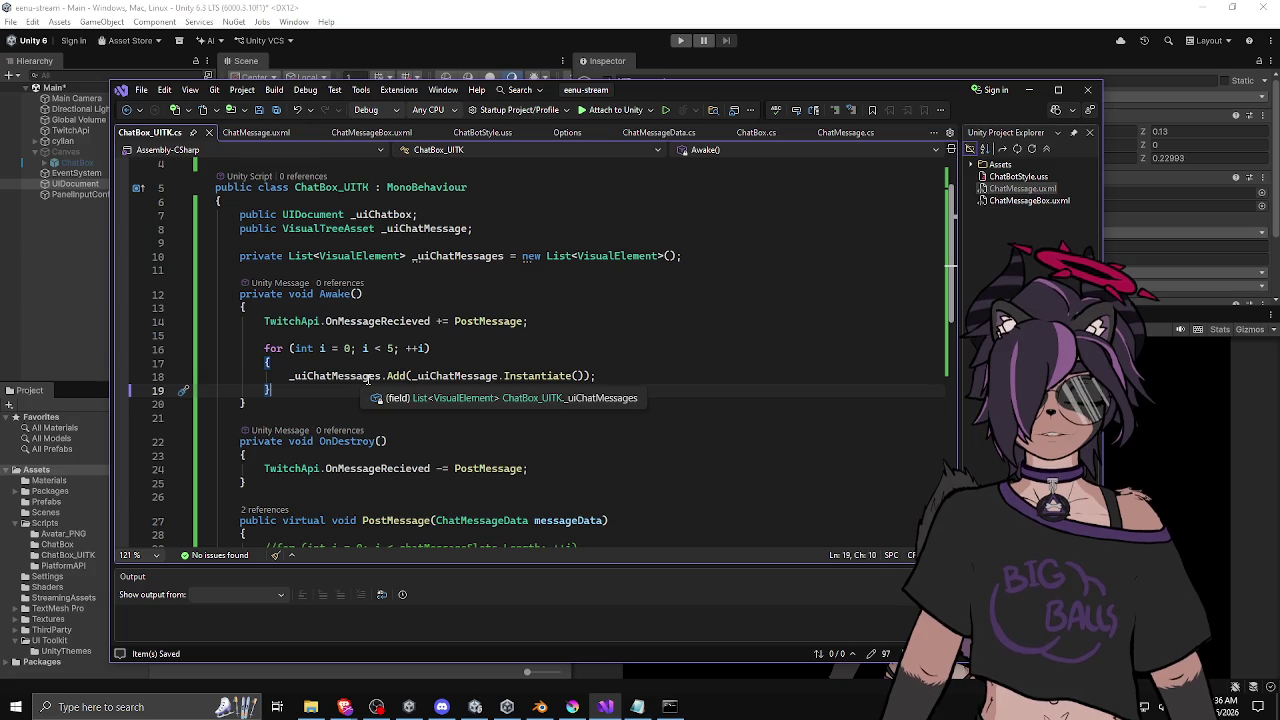
pyautogui.moveTo(418, 376)
pyautogui.mouseDown()
pyautogui.moveTo(288, 376)
pyautogui.moveTo(583, 376)
pyautogui.mouseUp()
pyautogui.press('Delete')
# Declare 'VisualElement chatMessage = _uiChatMessage.Instantiate();' at the start of the loop.
pyautogui.click(578, 363)
pyautogui.press('Return')
pyautogui.write('VisualE')
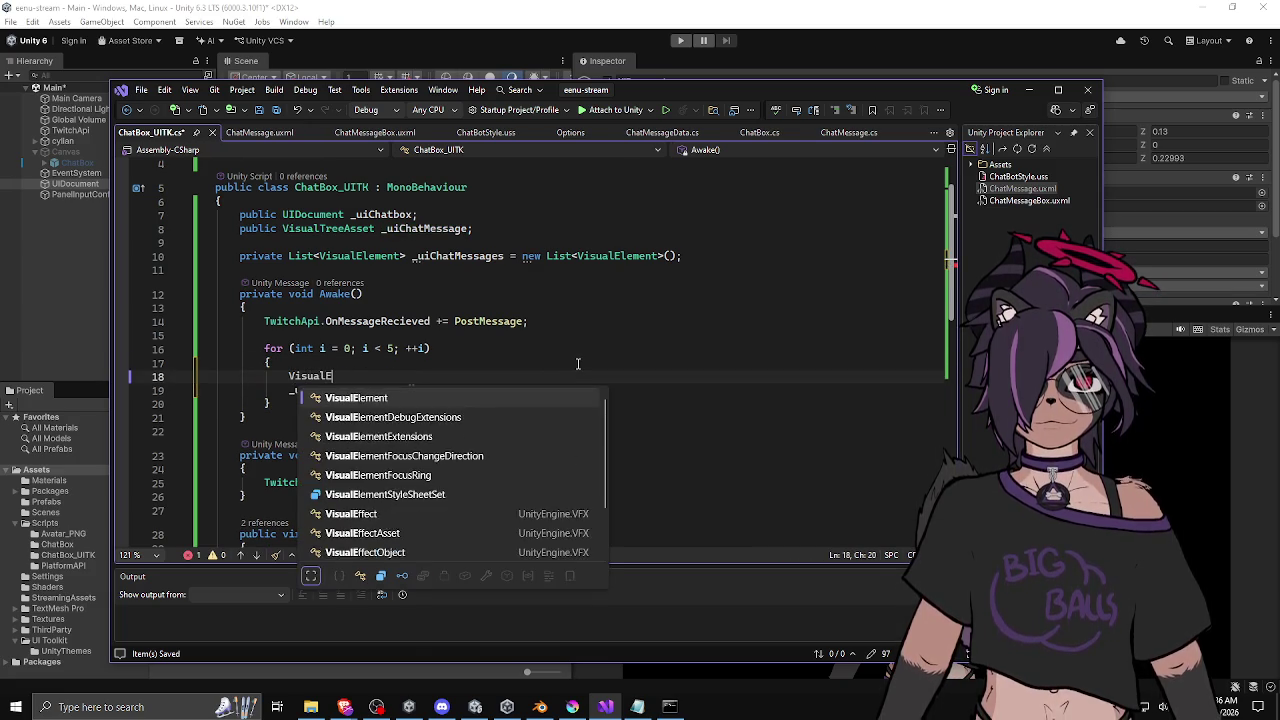
pyautogui.write('lement chatMerssage')
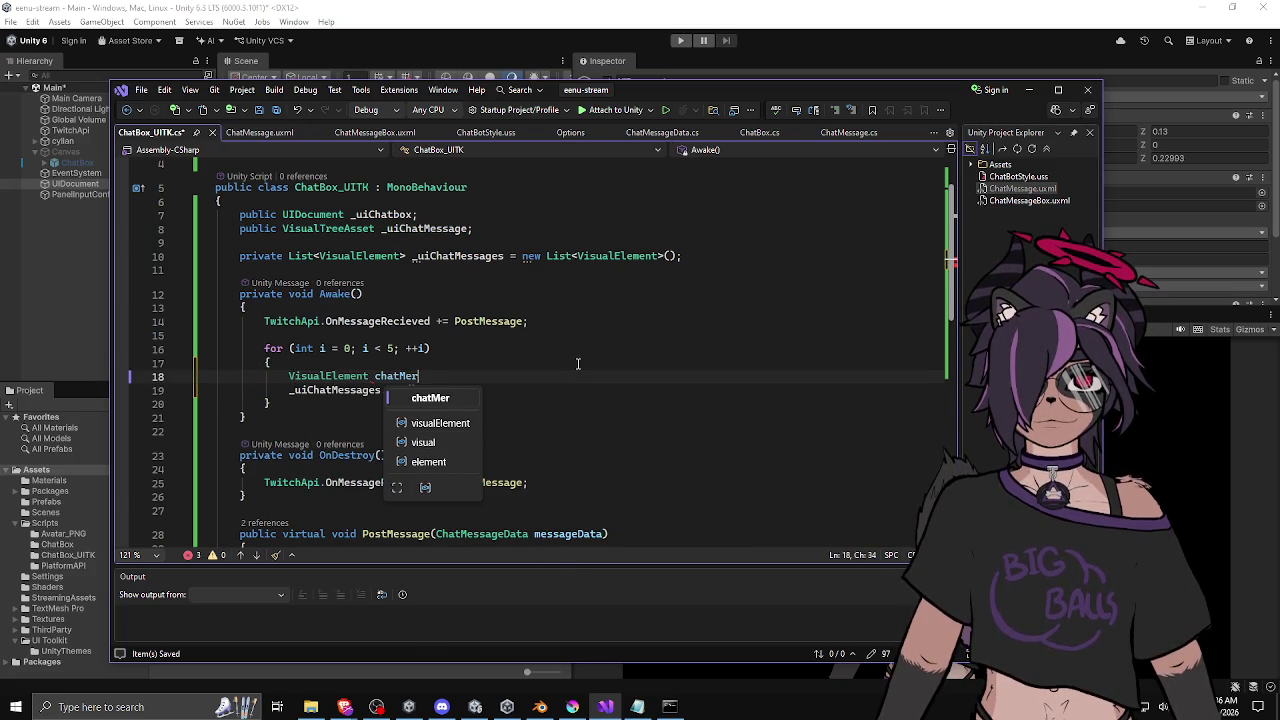
pyautogui.press('BackSpace')
pyautogui.press('BackSpace')
pyautogui.press('BackSpace')
pyautogui.write('ssage =')
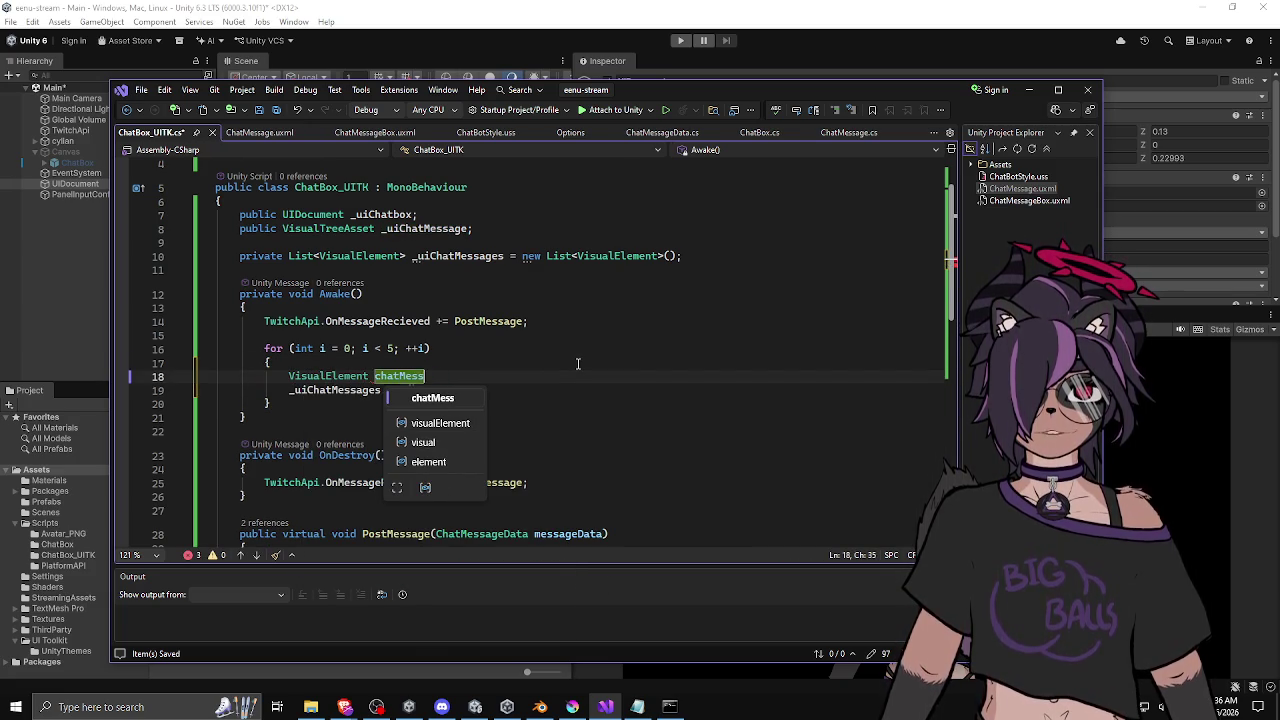
pyautogui.press('Tab')
pyautogui.doubleClick(415, 382)
pyautogui.click(665, 378)
# Add 'chatMessage.SetEnabled(false);' below the chatMessage declaration.
pyautogui.press('Return')
pyautogui.write('chatMessage.hi')
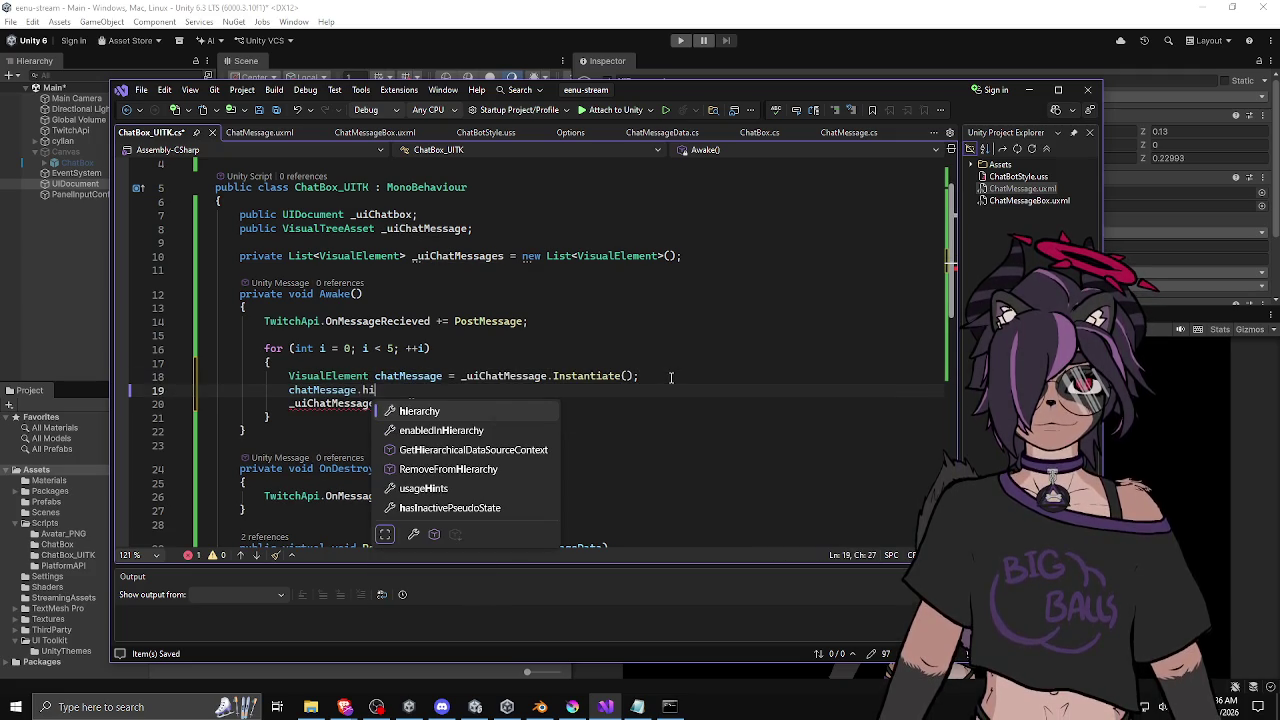
pyautogui.press('Down')
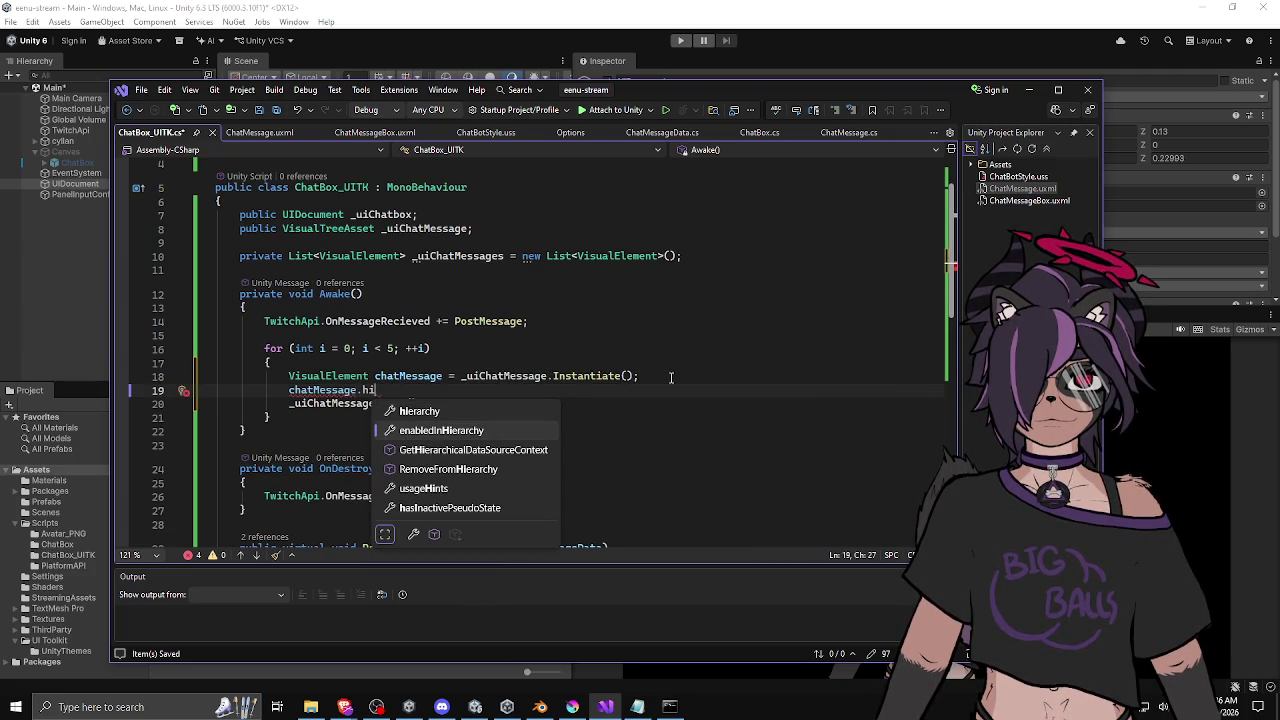
pyautogui.press('Tab')
pyautogui.write('= false;')
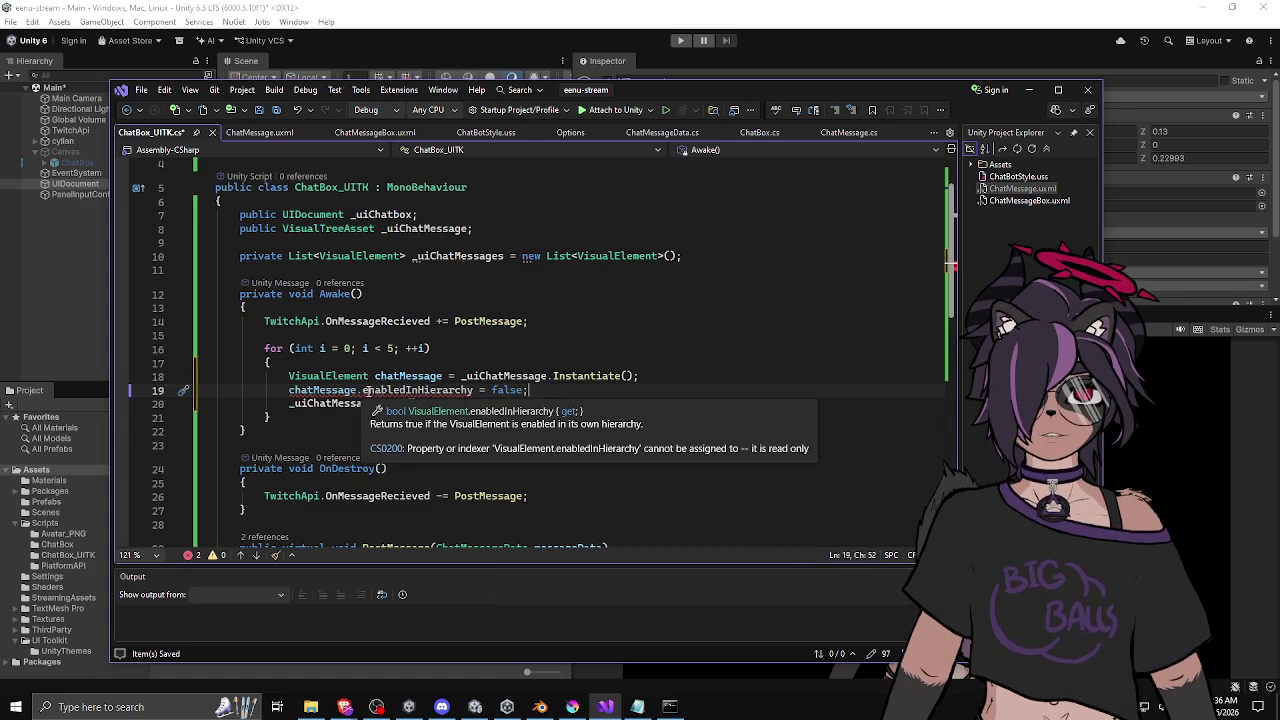
pyautogui.moveTo(546, 376)
pyautogui.mouseDown()
pyautogui.moveTo(415, 390)
pyautogui.moveTo(567, 390)
pyautogui.mouseUp()
pyautogui.write('.set')
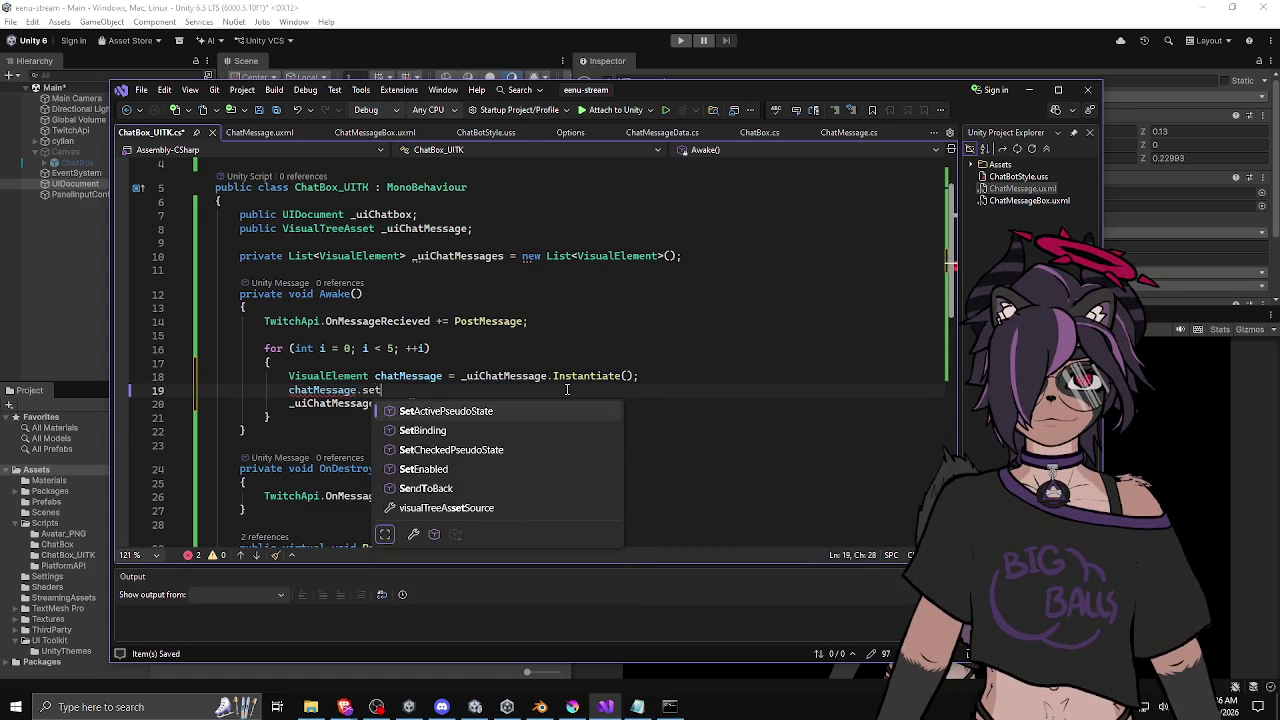
pyautogui.press('Tab')
pyautogui.write('(false);')
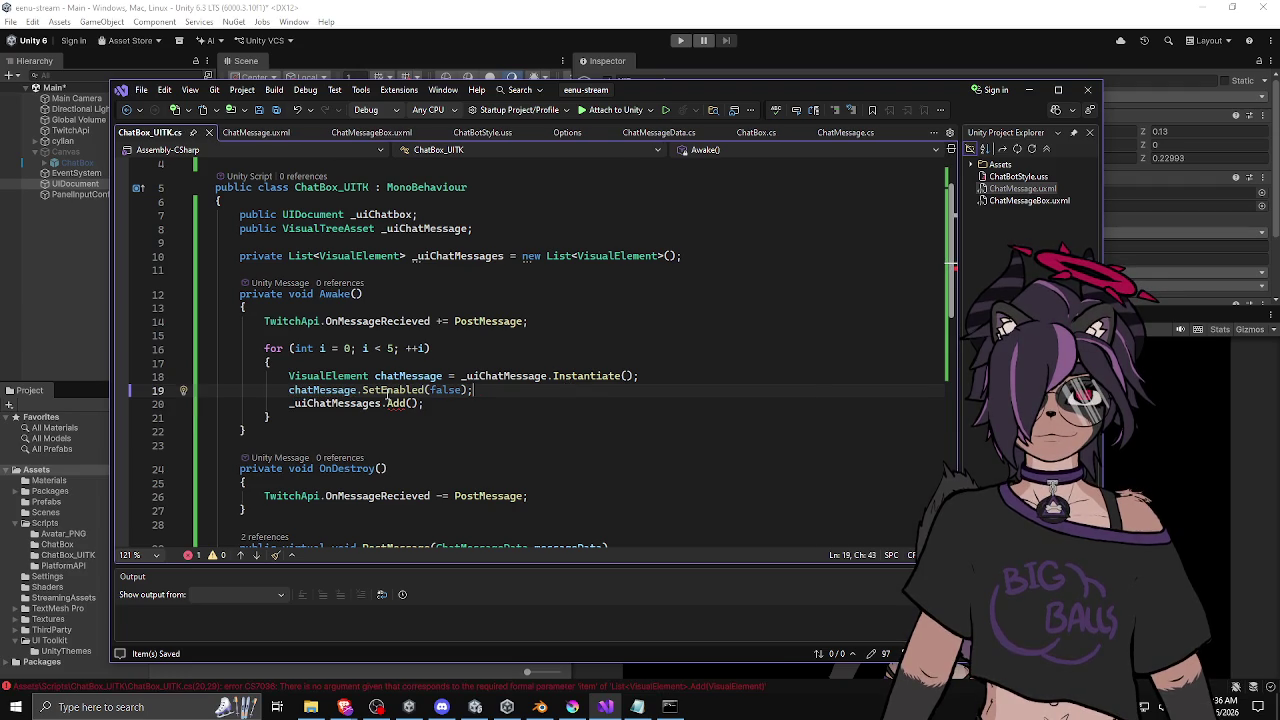
pyautogui.moveTo(387, 397)
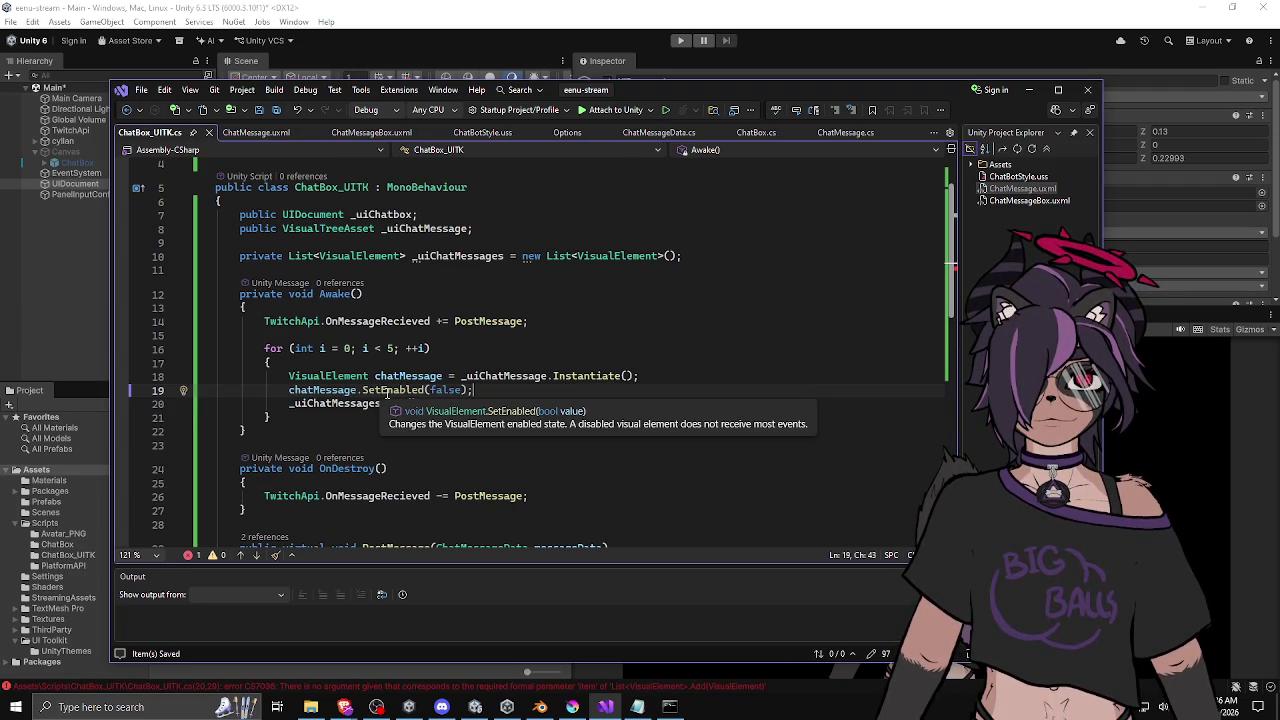
pyautogui.moveTo(473, 390)
pyautogui.mouseDown()
pyautogui.moveTo(289, 390)
pyautogui.moveTo(359, 393)
pyautogui.mouseUp()
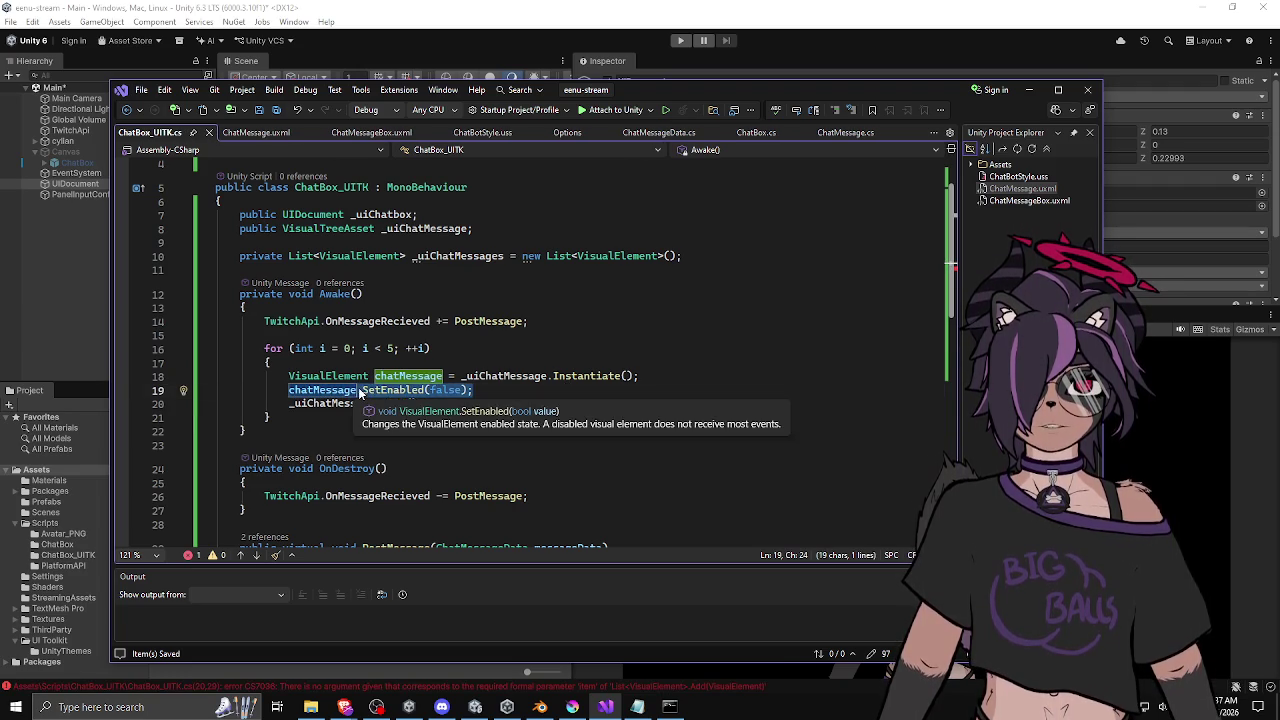
pyautogui.write('.')
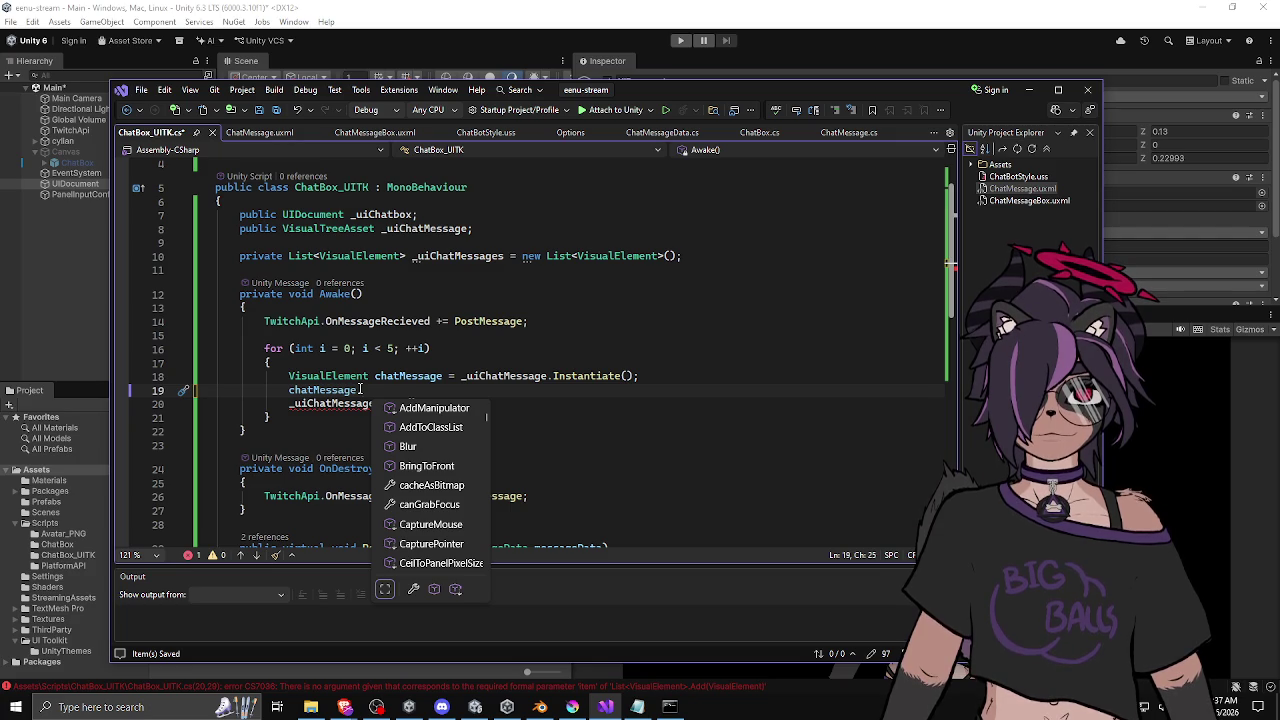
pyautogui.write('set')
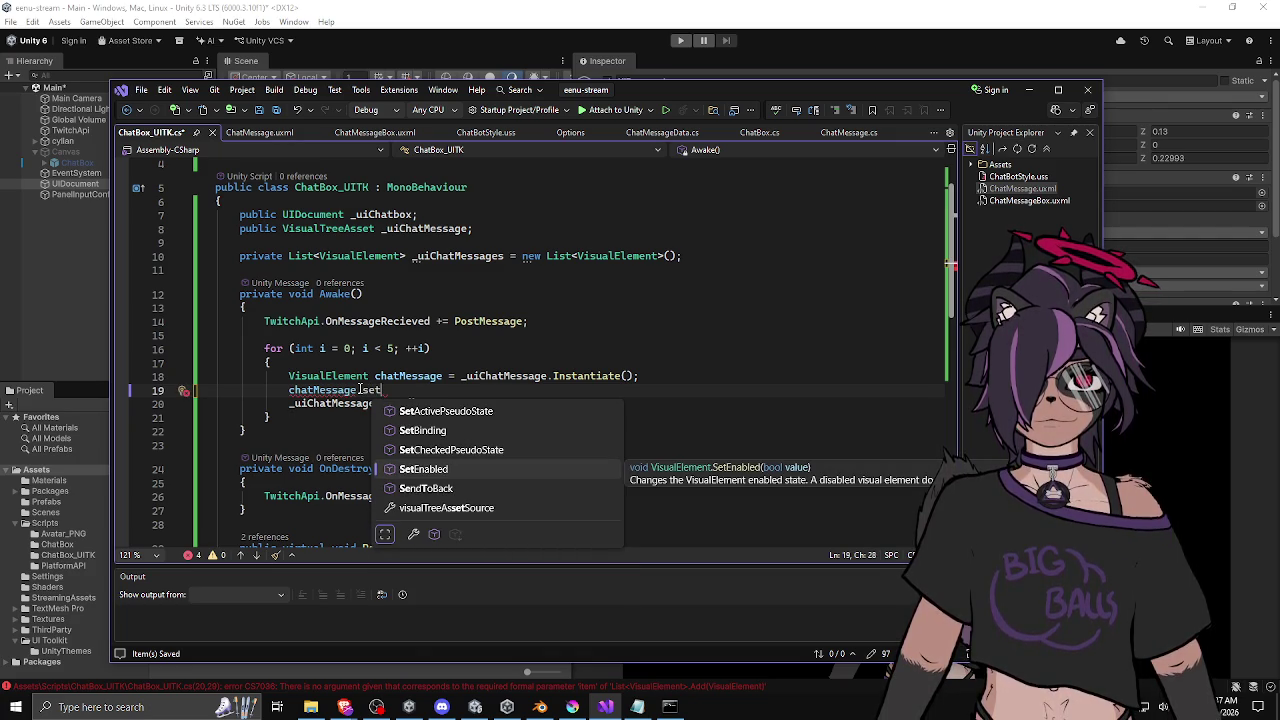
pyautogui.write('(false);')
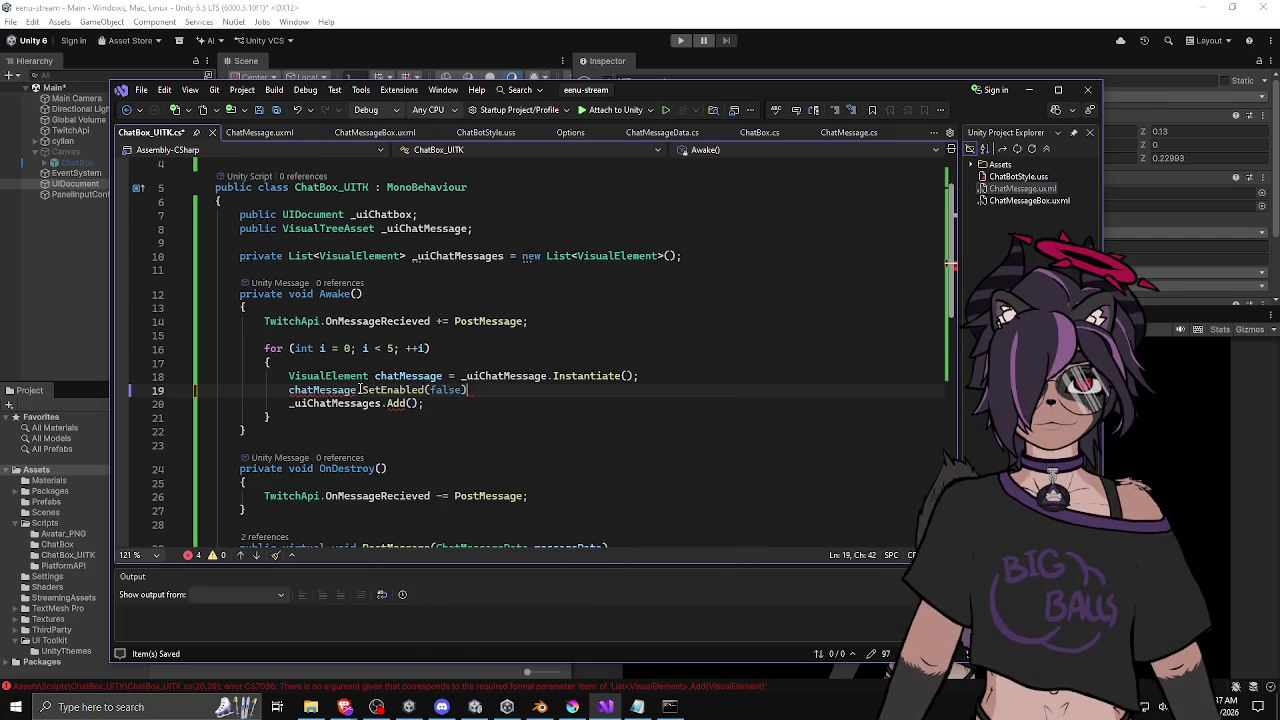
pyautogui.doubleClick(408, 378)
# Paste chatMessage into the empty Add call and start a new line after it.
pyautogui.hotkey('ctrl', 'c')
pyautogui.click(411, 403)
pyautogui.hotkey('ctrl', 'v')
pyautogui.click(520, 402)
pyautogui.press('Return')
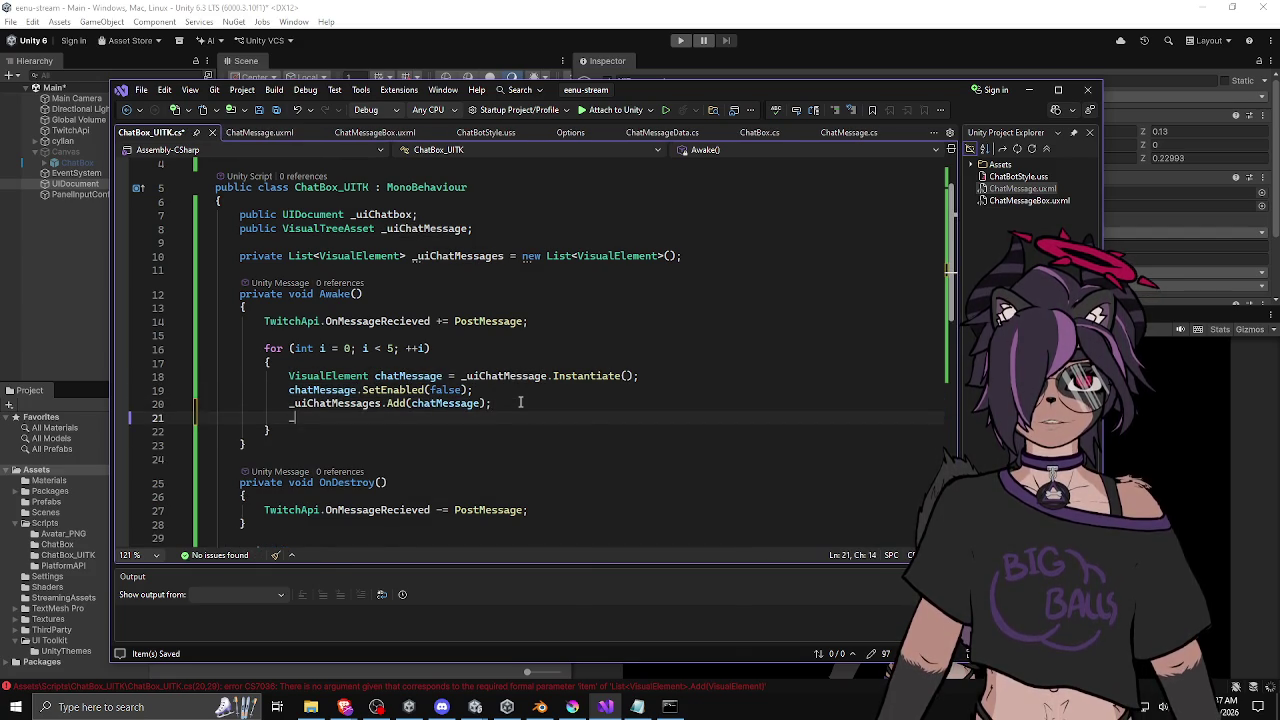
# Write _uiChatbox.rootVisualElement.Add(chatMessage); on line 21 using IntelliSense completions.
pyautogui.write('uich')
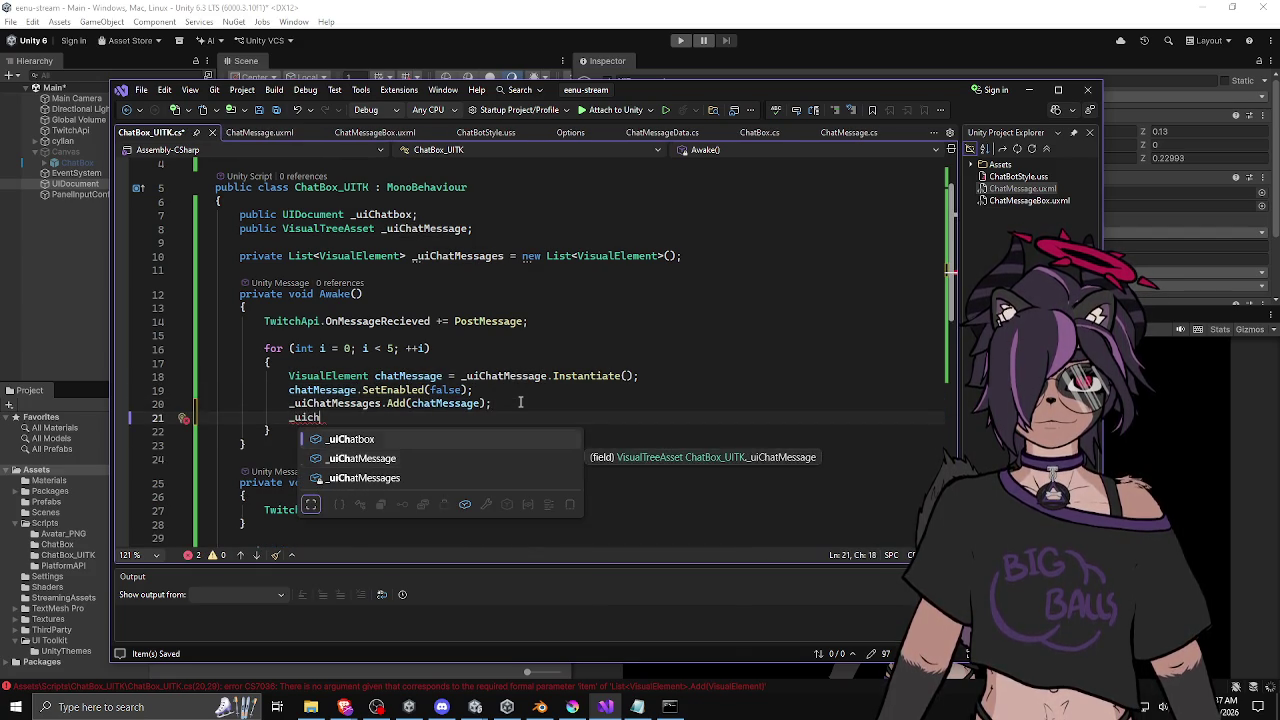
pyautogui.press('Up')
pyautogui.press('Tab')
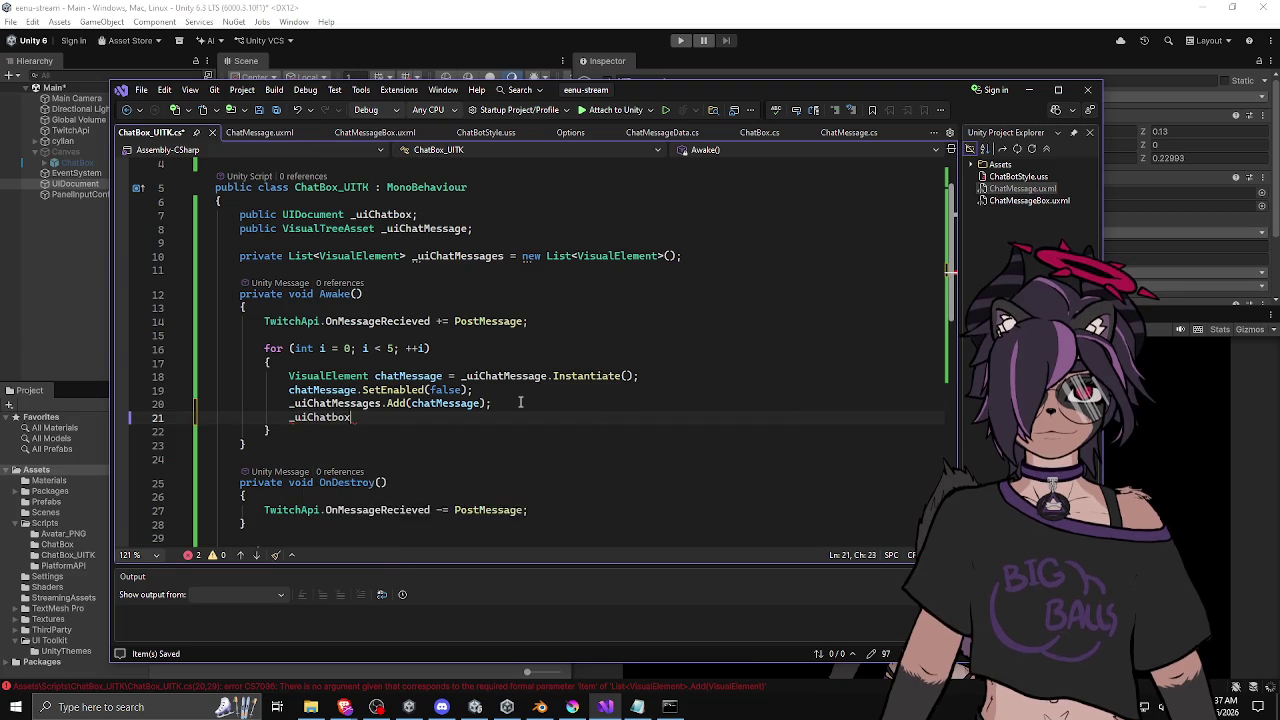
pyautogui.write('.add')
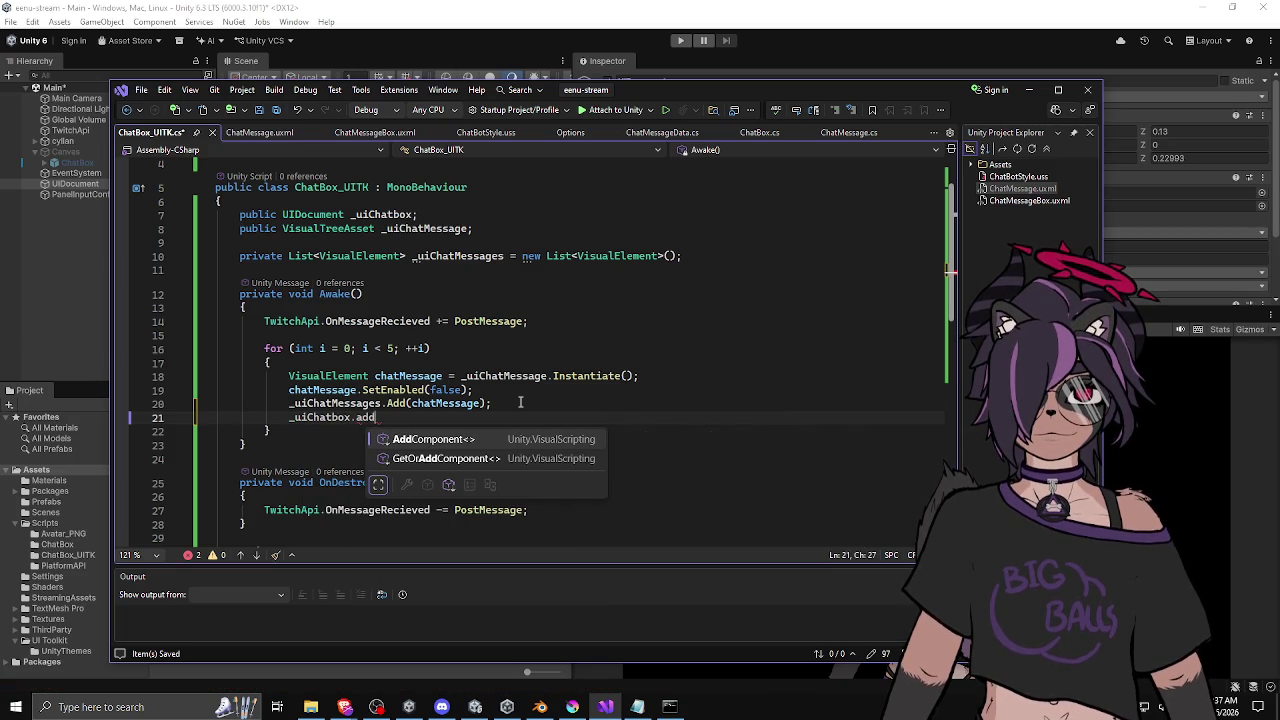
pyautogui.press('BackSpace')
pyautogui.press('BackSpace')
pyautogui.press('BackSpace')
pyautogui.write('.')
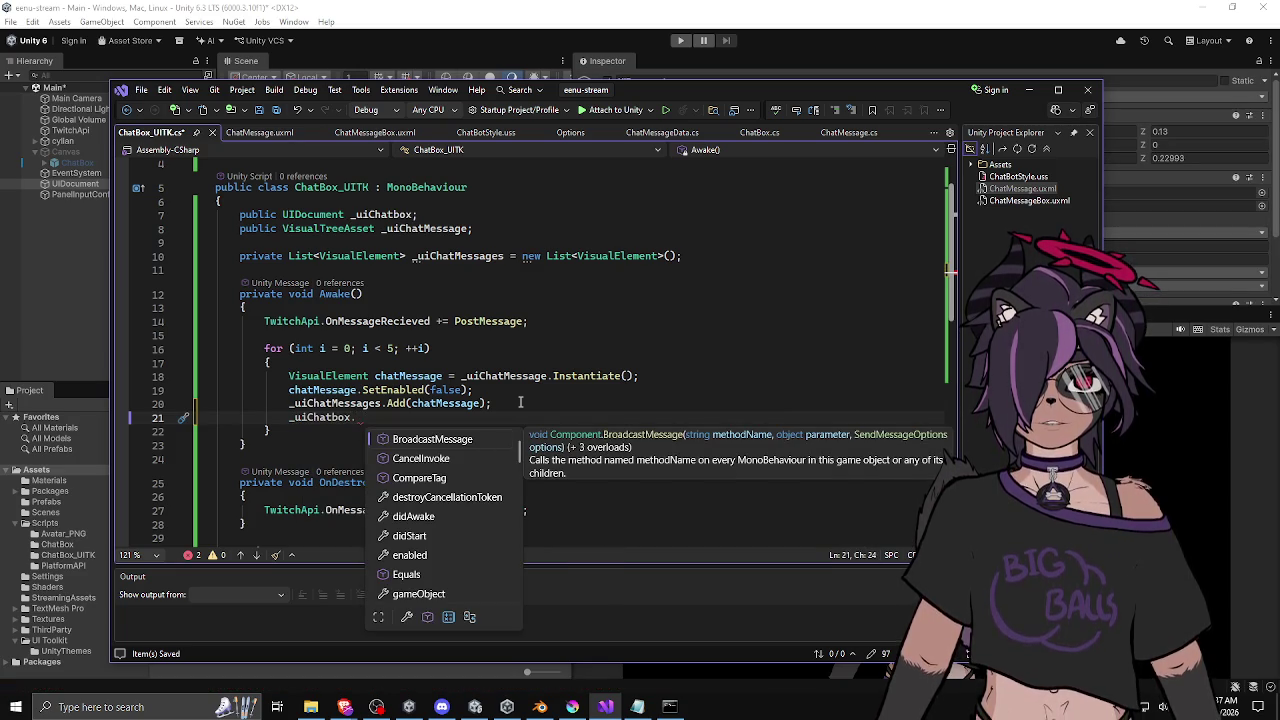
pyautogui.write('ro')
pyautogui.press('Tab')
pyautogui.write('.a')
pyautogui.press('Tab')
pyautogui.write('(chatMes')
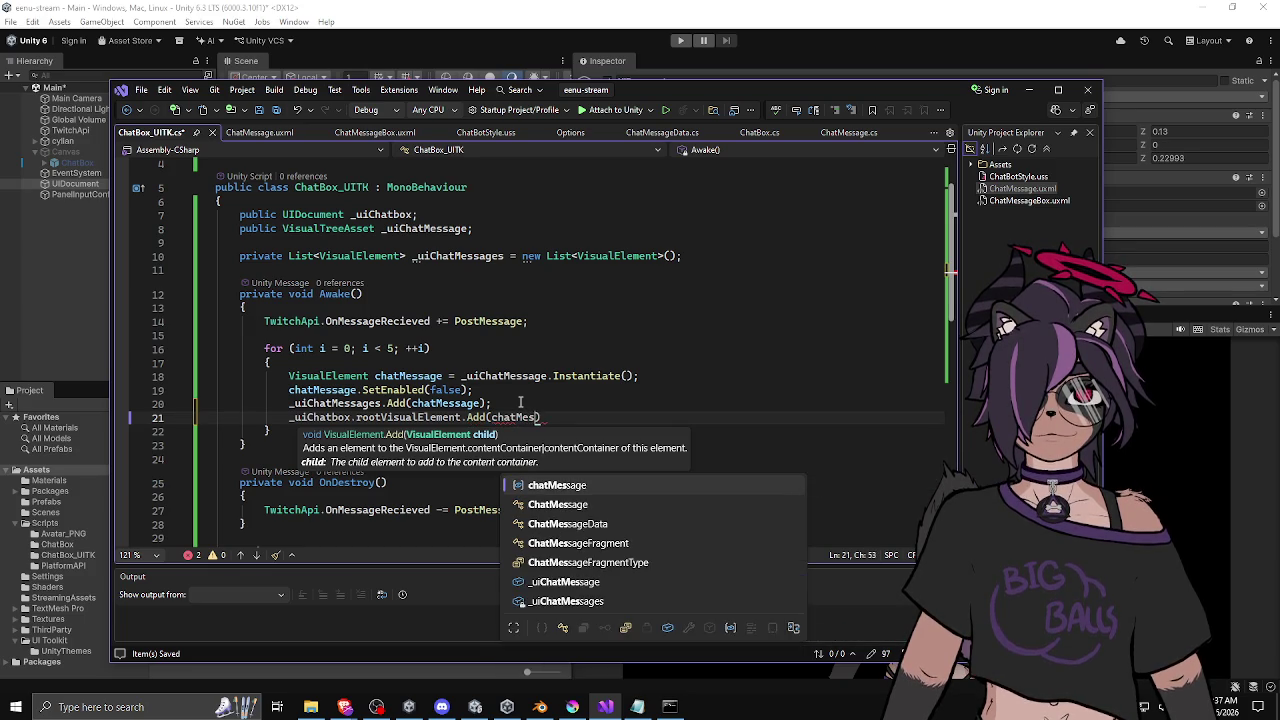
pyautogui.press('Tab')
pyautogui.write(';')
# Review where chatMessage is referenced and move to the end of the loop block.
pyautogui.click(518, 417)
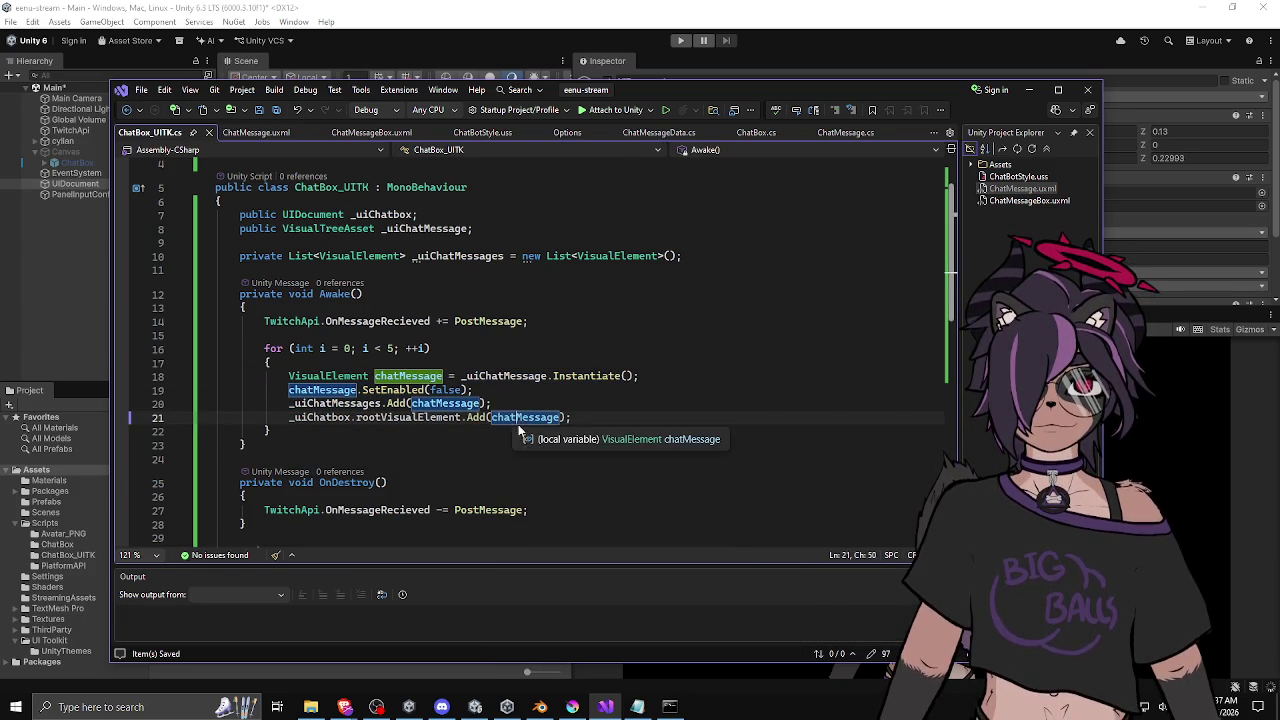
pyautogui.click(586, 418)
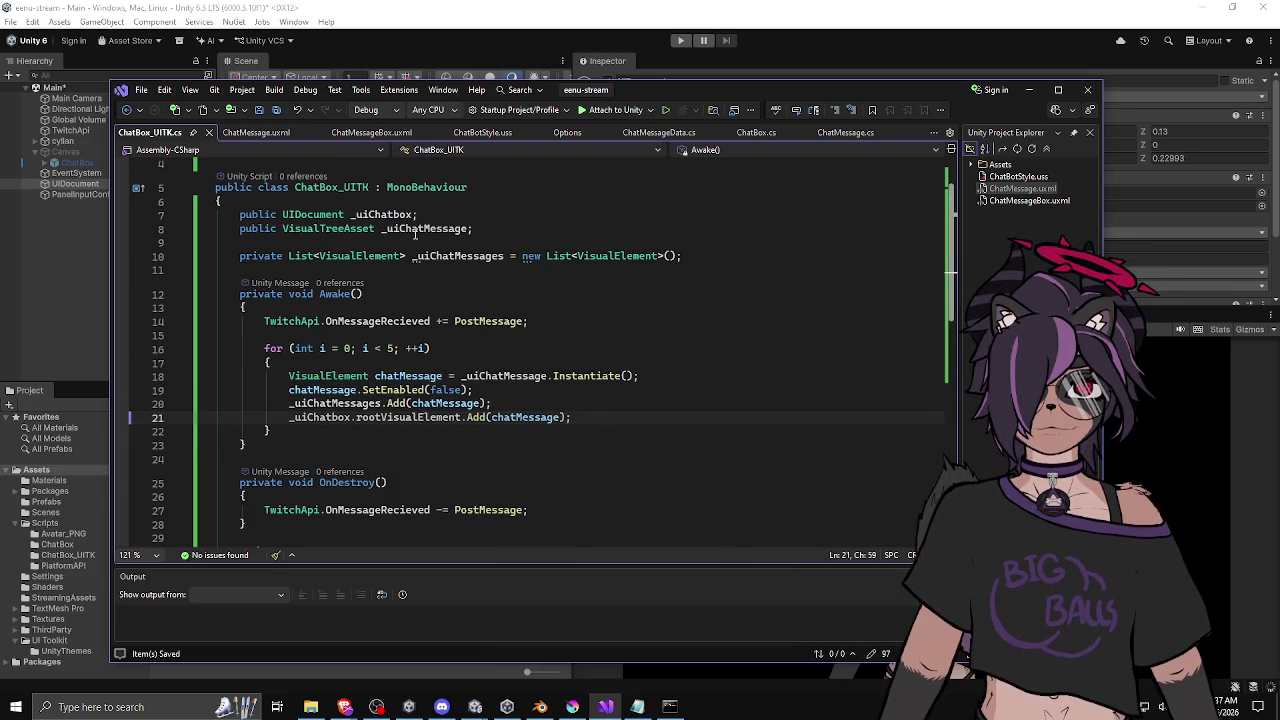
pyautogui.click(456, 436)
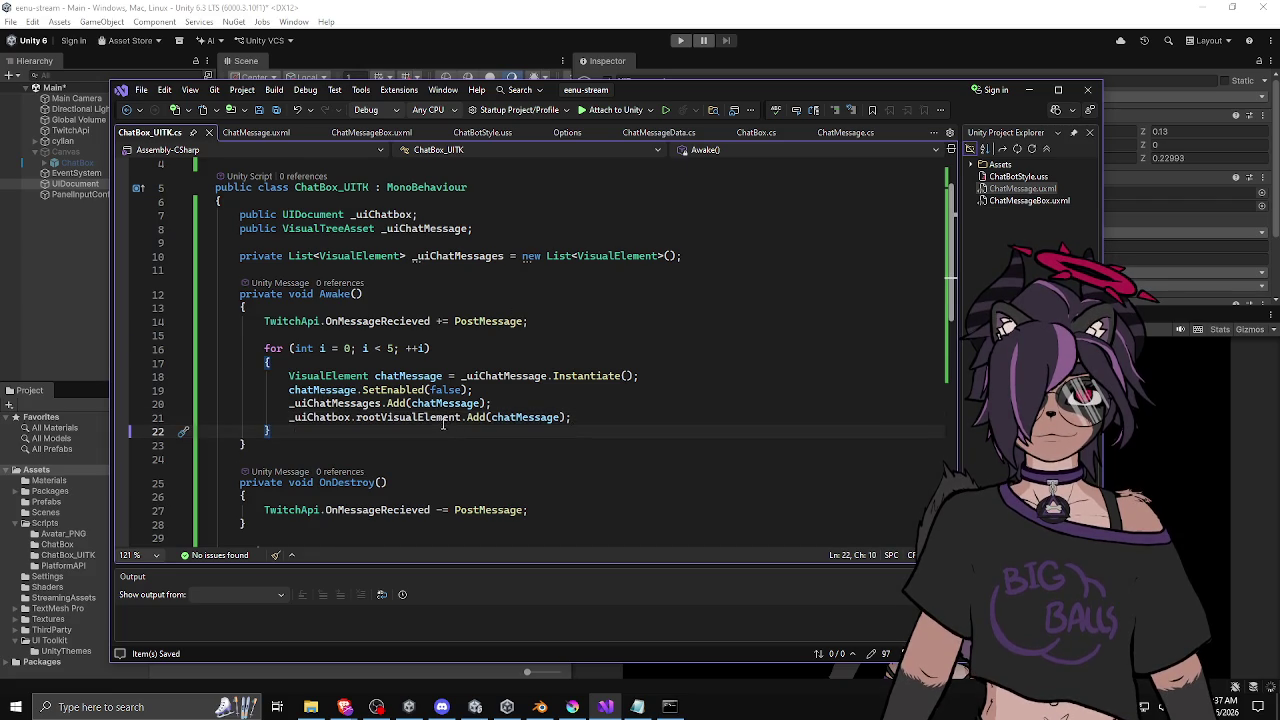
pyautogui.scroll(-4, 446, 426)
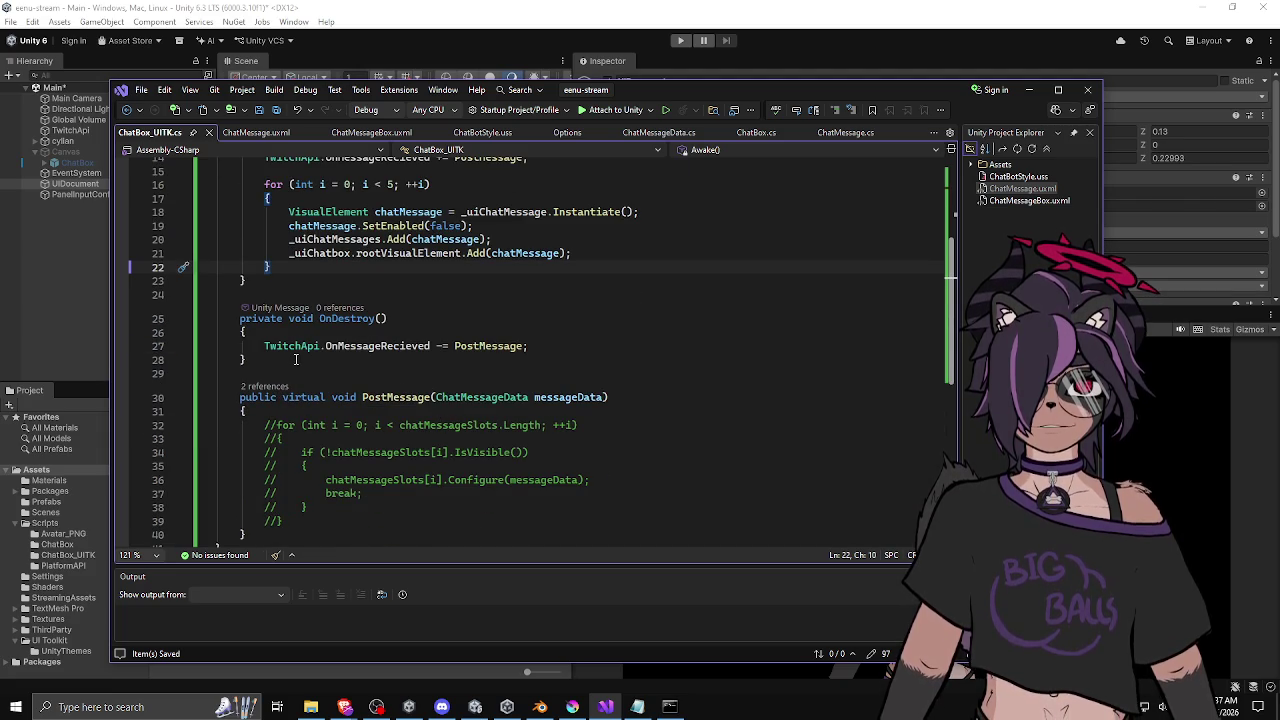
pyautogui.scroll(-3, 367, 397)
# Uncomment the commented-out loop lines in PostMessage.
pyautogui.scroll(1, 307, 418)
pyautogui.click(279, 452)
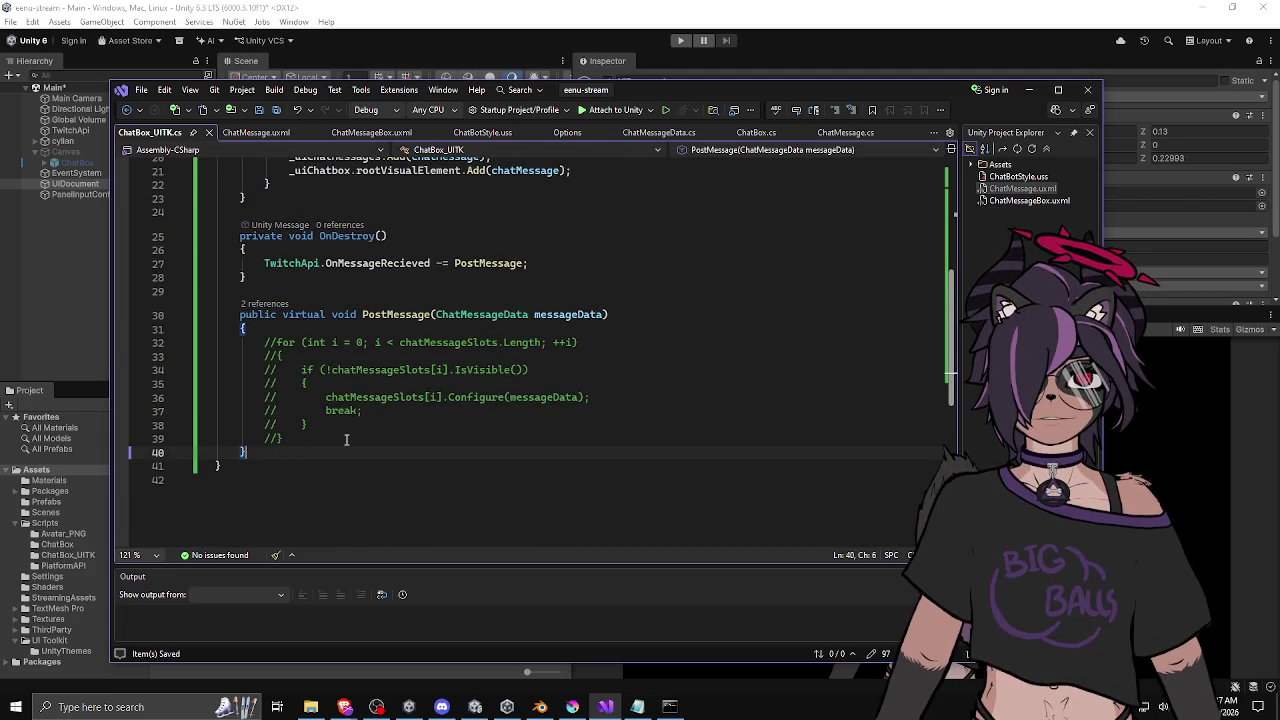
pyautogui.scroll(1, 288, 357)
pyautogui.moveTo(268, 384); pyautogui.dragTo(313, 472)
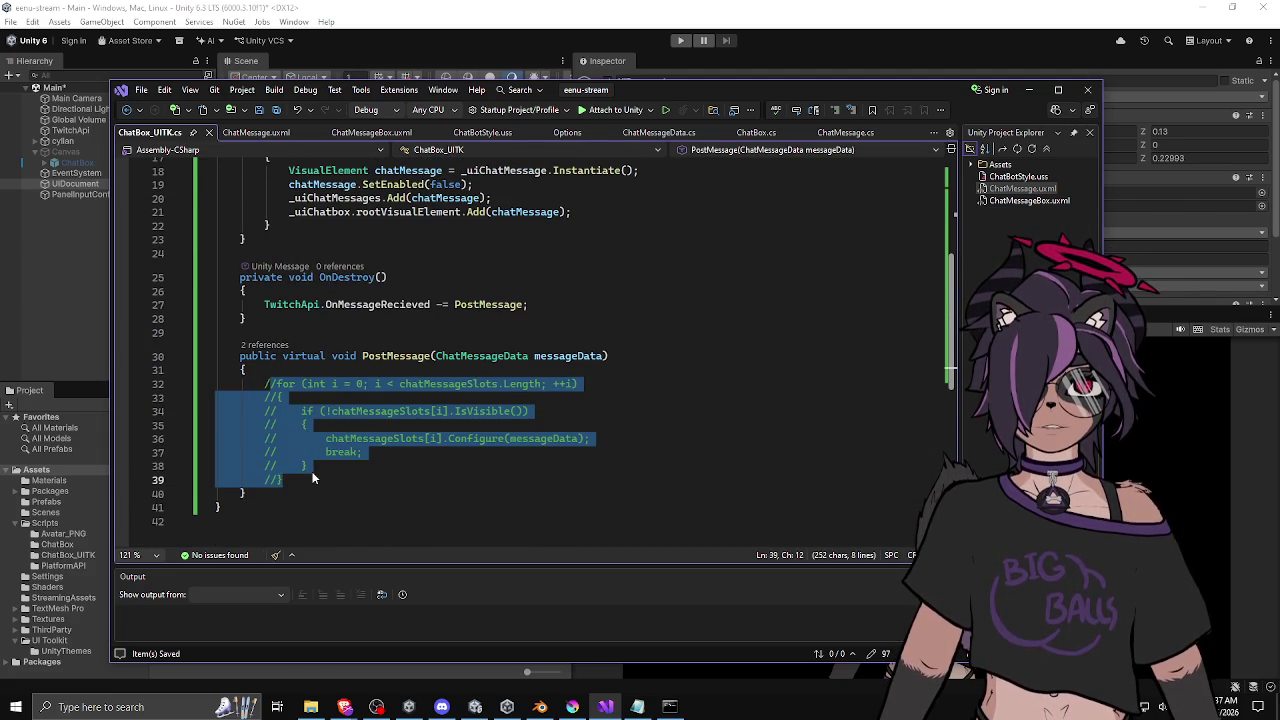
pyautogui.hotkey('ctrl', 'k')
pyautogui.hotkey('ctrl', 'u')
# Make the loop header run over _uiChatMessages.Count instead of chatMessageSlots.Length.
pyautogui.scroll(6, 374, 290)
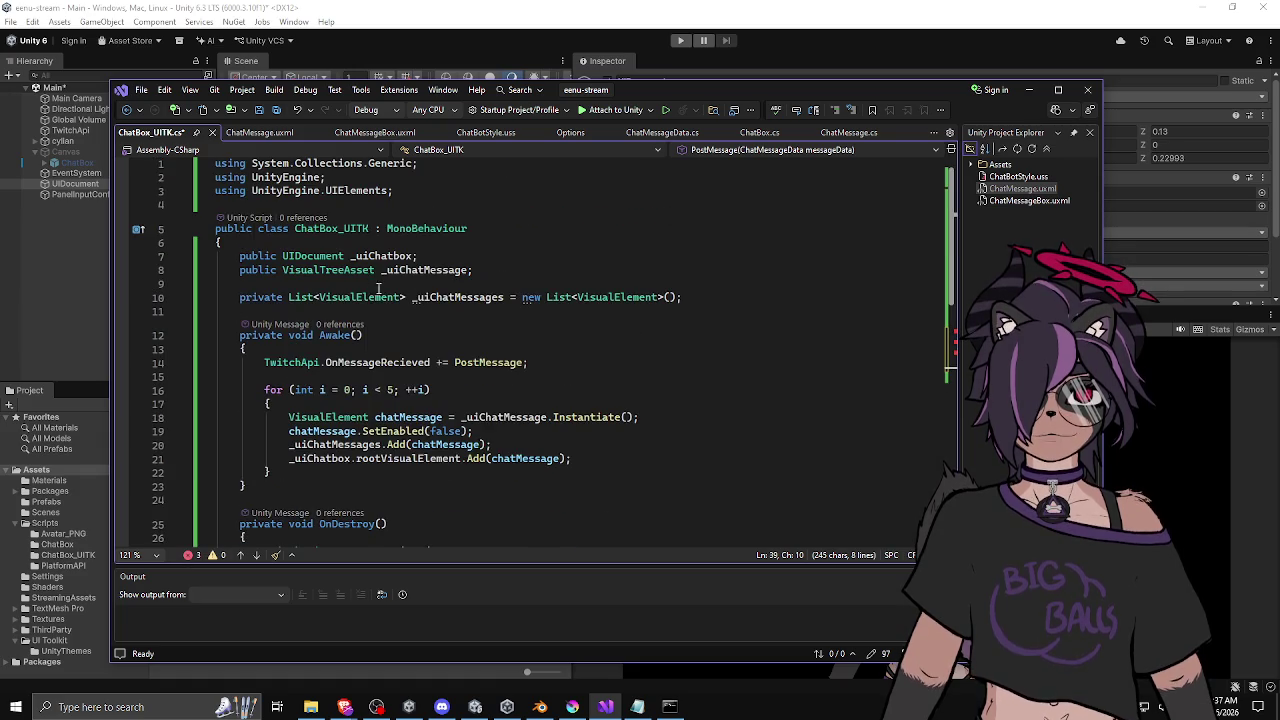
pyautogui.doubleClick(436, 296)
pyautogui.hotkey('ctrl', 'c')
pyautogui.scroll(-6, 436, 296)
pyautogui.doubleClick(440, 342)
pyautogui.hotkey('ctrl', 'v')
pyautogui.hotkey('ctrl', 's')
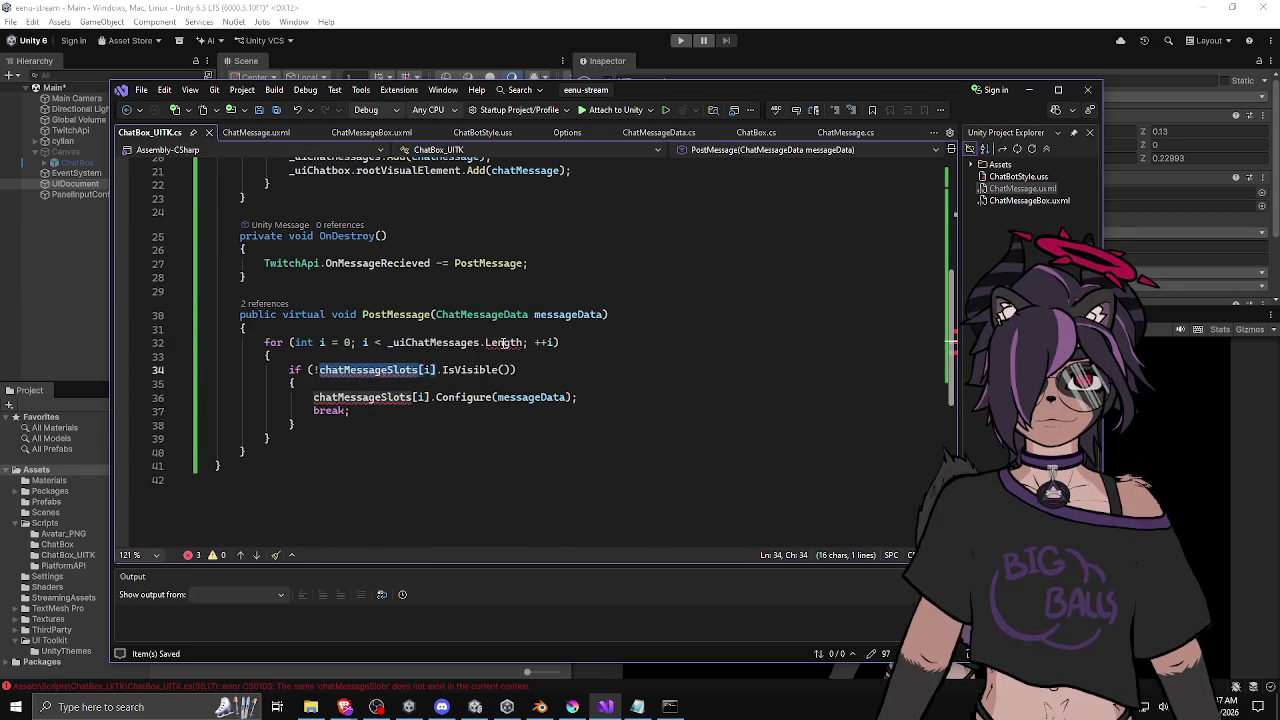
pyautogui.doubleClick(503, 343)
pyautogui.press('BackSpace')
pyautogui.write('coun')
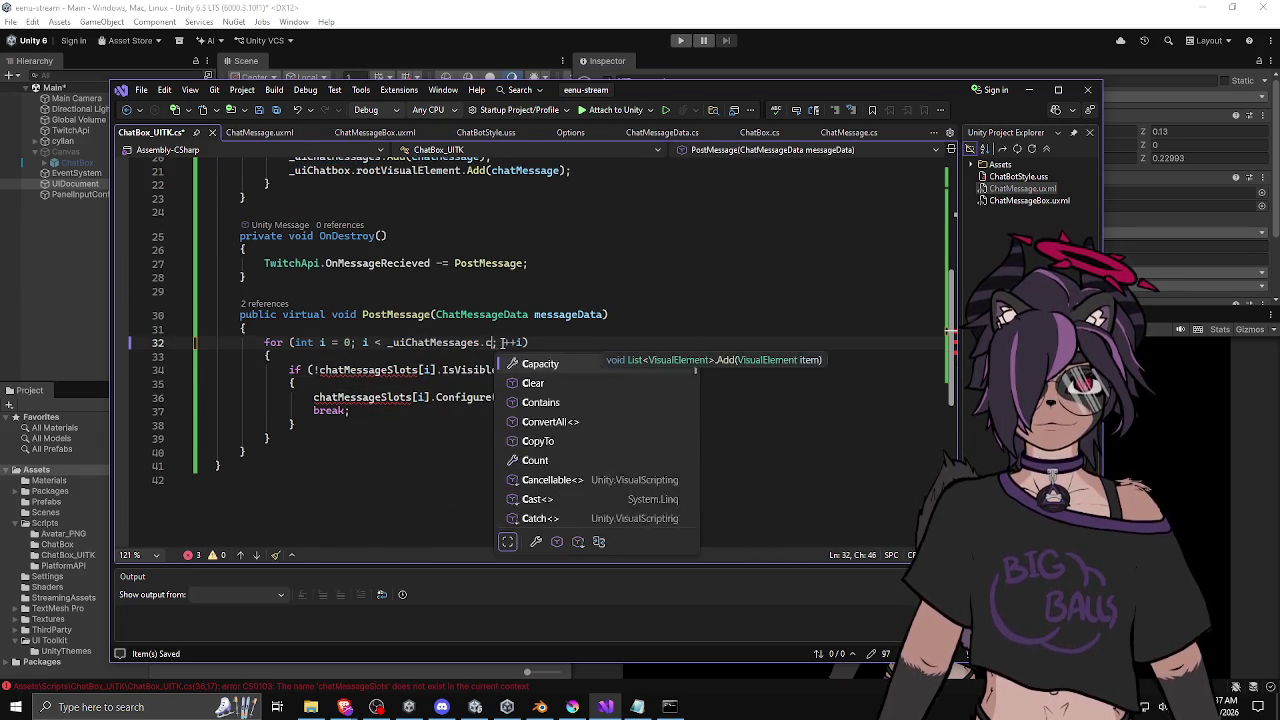
pyautogui.press('Tab')
# Change the if condition to test _uiChatMessages[i].enabledInHierarchy instead of IsVisible().
pyautogui.doubleClick(436, 342)
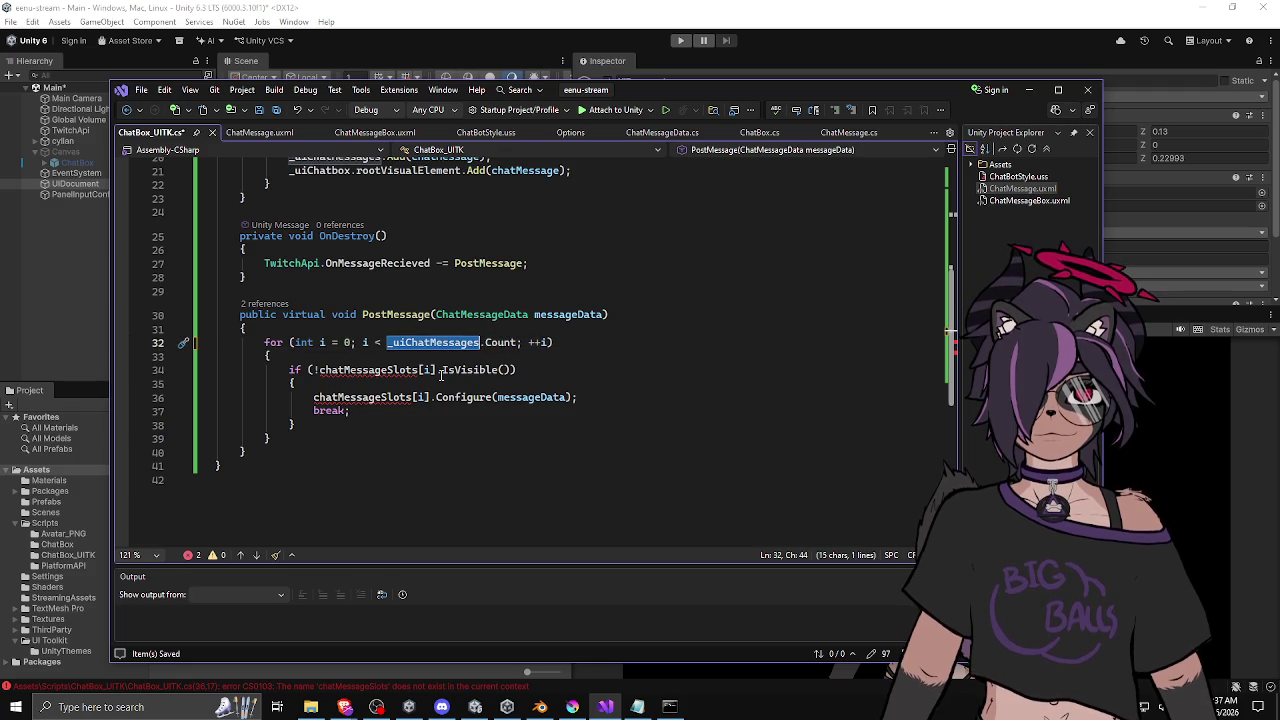
pyautogui.hotkey('ctrl', 'c')
pyautogui.doubleClick(389, 369)
pyautogui.hotkey('ctrl', 'v')
pyautogui.doubleClick(469, 369)
pyautogui.press('BackSpace')
pyautogui.write('is')
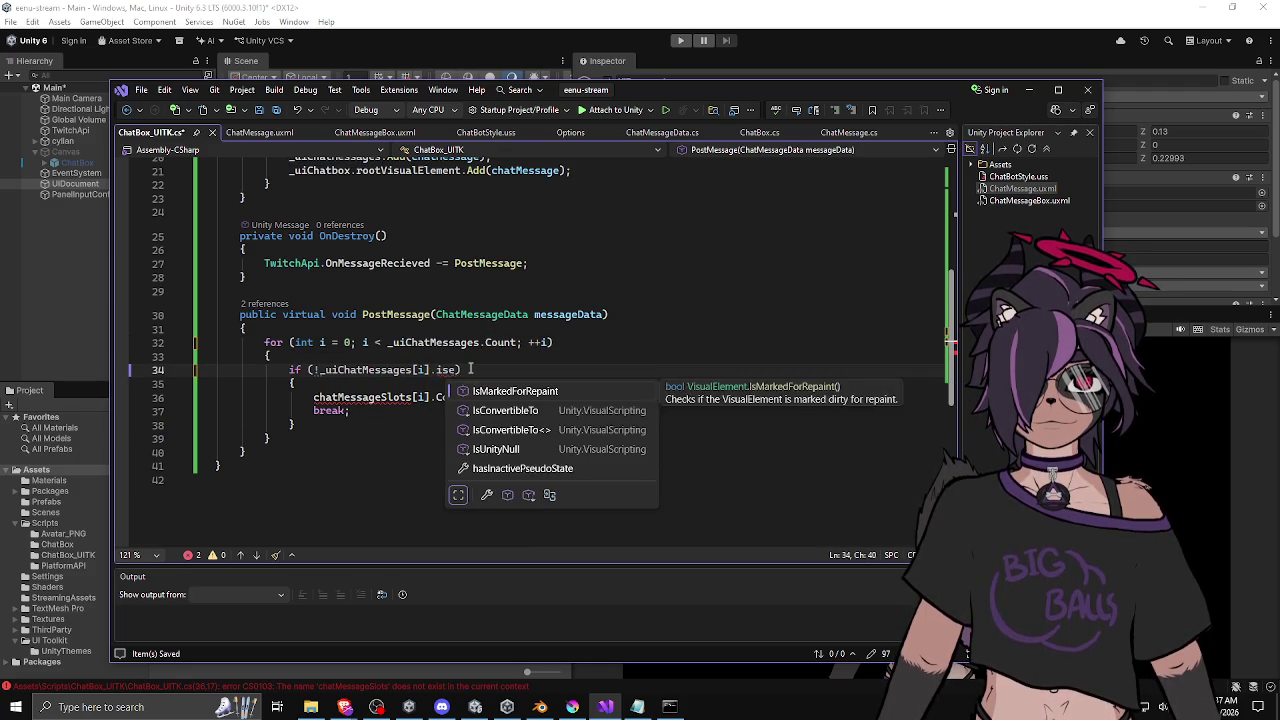
pyautogui.press('Escape')
pyautogui.hotkey('ctrl', 'space')
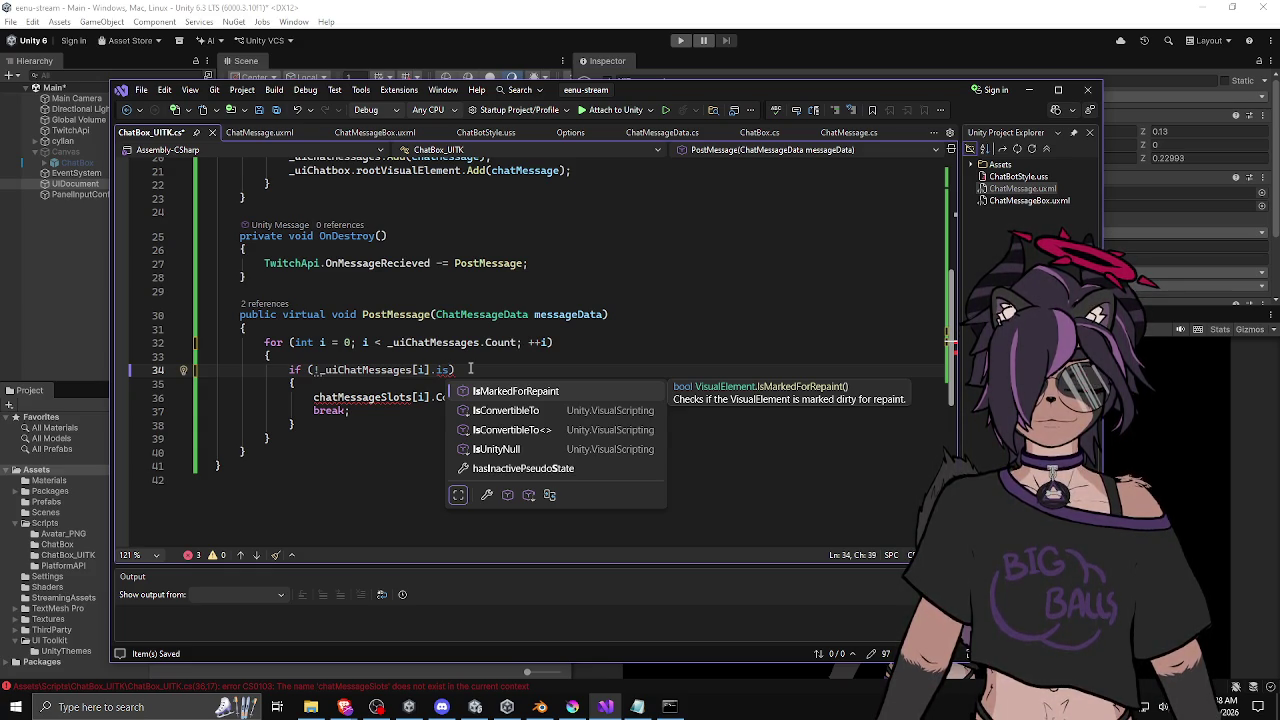
pyautogui.press('BackSpace')
pyautogui.press('BackSpace')
pyautogui.write('enable')
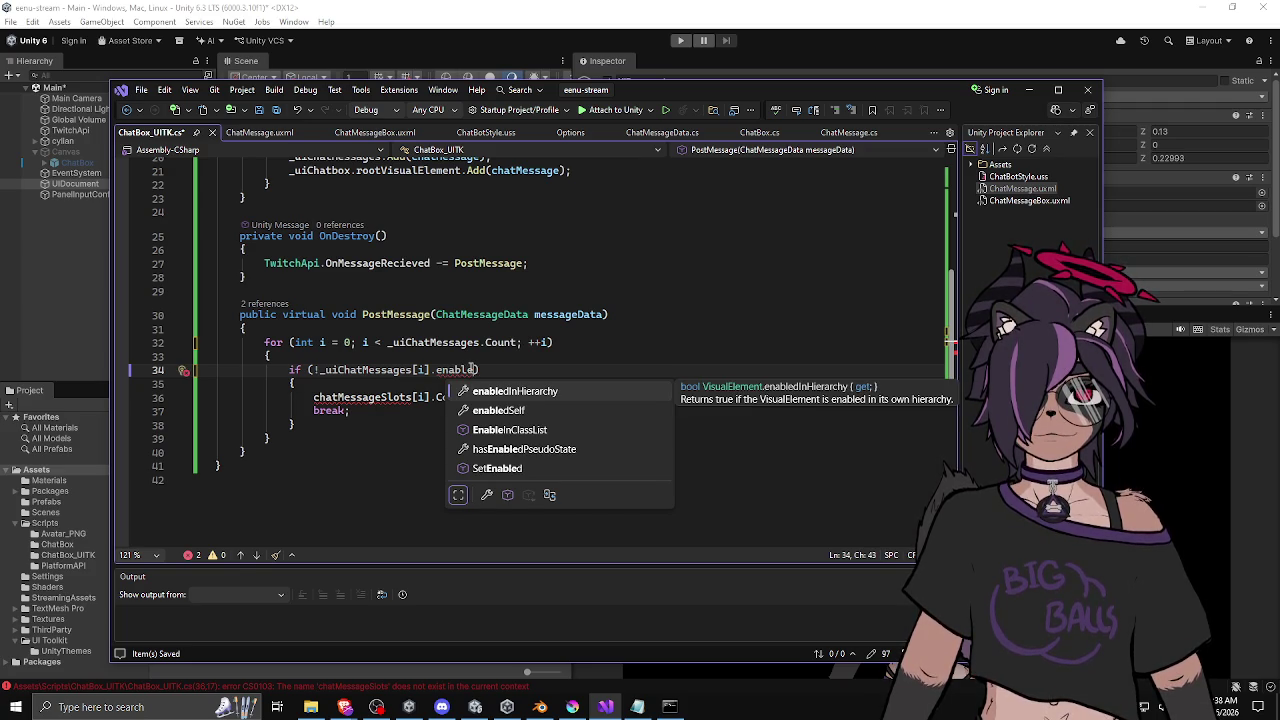
pyautogui.press('Tab')
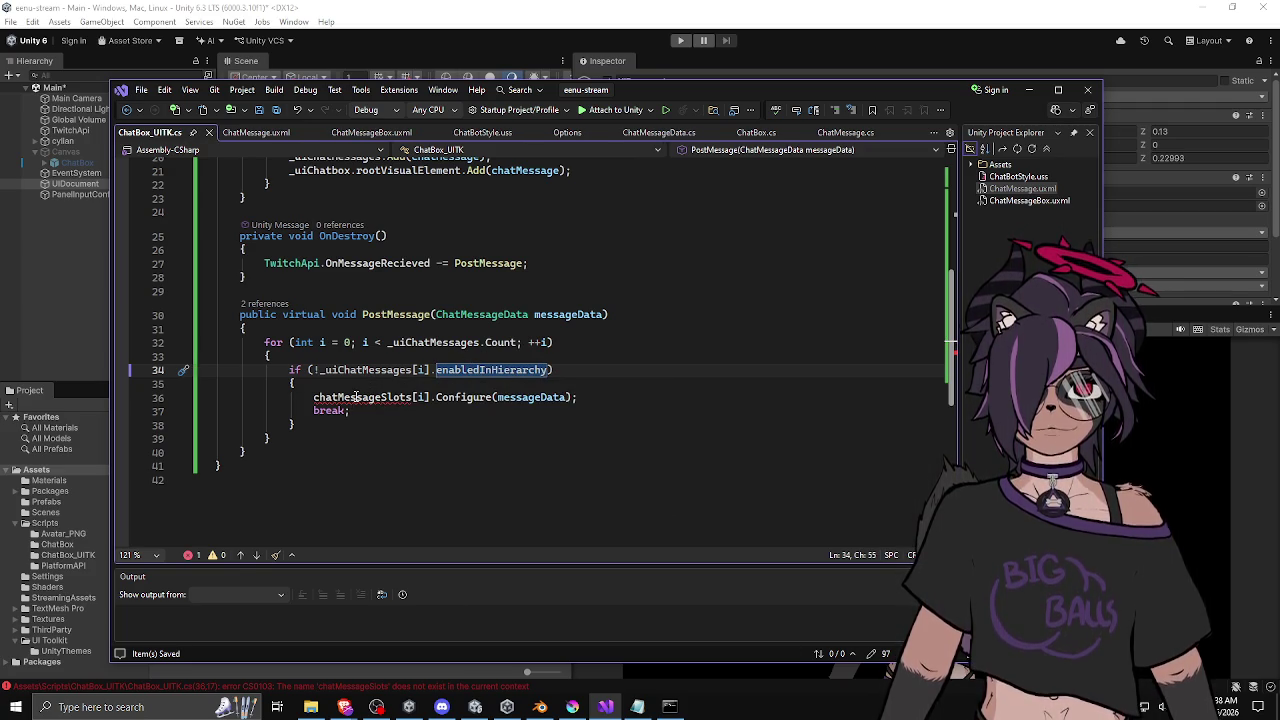
# Add blank lines below PostMessage for a new method.
pyautogui.press('Down')
pyautogui.press('Down')
pyautogui.press('Down')
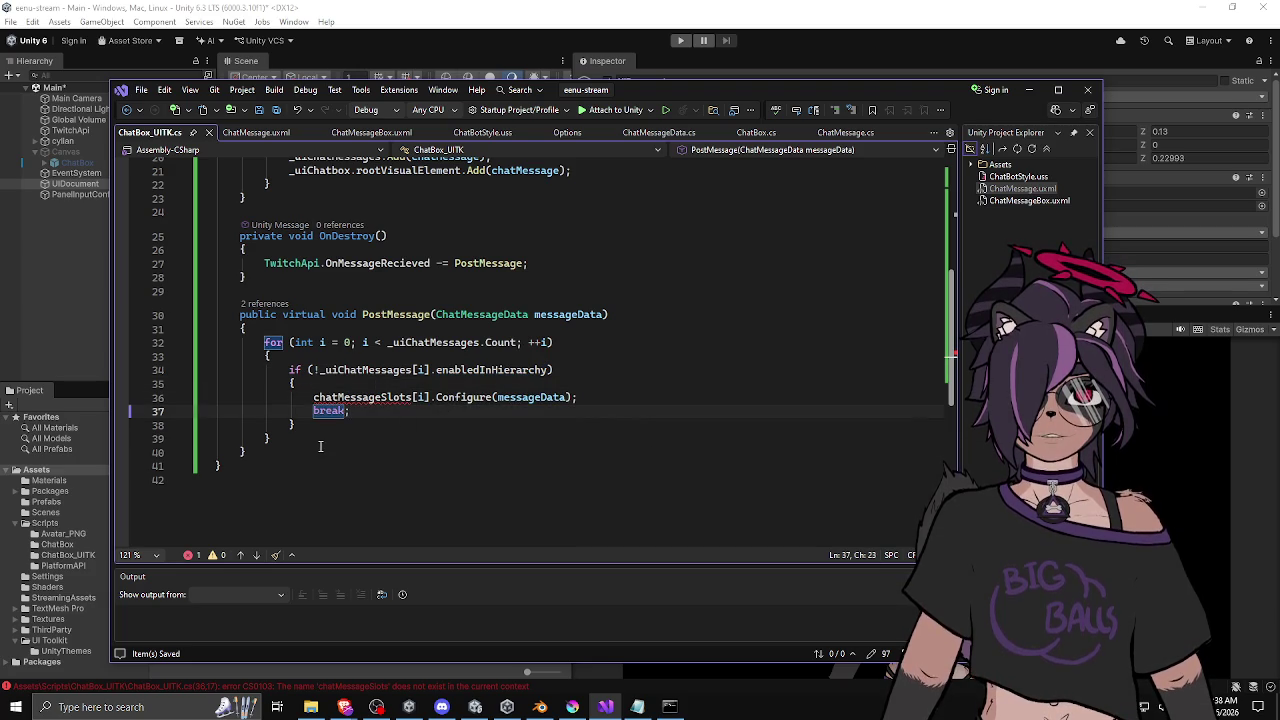
pyautogui.press('Down')
pyautogui.press('Down')
pyautogui.press('Down')
pyautogui.press('Return')
pyautogui.press('Return')
# Discard the draft ConfigureChatMessageUI declaration and delete the old Configure call on line 36.
pyautogui.write('private void')
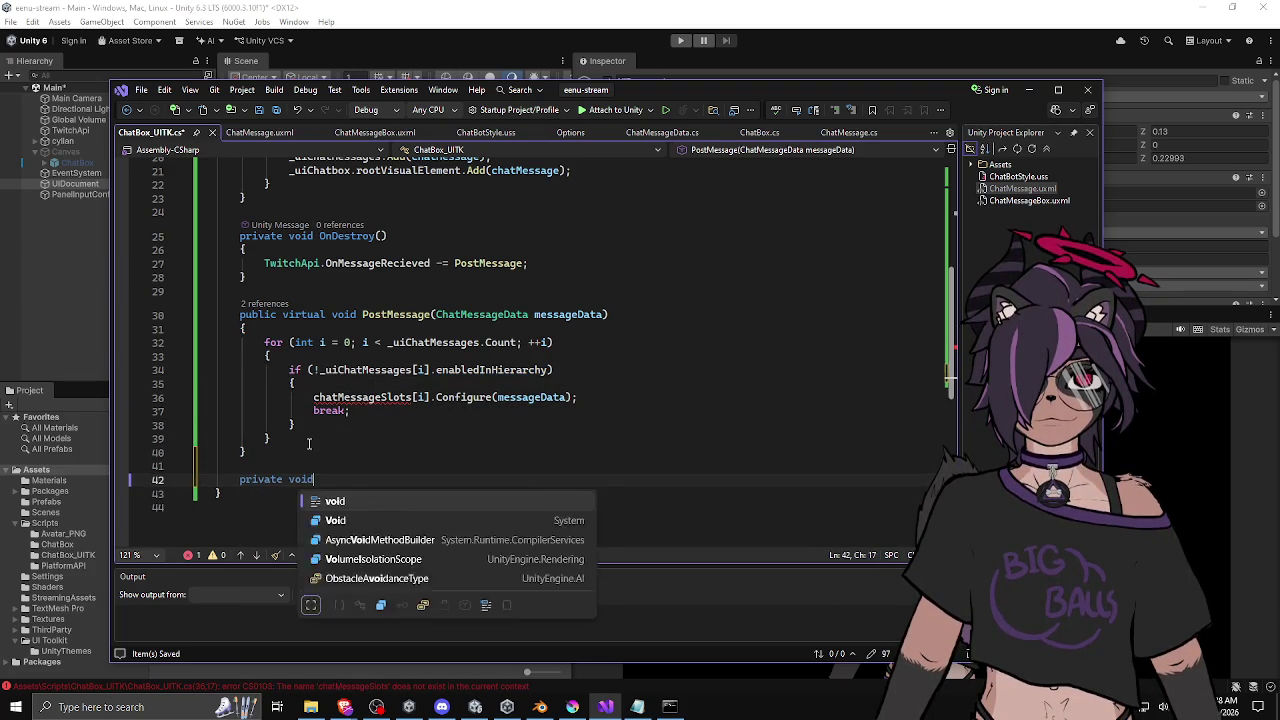
pyautogui.write(' Configure ')
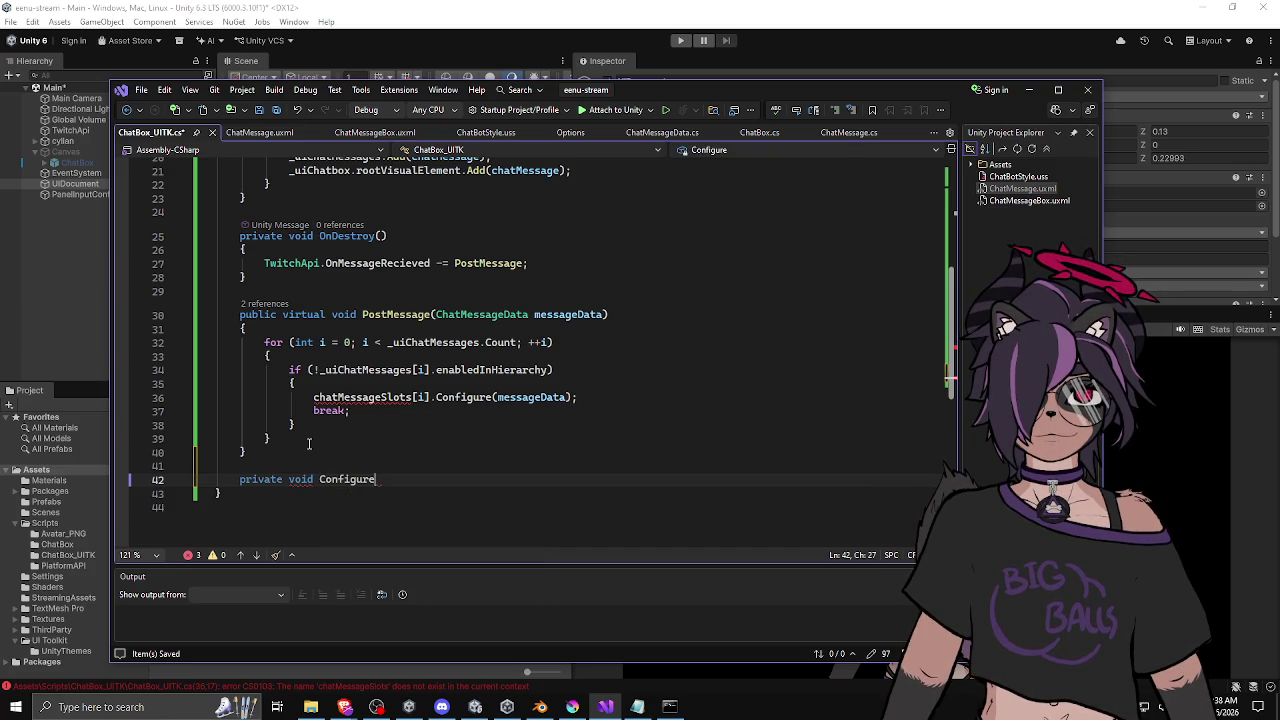
pyautogui.write('ChatMessage')
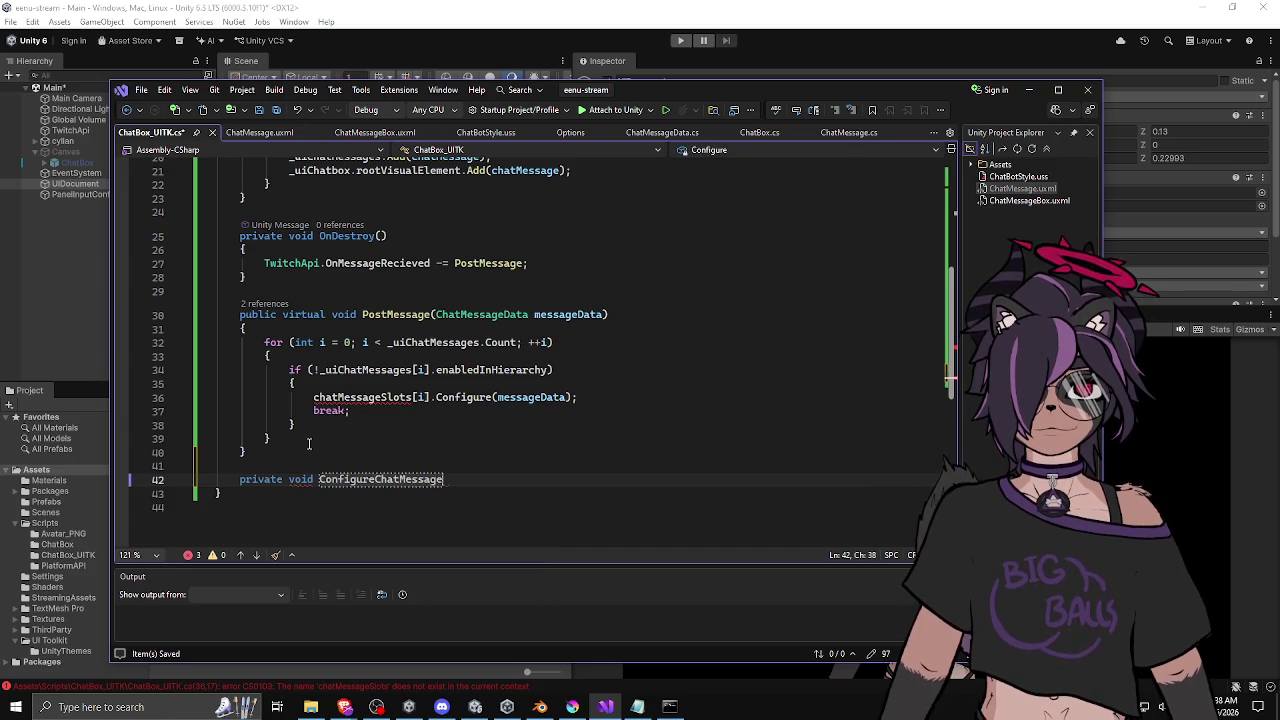
pyautogui.write('UI(')
pyautogui.write('Chat')
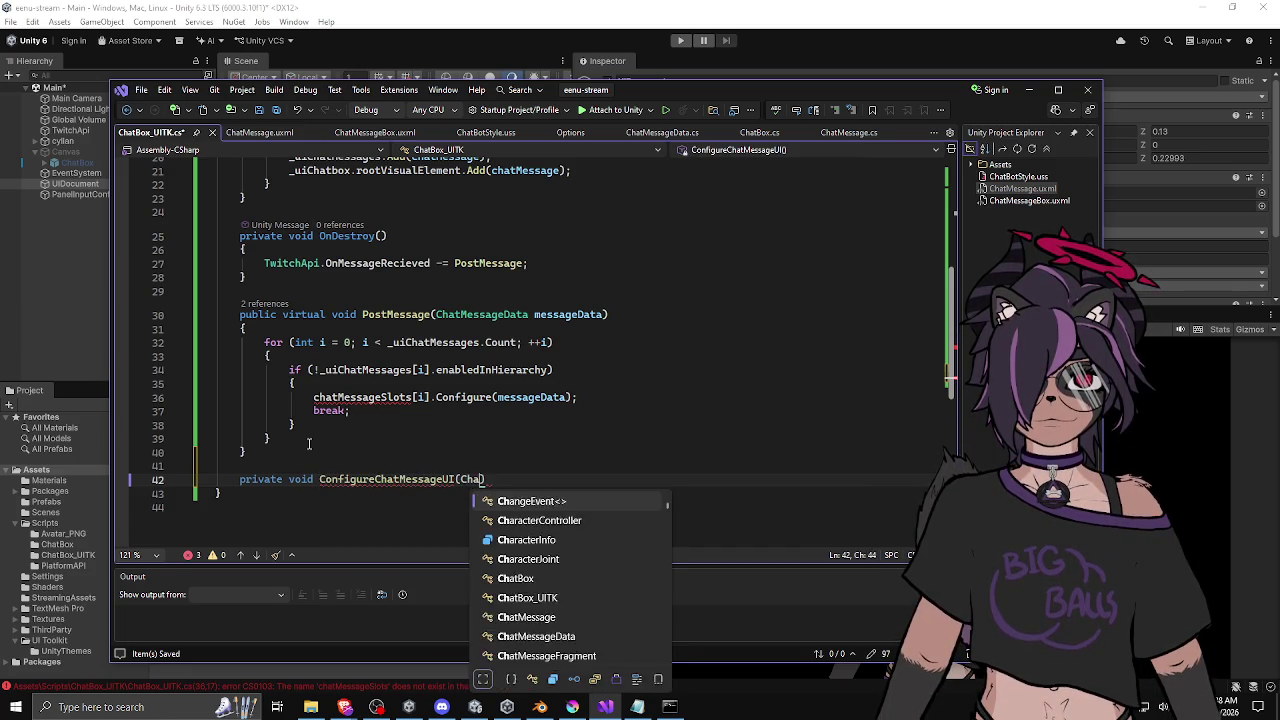
pyautogui.write('Mess')
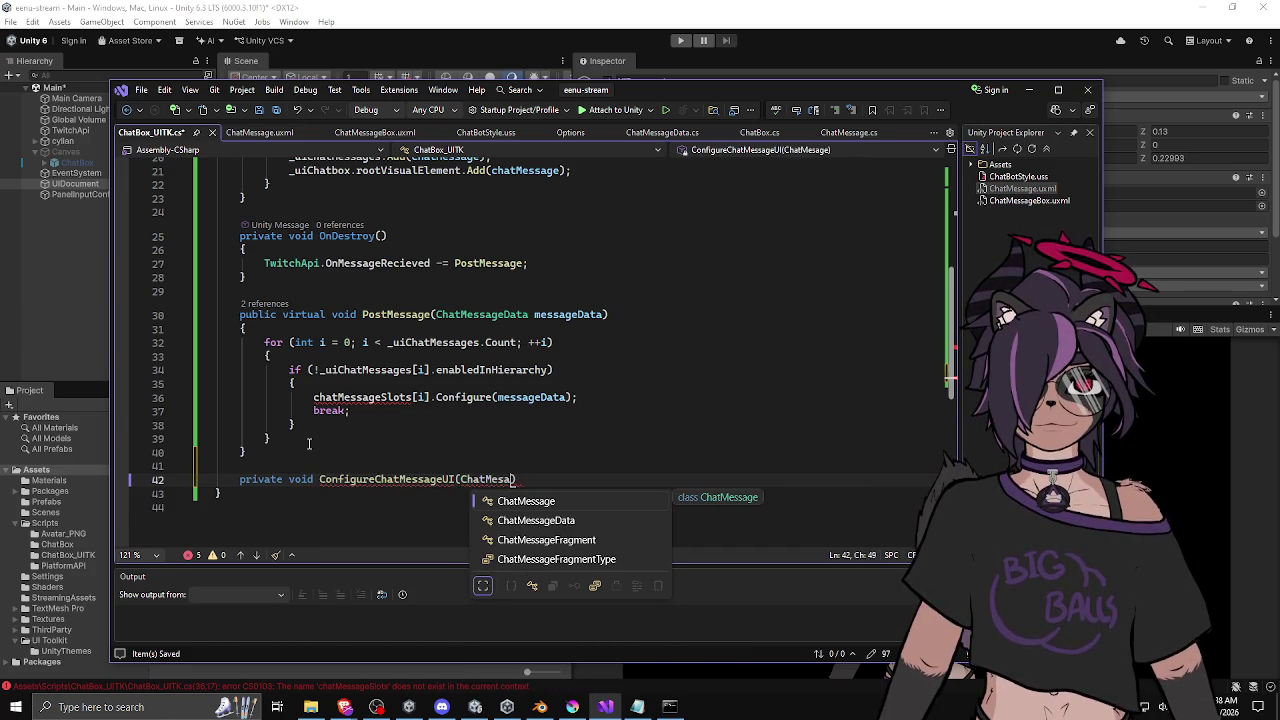
pyautogui.write('ageDatea message')
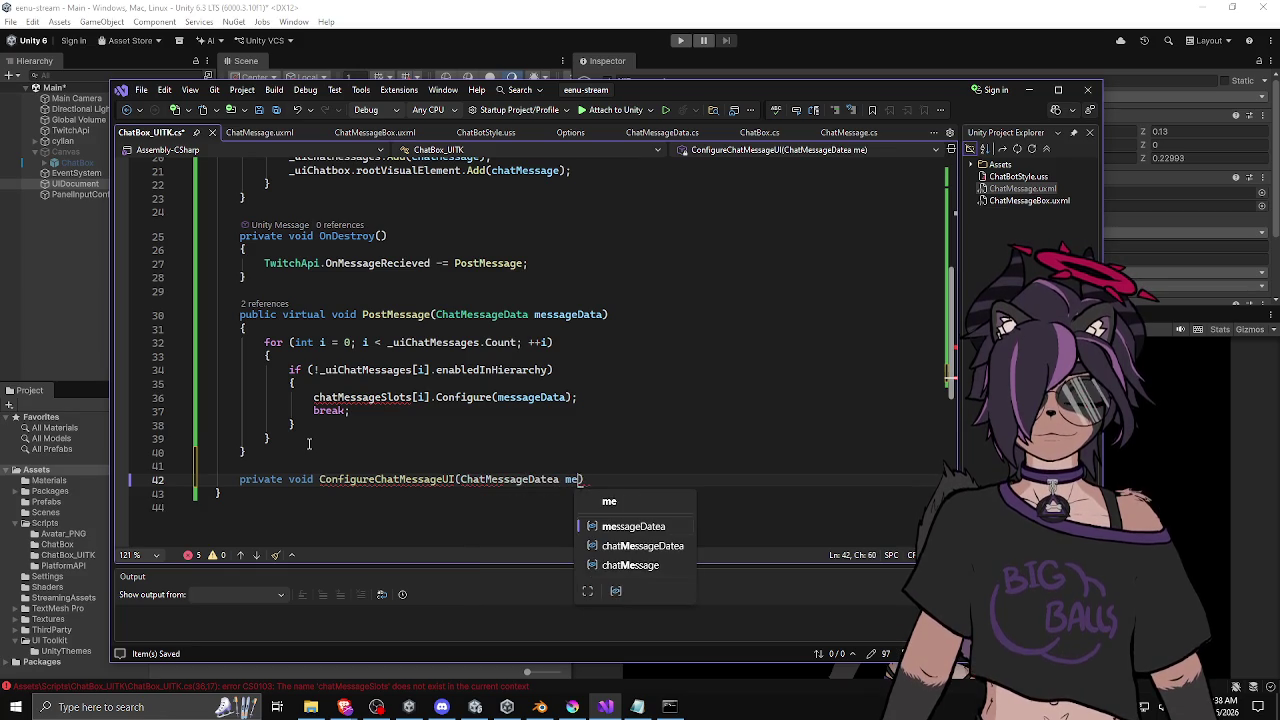
pyautogui.hotkey('ctrl', 'z')
pyautogui.hotkey('ctrl', 'z')
pyautogui.hotkey('ctrl', 'z')
pyautogui.scroll(-3, 309, 443)
pyautogui.moveTo(313, 273); pyautogui.dragTo(597, 271)
pyautogui.press('Delete')
pyautogui.press('Return')
pyautogui.press('Return')
pyautogui.press('Up')
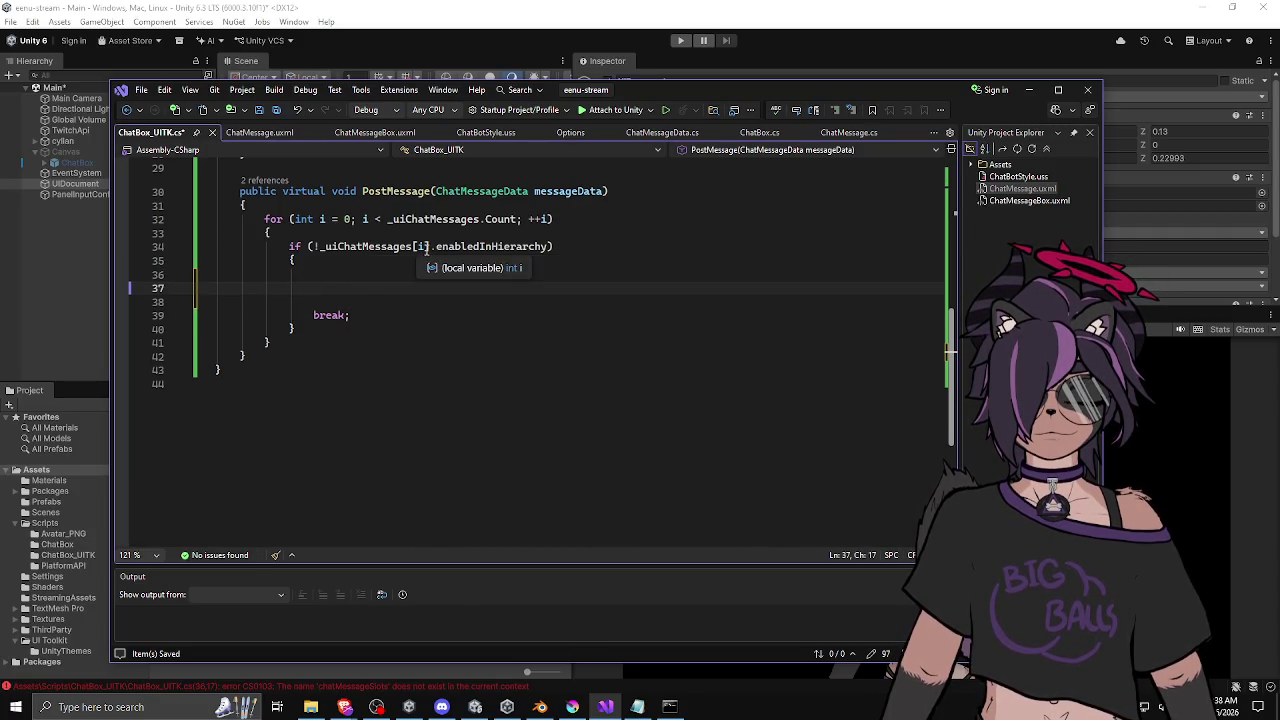
# Declare VisualElement chatMessage = _uiChatMessages[i]; inside the if block.
pyautogui.moveTo(430, 247); pyautogui.dragTo(318, 247)
pyautogui.hotkey('ctrl', 'c')
pyautogui.click(360, 274)
pyautogui.hotkey('ctrl', 'v')
pyautogui.click(314, 274)
pyautogui.write('(isualEle')
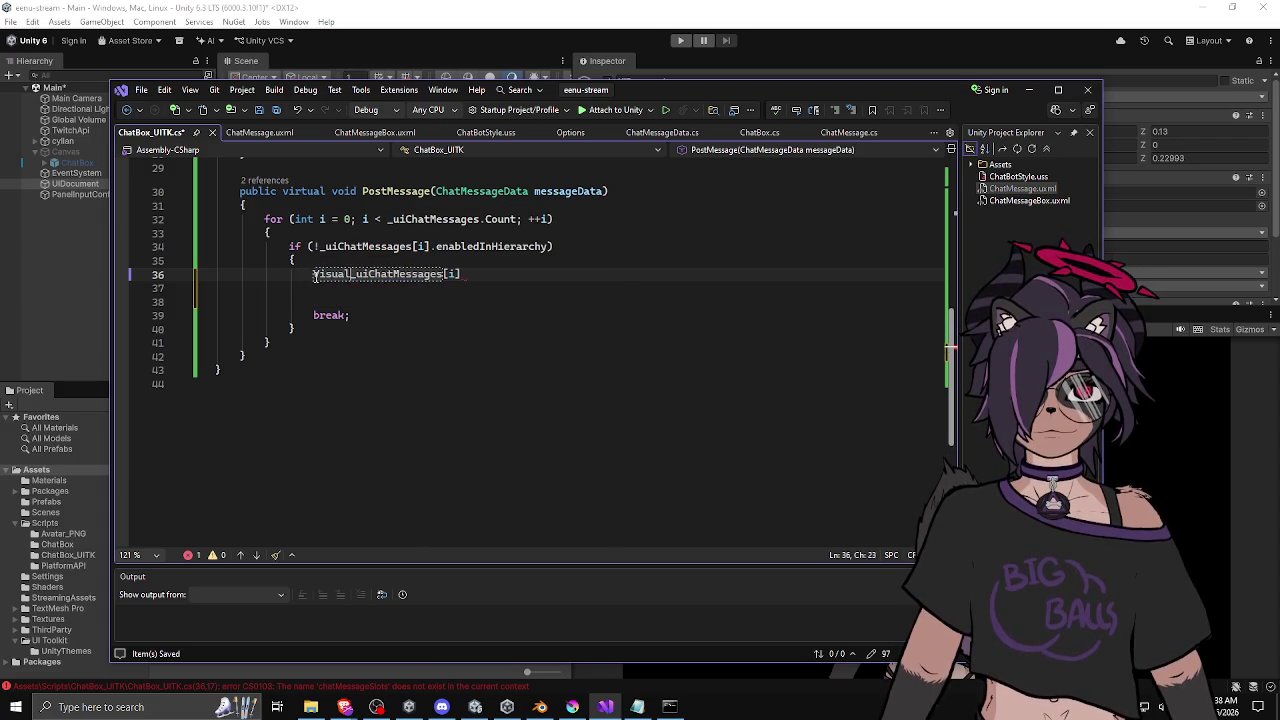
pyautogui.press('BackSpace')
pyautogui.write('ement ')
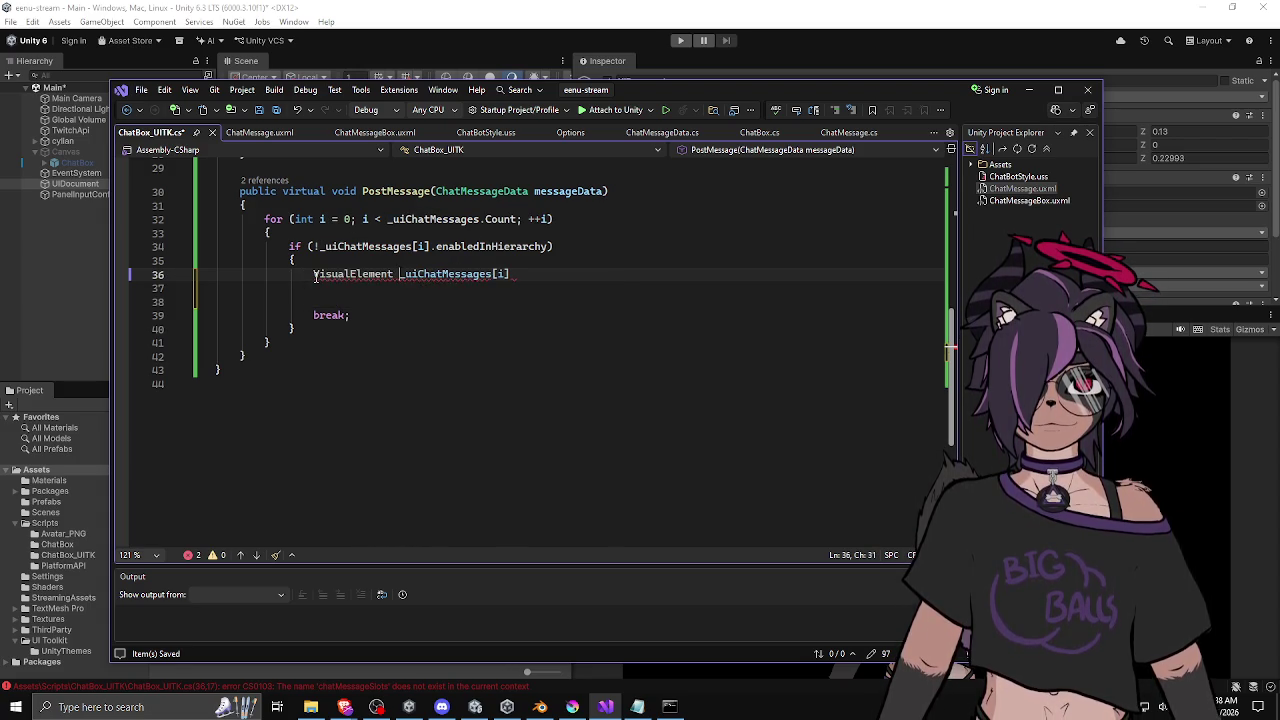
pyautogui.write('chatMessage =')
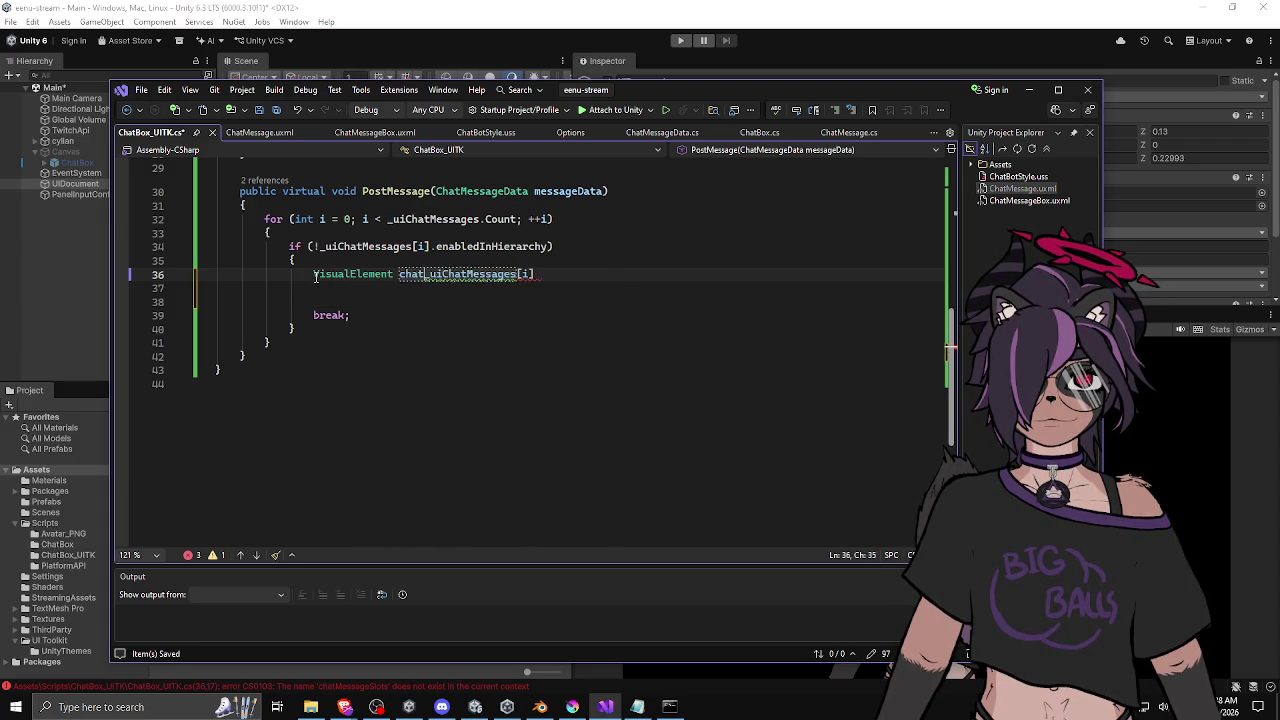
pyautogui.press('End')
pyautogui.write(';')
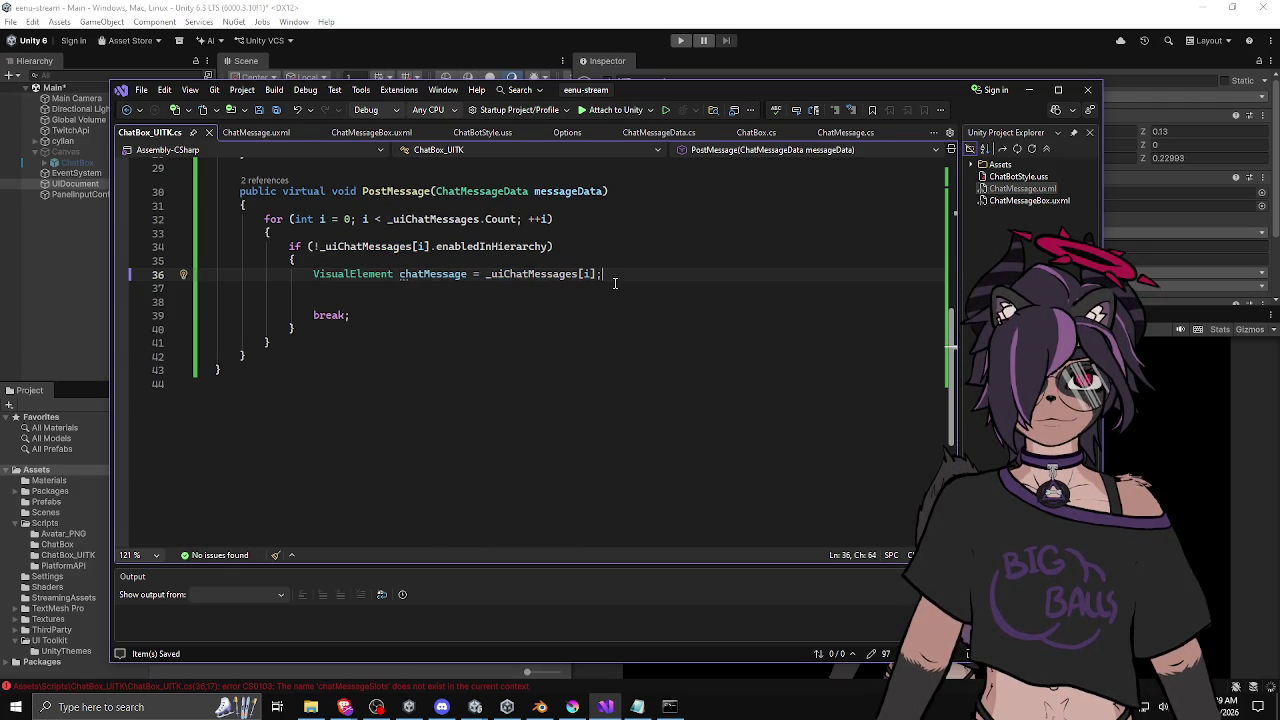
pyautogui.click(606, 287)
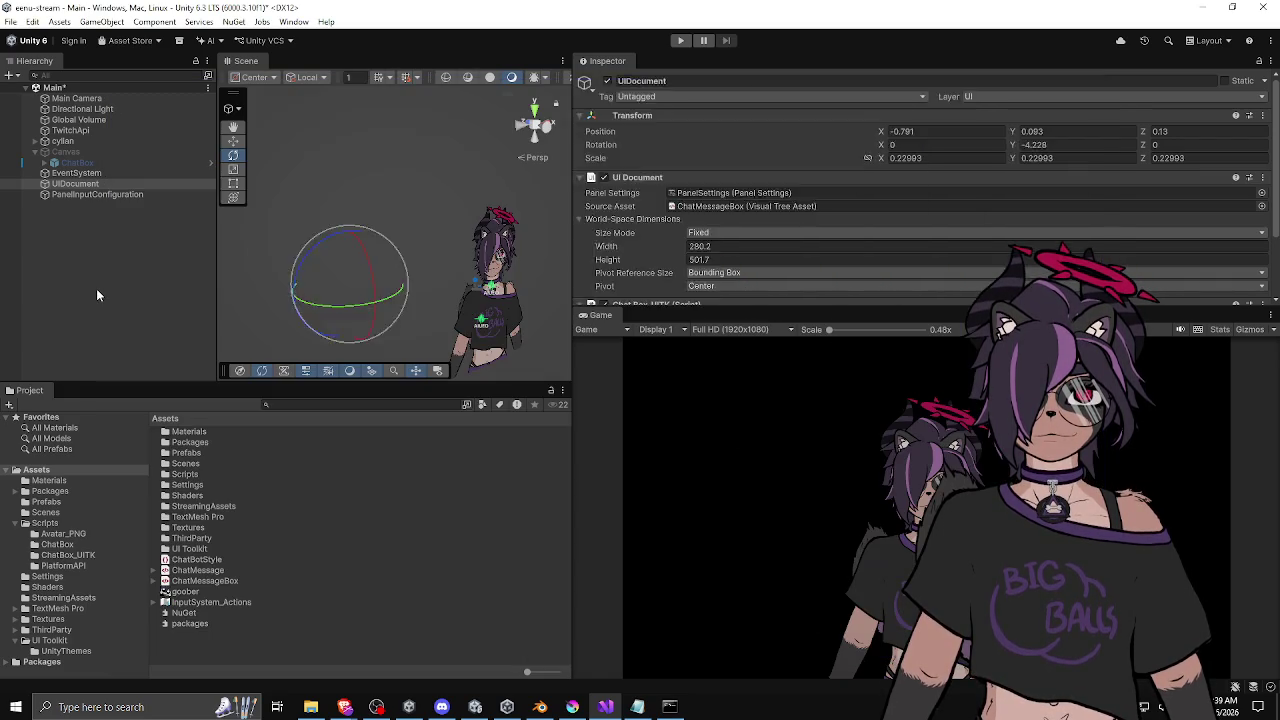
# Bring the Unity editor to the front so the scripts recompile.
pyautogui.click(97, 292)
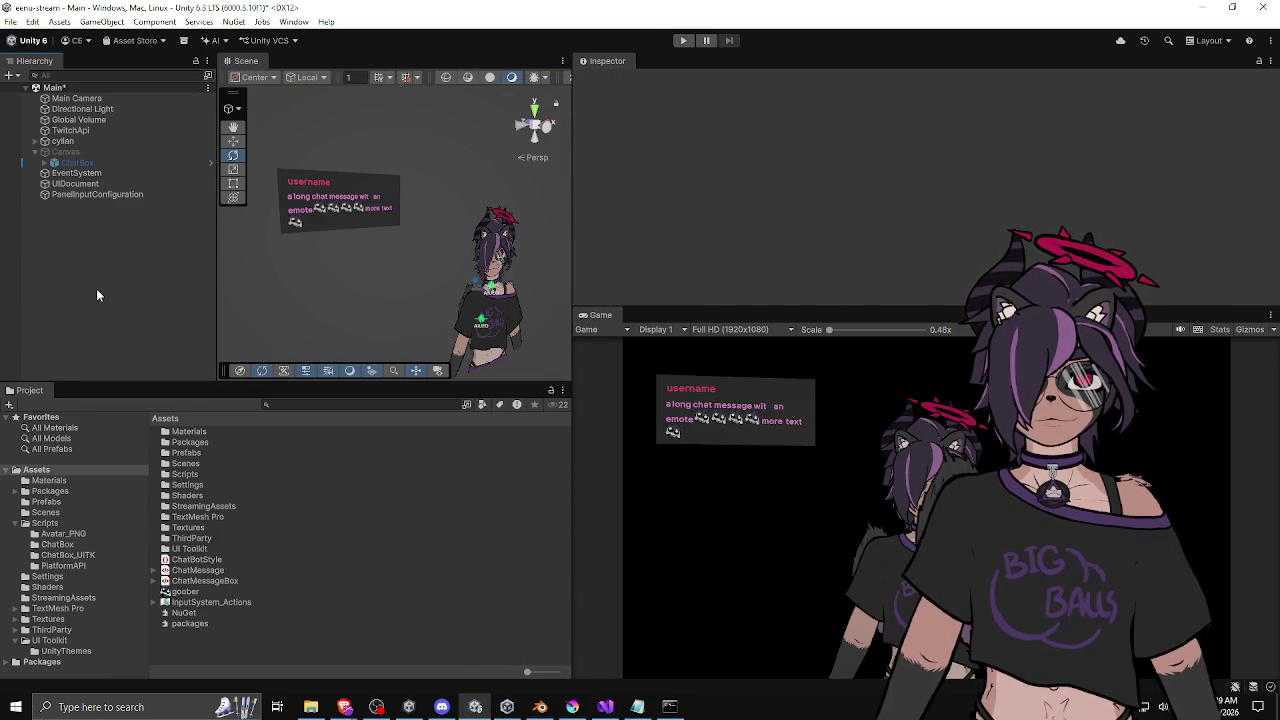
# Comment out chatMessage.SetEnabled(false) on line 19 of Awake and return to Unity.
pyautogui.hotkey('alt', 'Tab')
pyautogui.scroll(10, 454, 248)
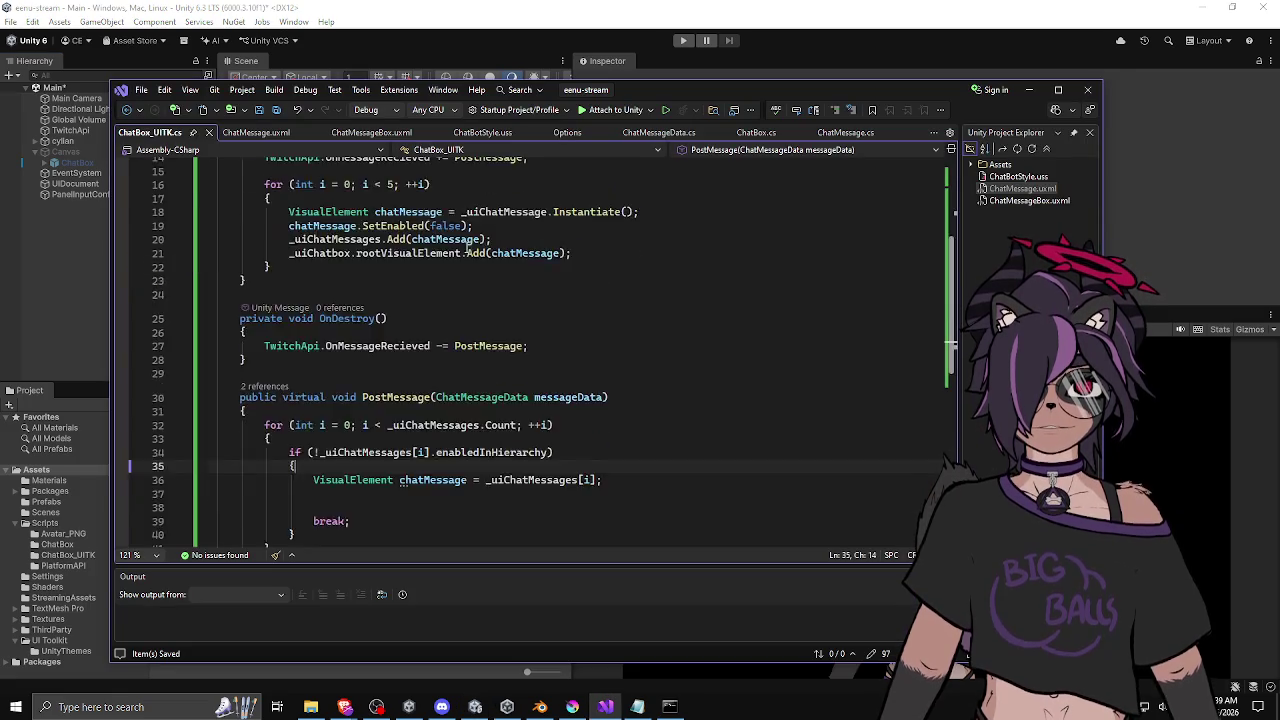
pyautogui.scroll(-1, 454, 248)
pyautogui.click(287, 391)
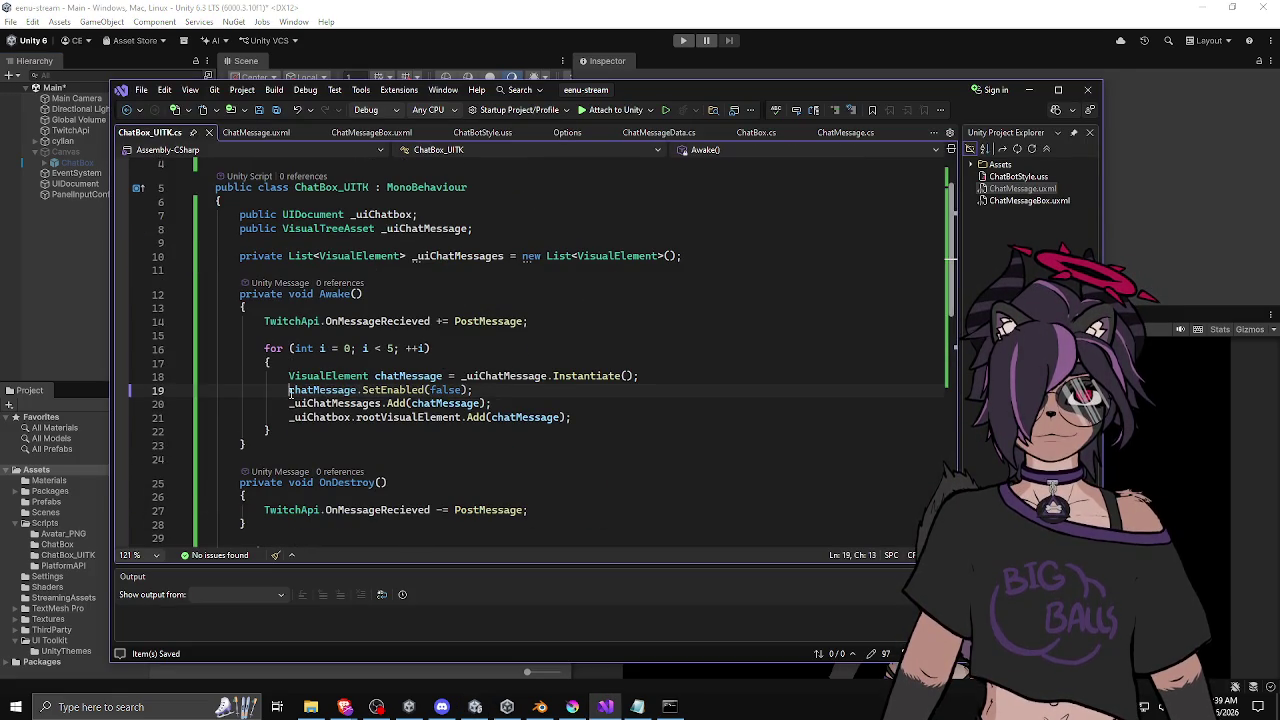
pyautogui.hotkey('ctrl', 'k')
pyautogui.hotkey('ctrl', 'c')
pyautogui.scroll(-4, 409, 288)
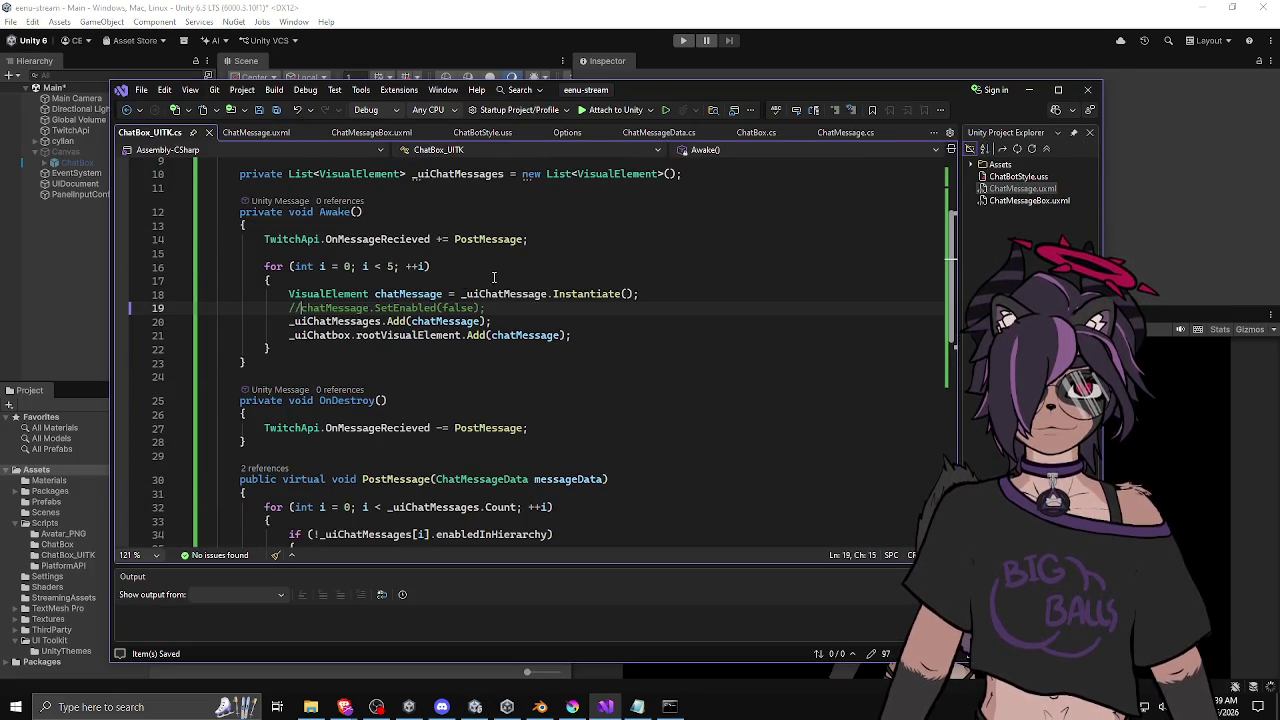
pyautogui.scroll(-5, 453, 300)
pyautogui.scroll(2, 453, 300)
pyautogui.scroll(5, 453, 300)
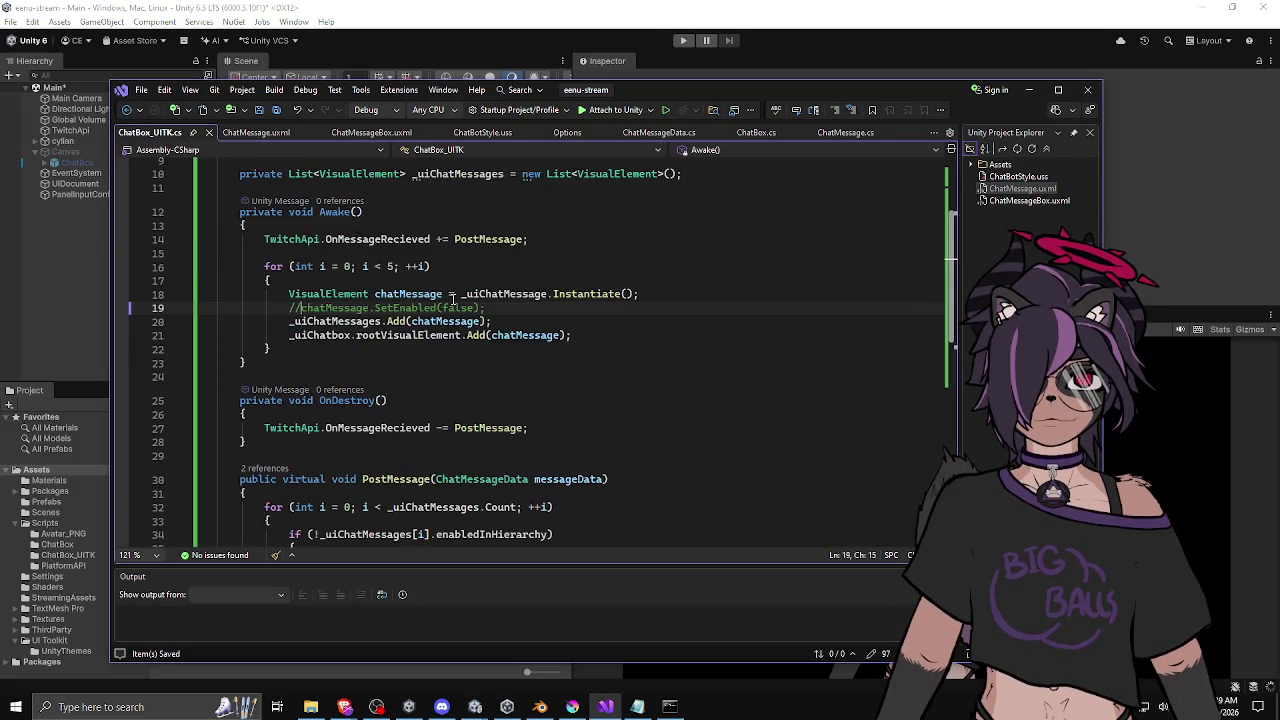
pyautogui.click(356, 294)
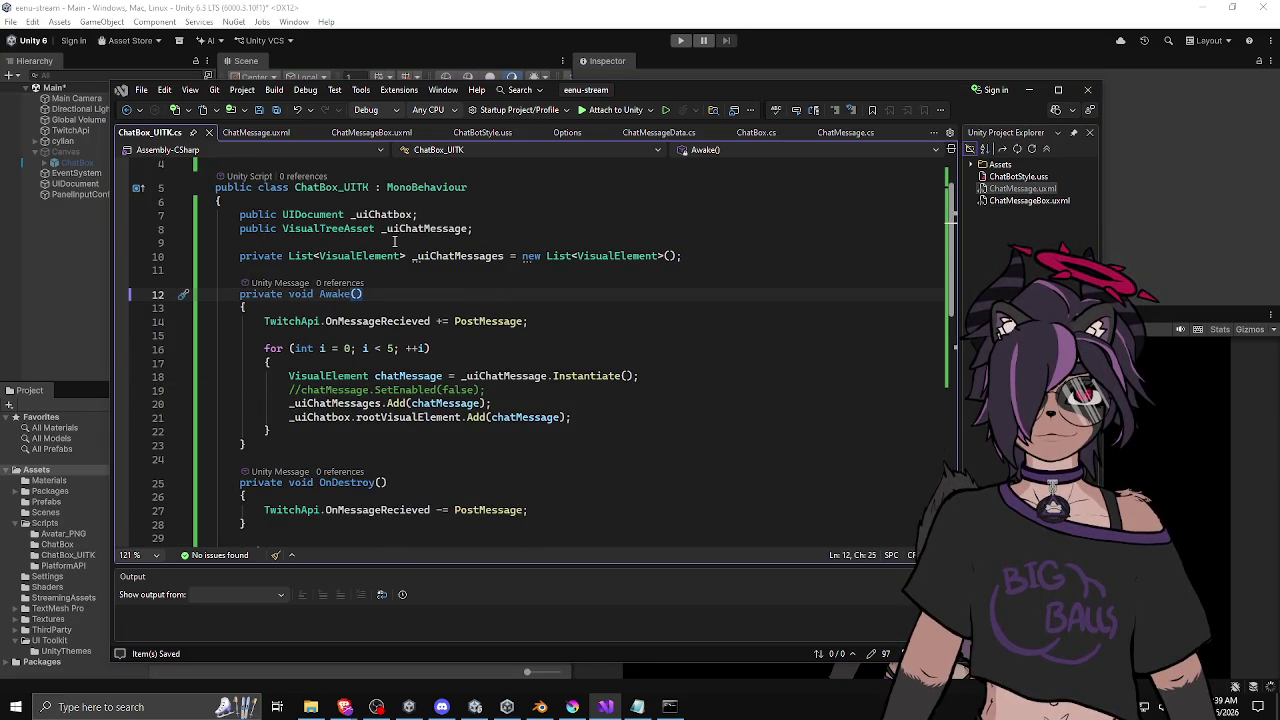
pyautogui.hotkey('alt', 'Tab')
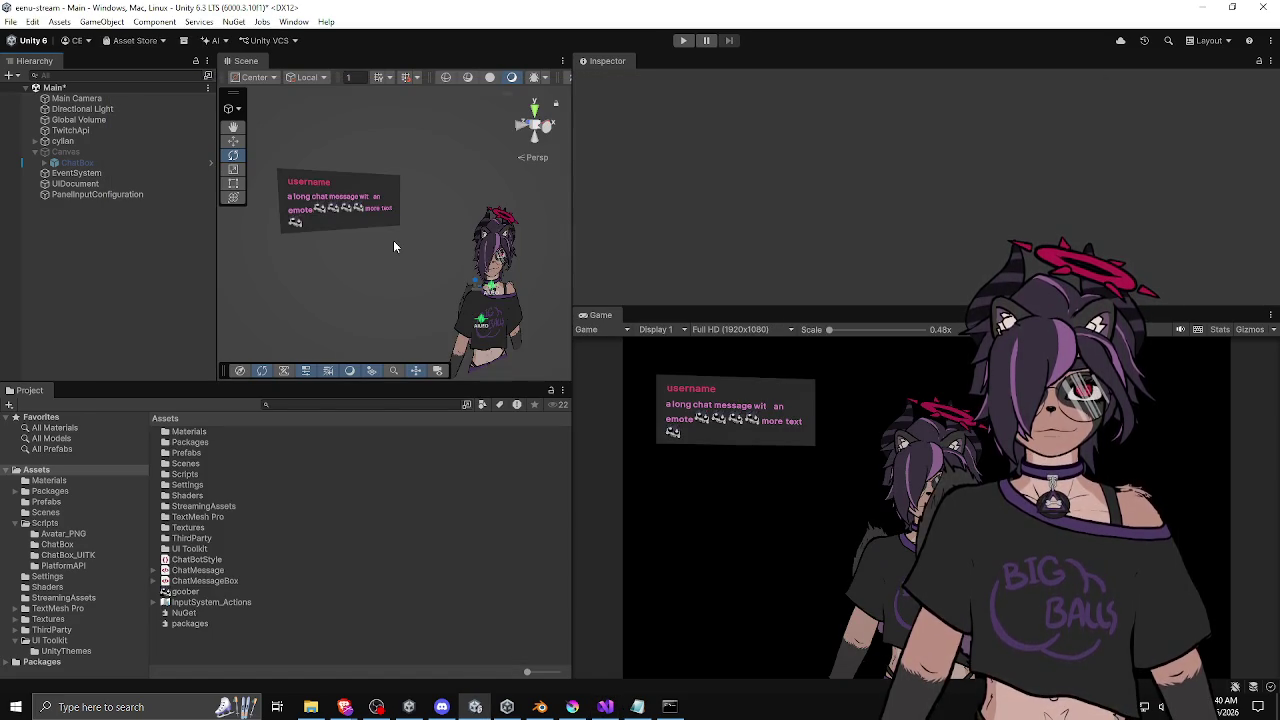
# Assign the ChatMessage template to the UIDocument's Ui Chat Message field and replay the scene.
pyautogui.click(685, 41)
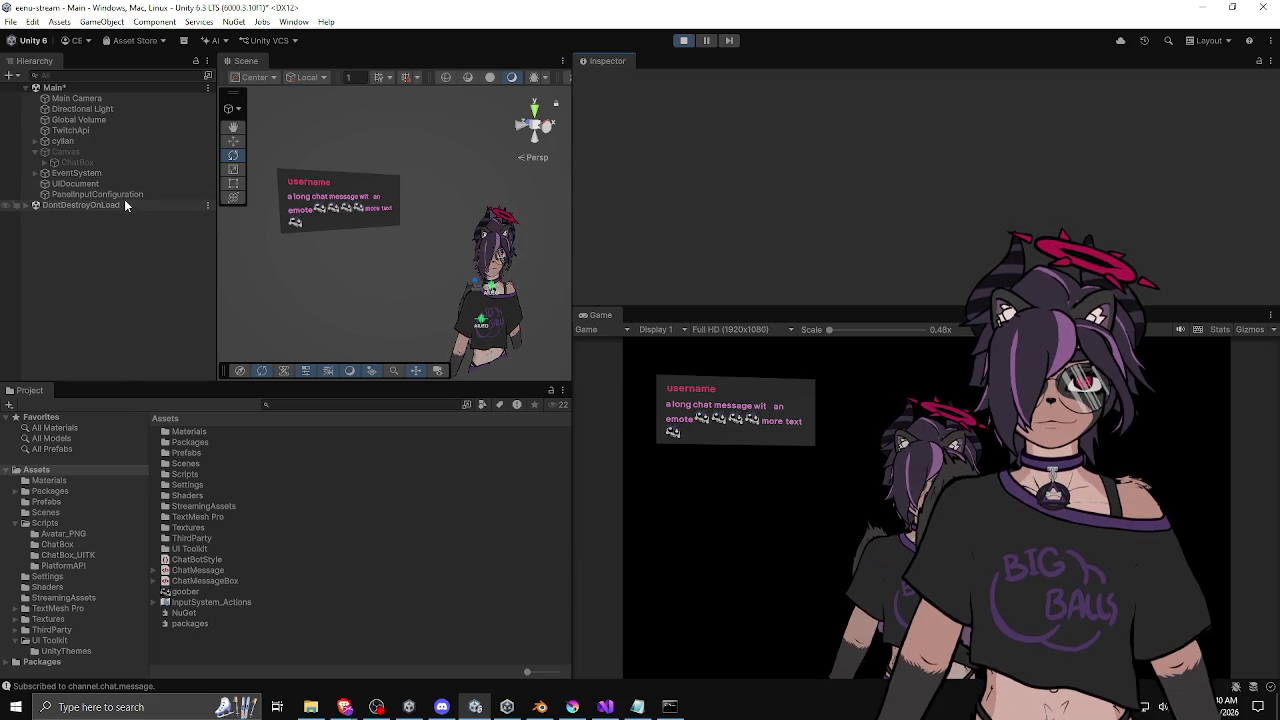
pyautogui.click(96, 184)
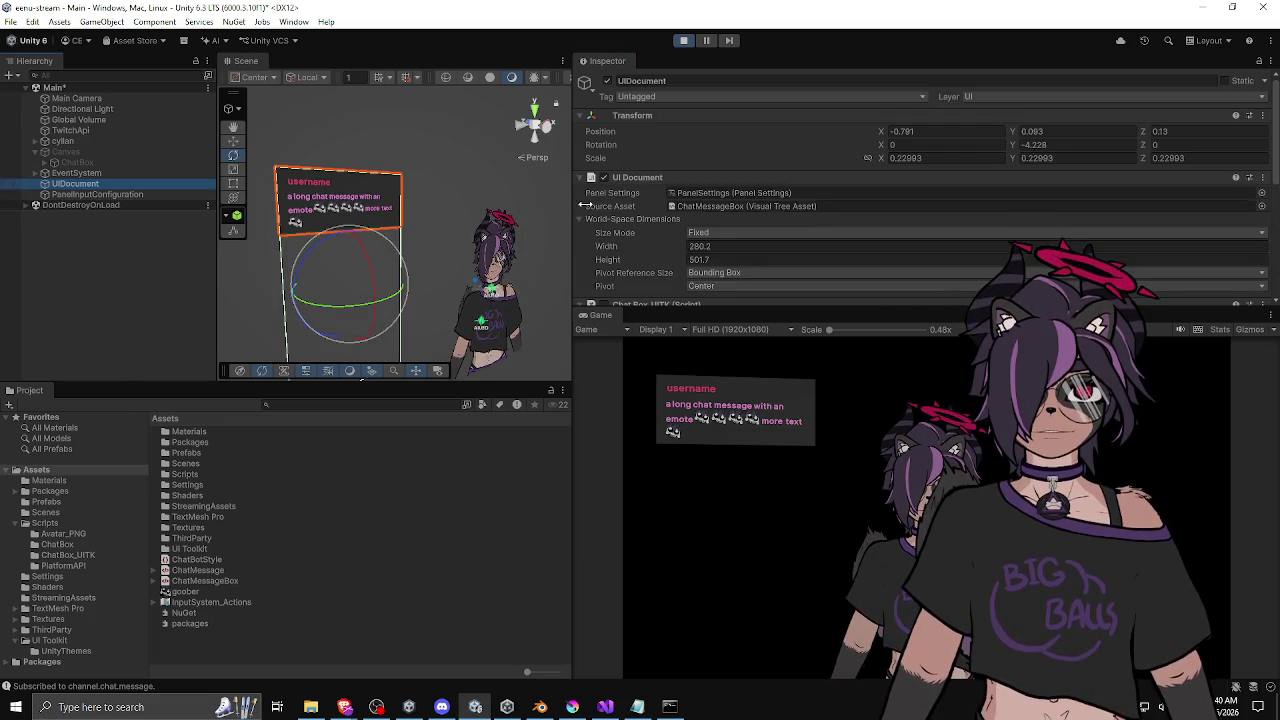
pyautogui.scroll(-5, 598, 207)
pyautogui.scroll(3, 598, 206)
pyautogui.click(683, 40)
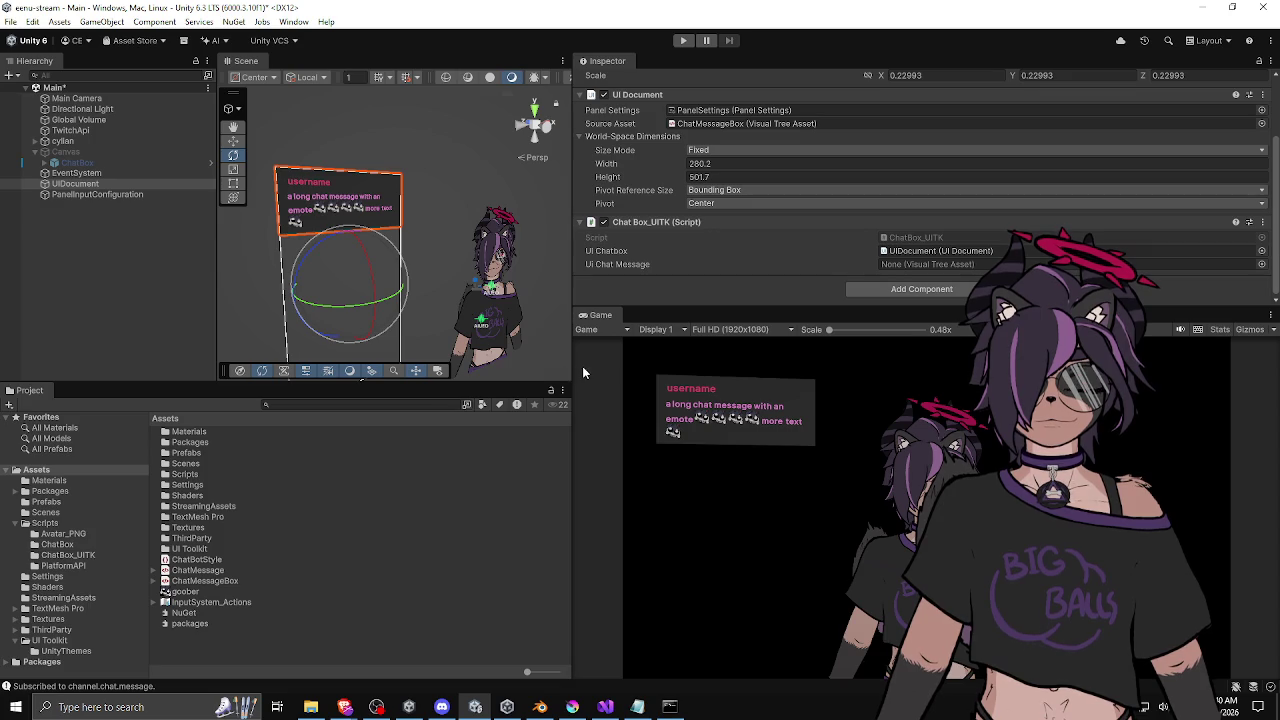
pyautogui.moveTo(198, 570); pyautogui.dragTo(969, 260)
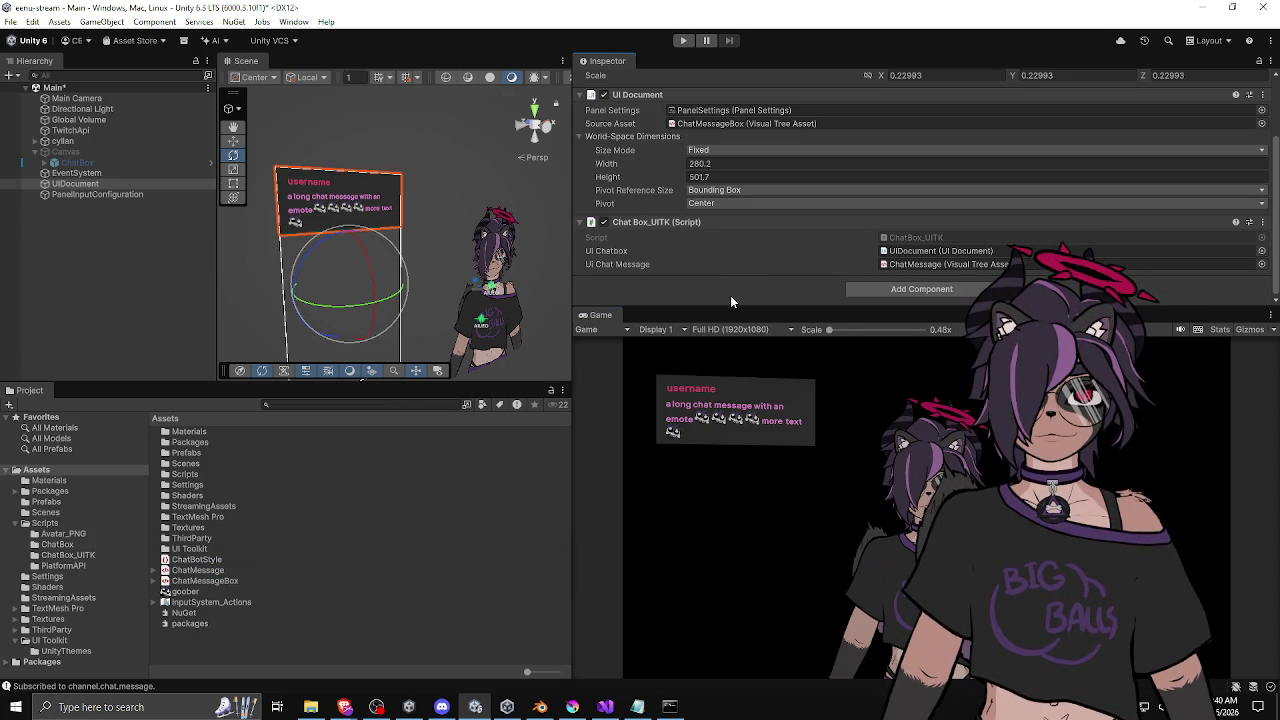
pyautogui.click(684, 41)
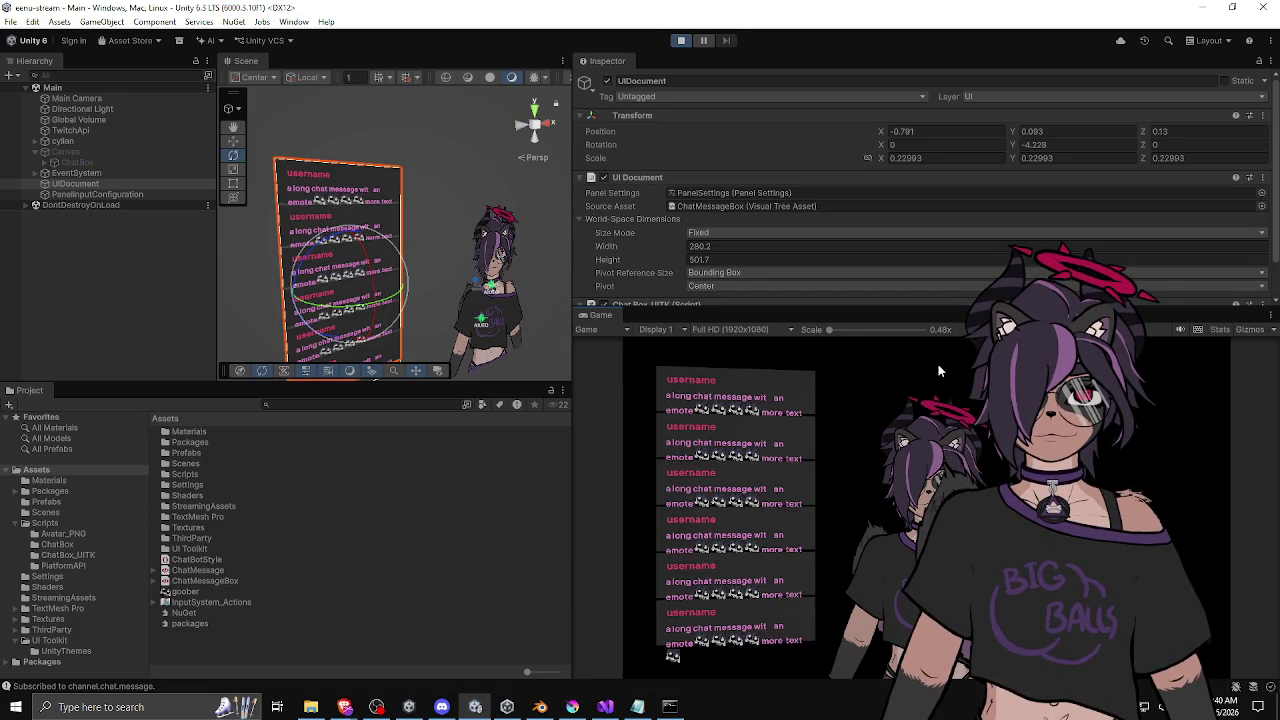
pyautogui.moveTo(444, 305); pyautogui.dragTo(454, 252)
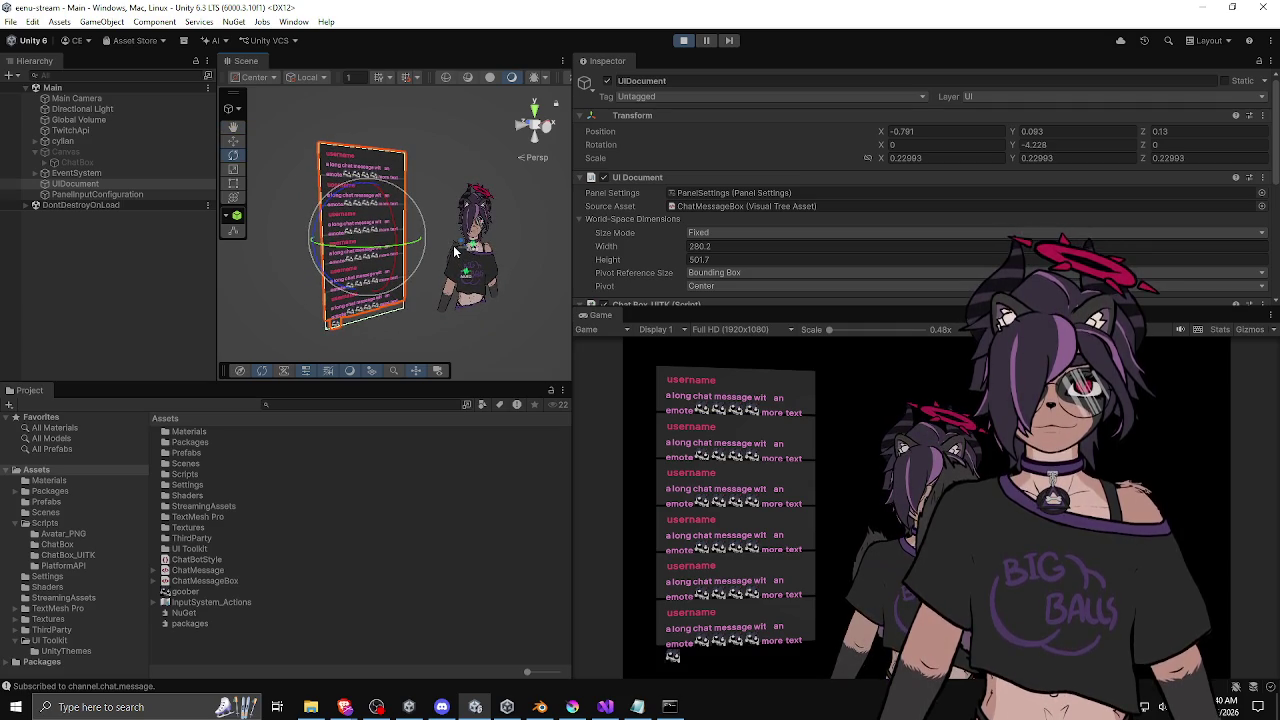
pyautogui.scroll(2, 341, 203)
pyautogui.moveTo(437, 240)
pyautogui.mouseDown()
pyautogui.moveTo(386, 212)
pyautogui.moveTo(403, 228)
pyautogui.mouseUp()
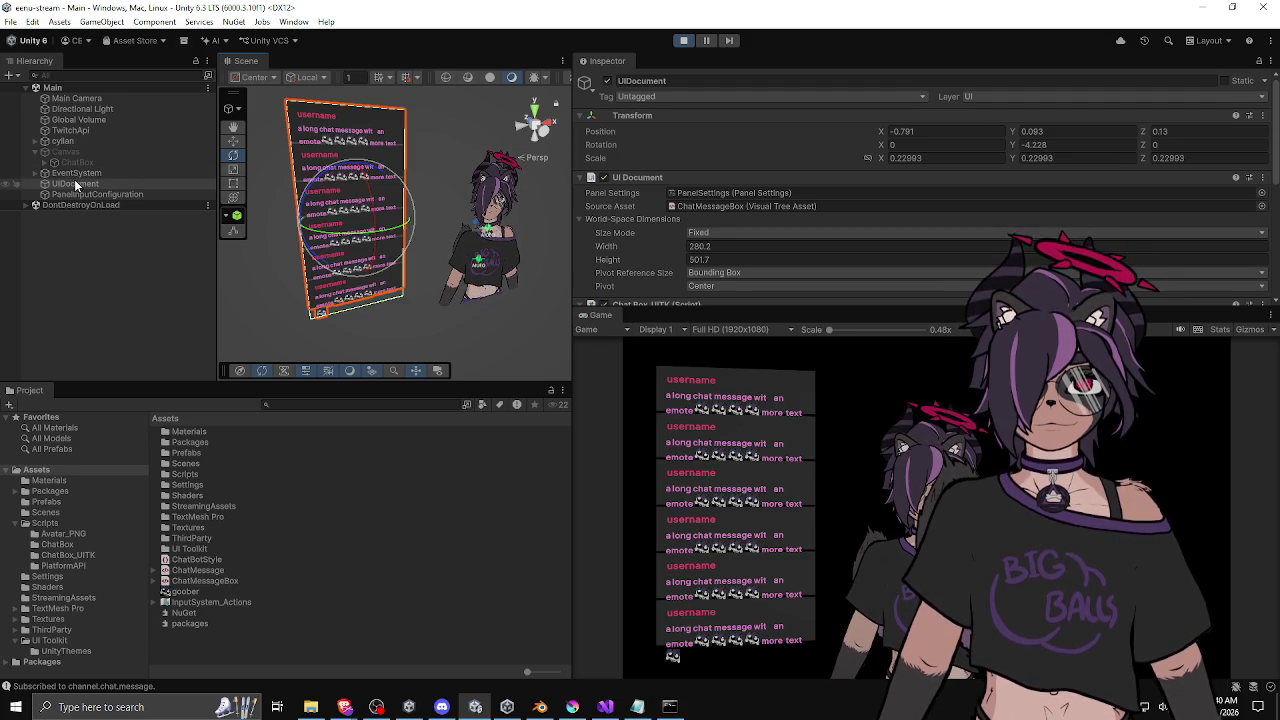
pyautogui.moveTo(628, 260)
pyautogui.mouseDown()
pyautogui.moveTo(1002, 234)
pyautogui.moveTo(883, 251)
pyautogui.moveTo(837, 248)
pyautogui.moveTo(983, 230)
pyautogui.moveTo(648, 244)
pyautogui.moveTo(926, 220)
pyautogui.moveTo(716, 245)
pyautogui.moveTo(945, 232)
pyautogui.moveTo(698, 245)
pyautogui.mouseUp()
pyautogui.doubleClick(700, 245)
pyautogui.write('315')
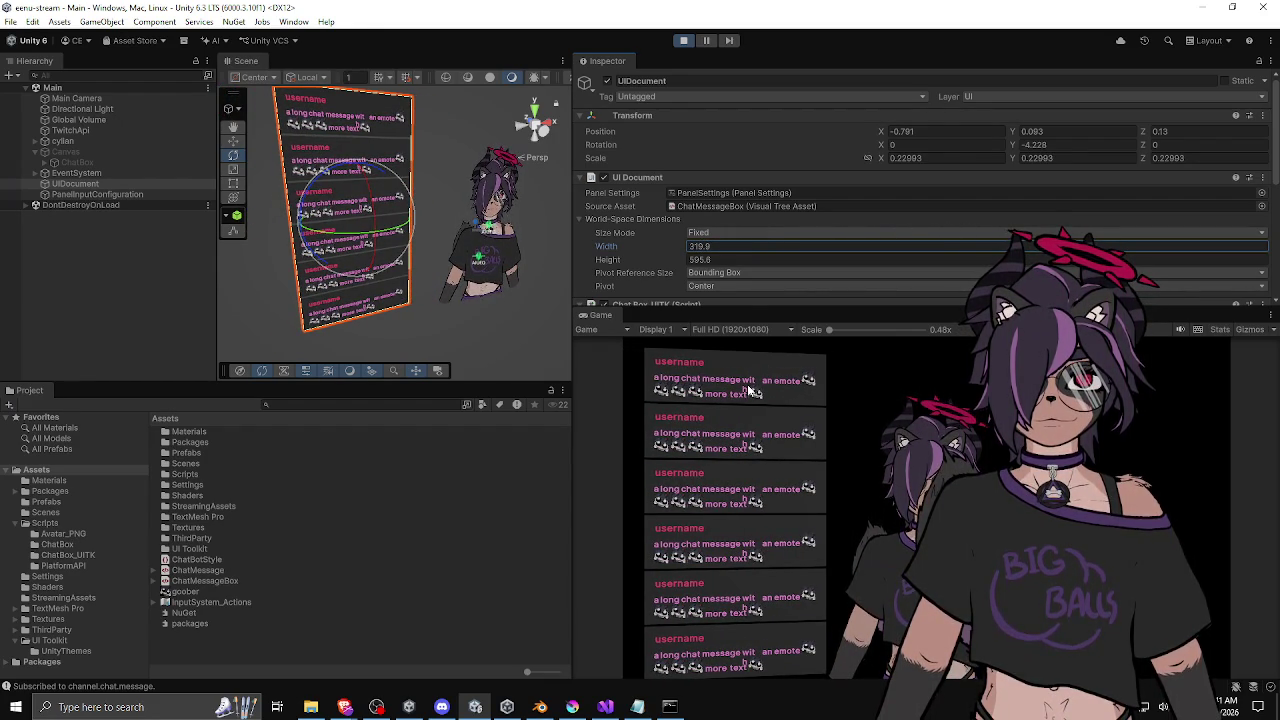
pyautogui.click(683, 40)
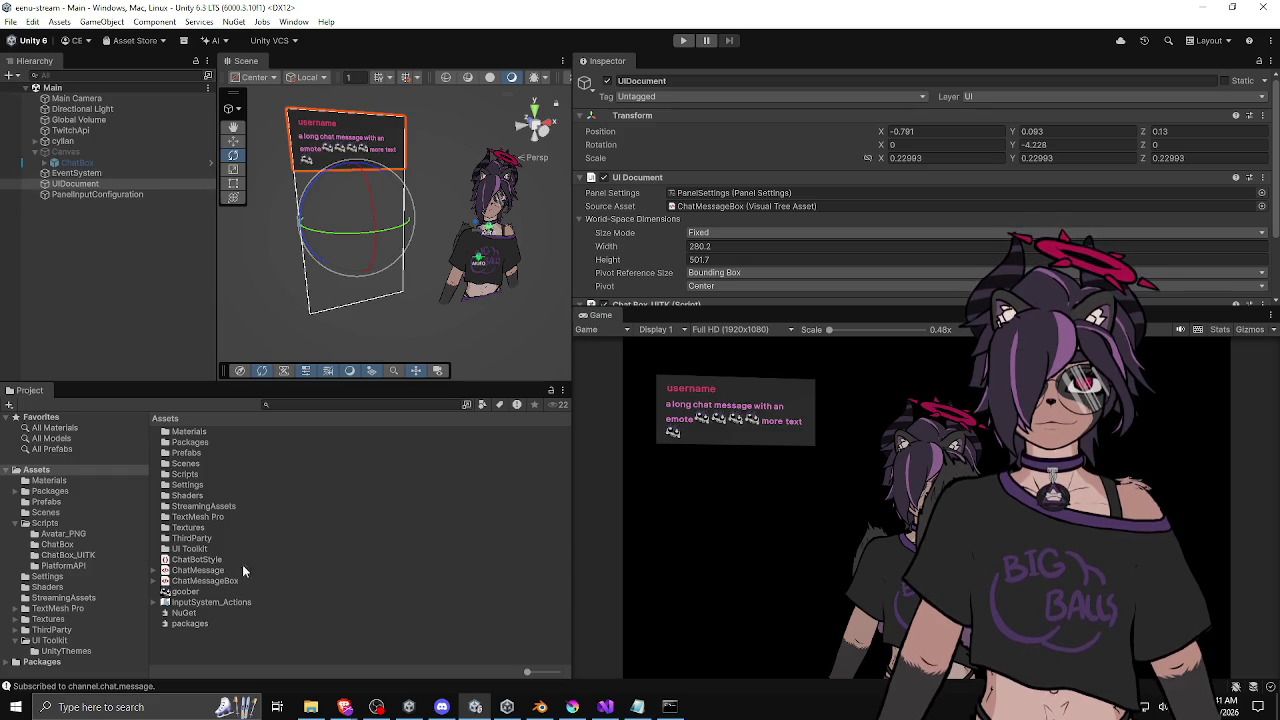
# Open the ChatMessage layout in UI Builder and select the 'with' label in the preview.
pyautogui.doubleClick(207, 572)
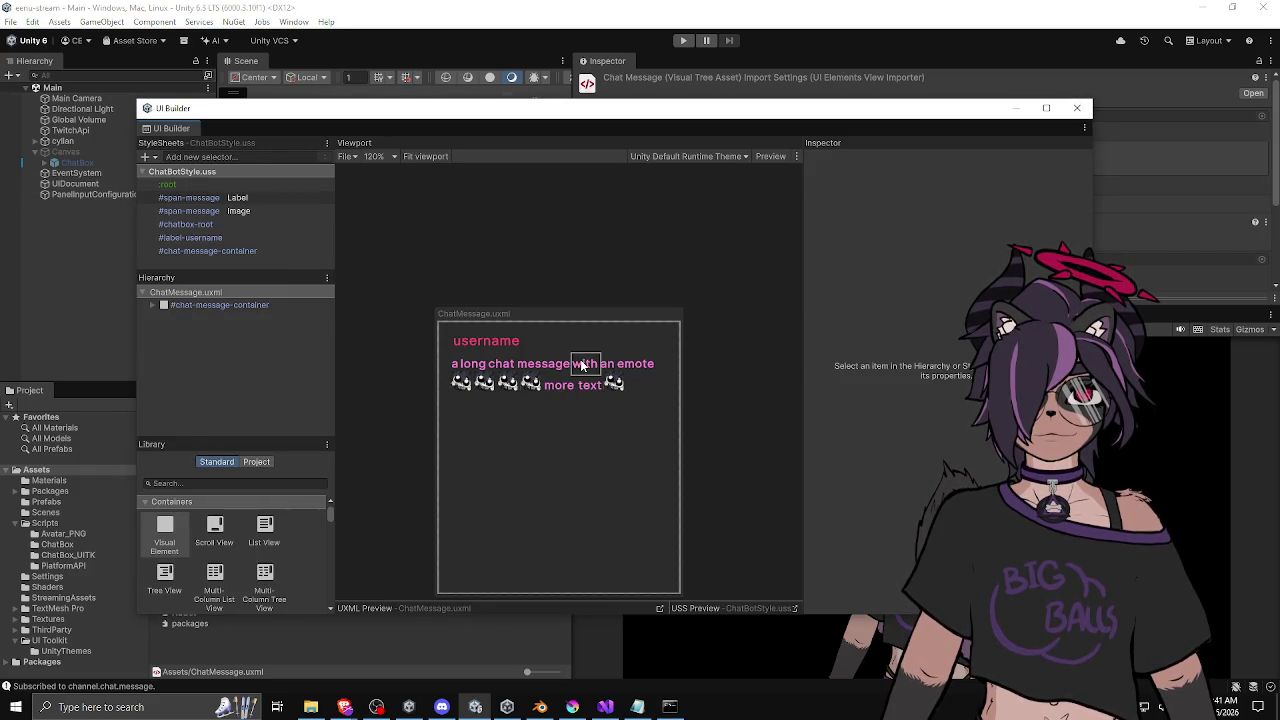
pyautogui.click(590, 366)
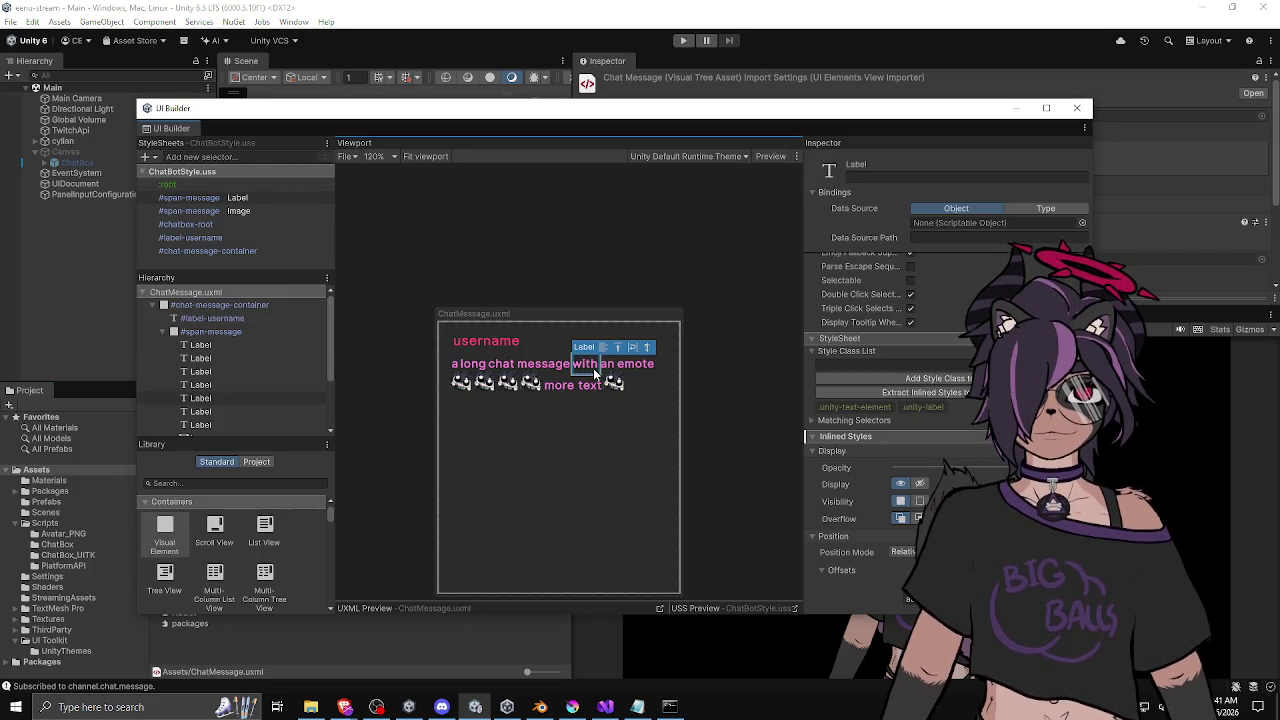
pyautogui.scroll(5, 880, 390)
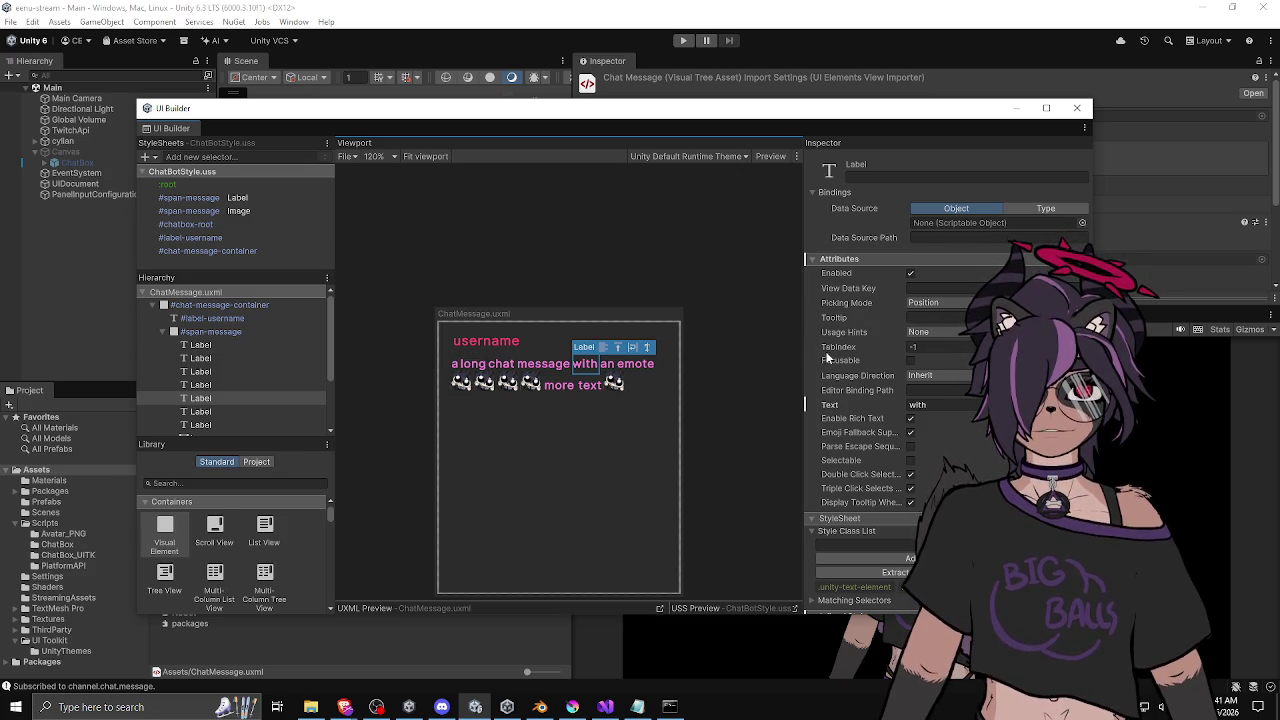
pyautogui.scroll(-10, 870, 355)
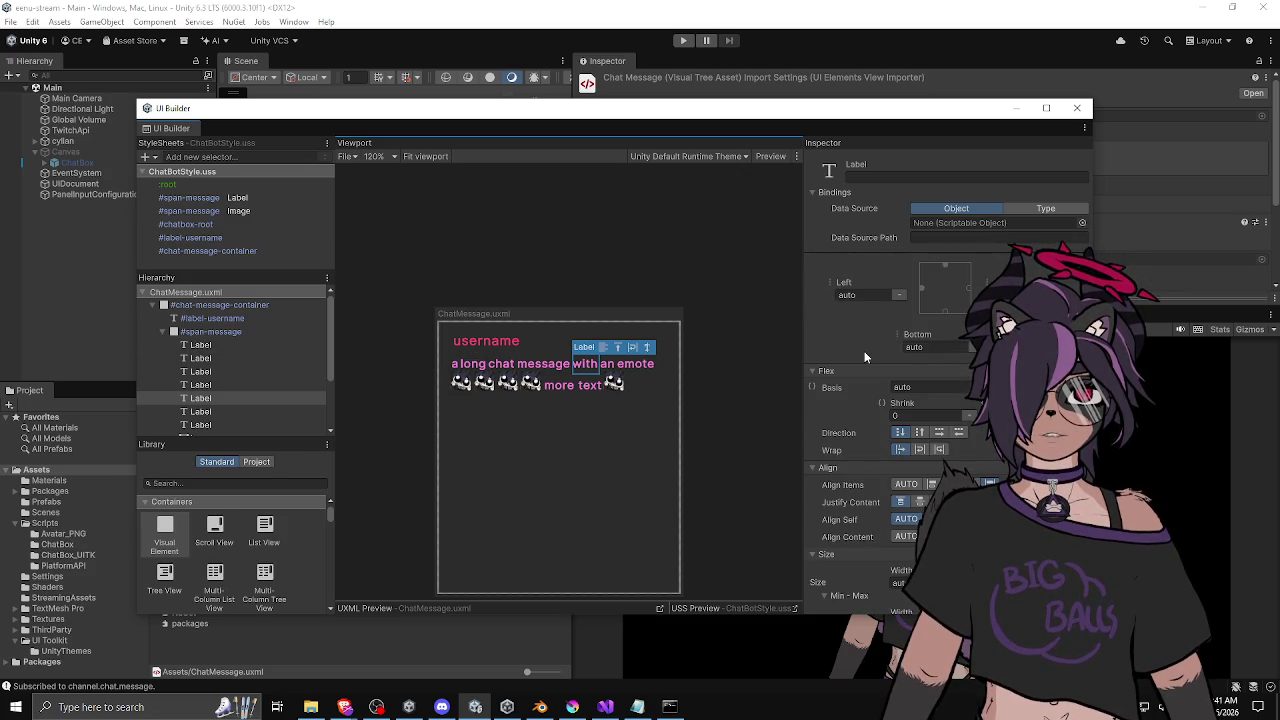
pyautogui.scroll(-8, 862, 352)
pyautogui.scroll(-5, 856, 355)
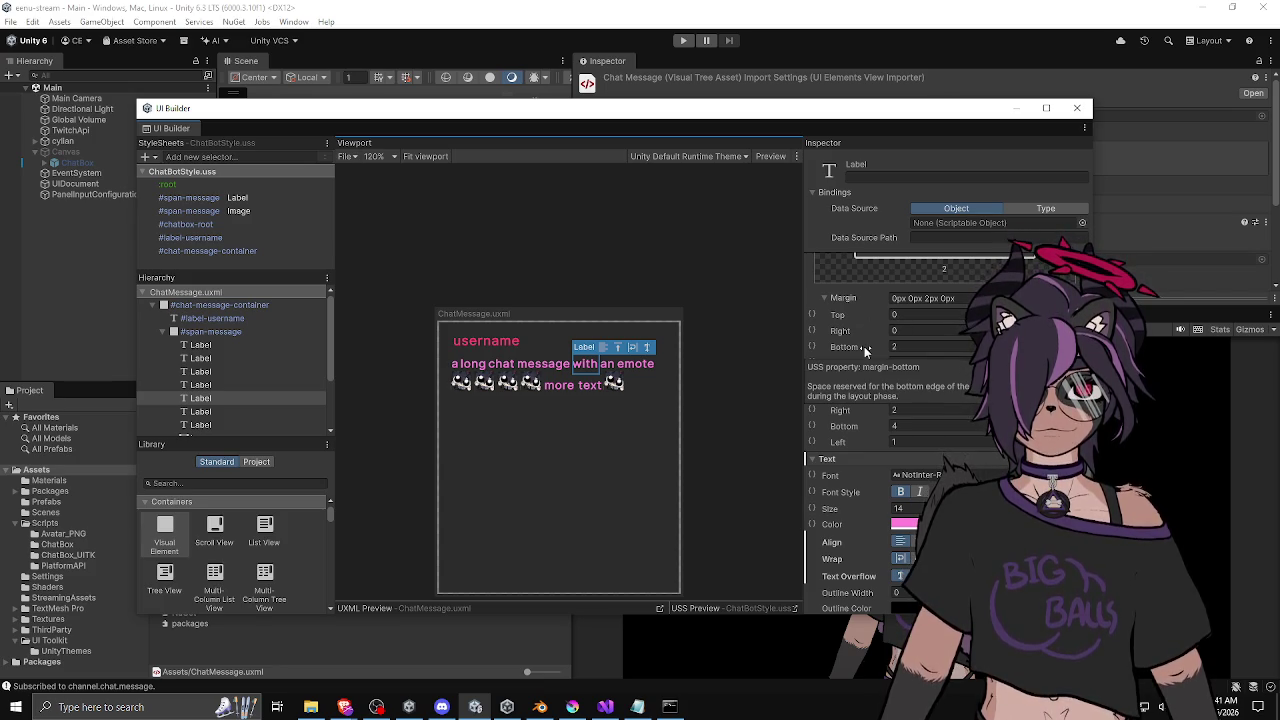
pyautogui.scroll(-5, 860, 350)
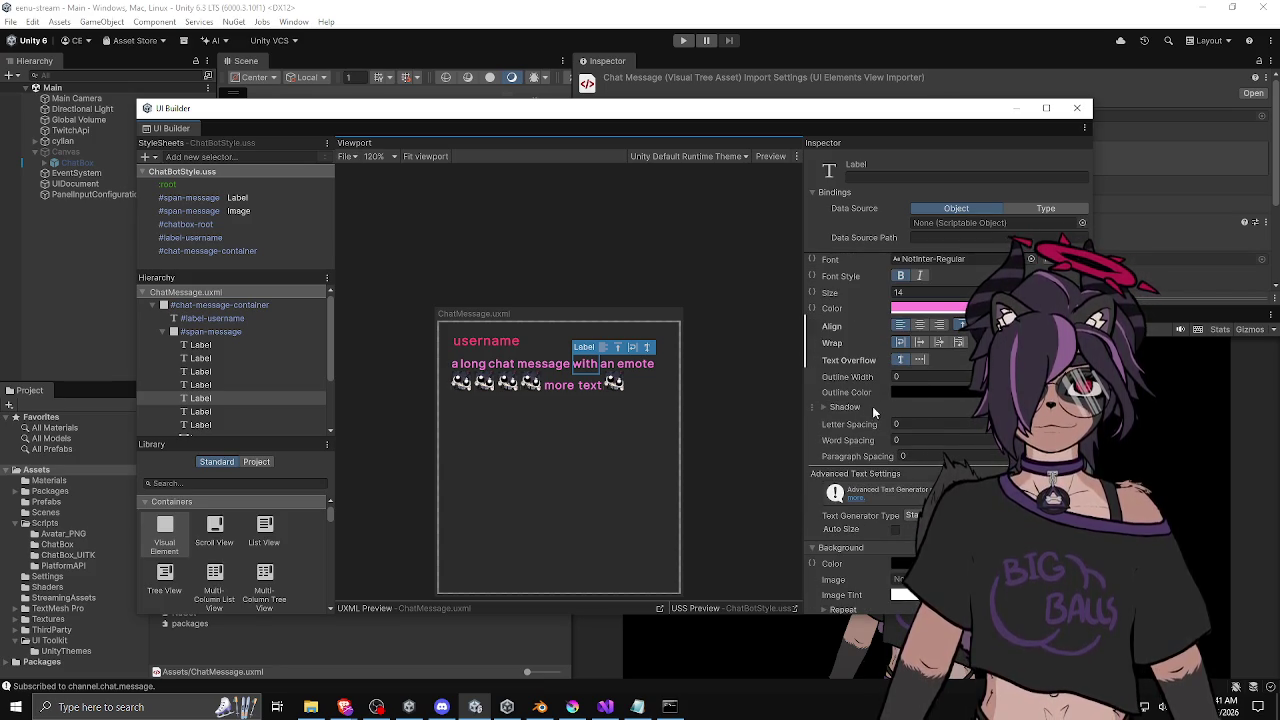
pyautogui.scroll(-5, 872, 400)
pyautogui.scroll(2, 873, 395)
pyautogui.scroll(4, 873, 392)
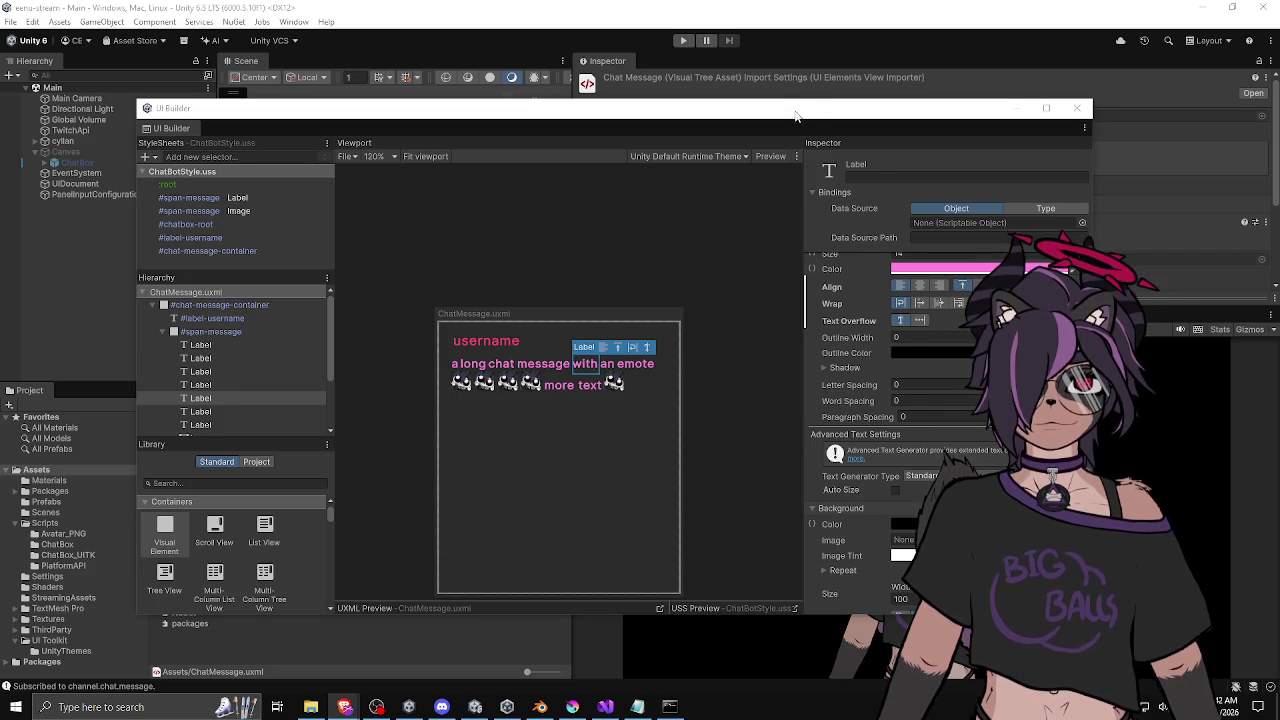
# Select the 'with' message label in the Hierarchy and close UI Builder.
pyautogui.moveTo(796, 116); pyautogui.dragTo(791, 119)
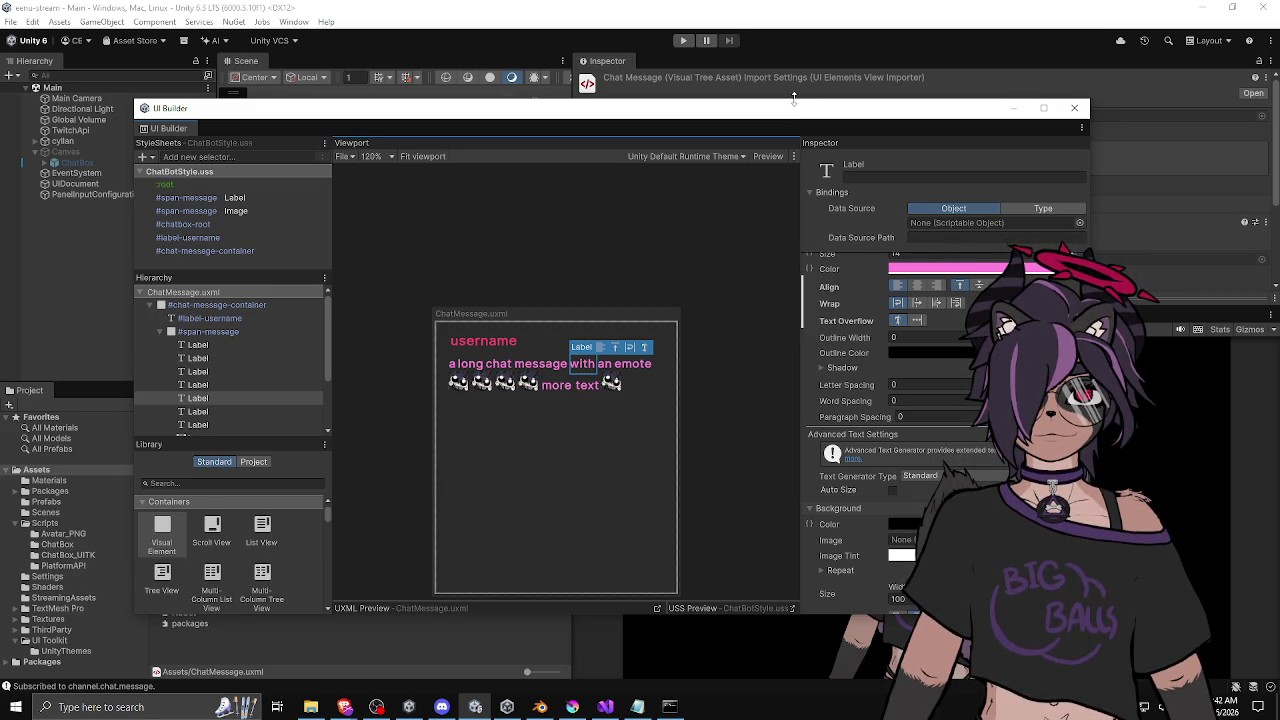
pyautogui.scroll(-5, 874, 476)
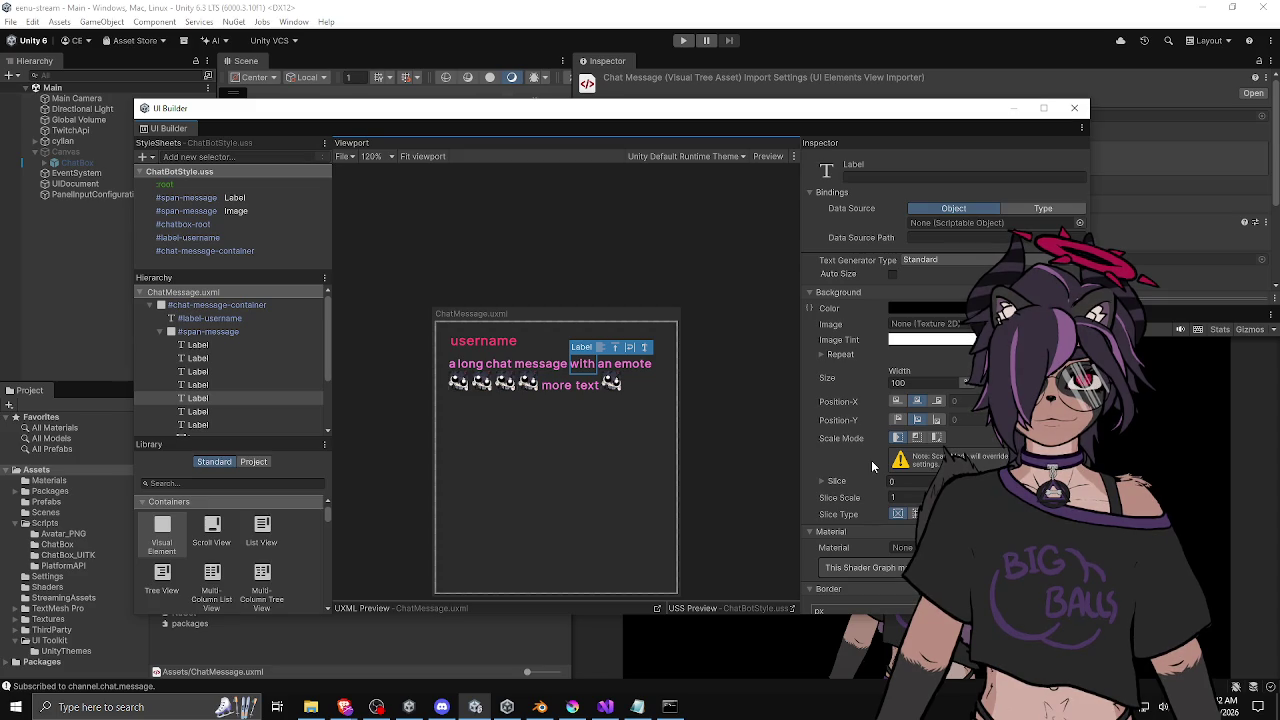
pyautogui.click(248, 397)
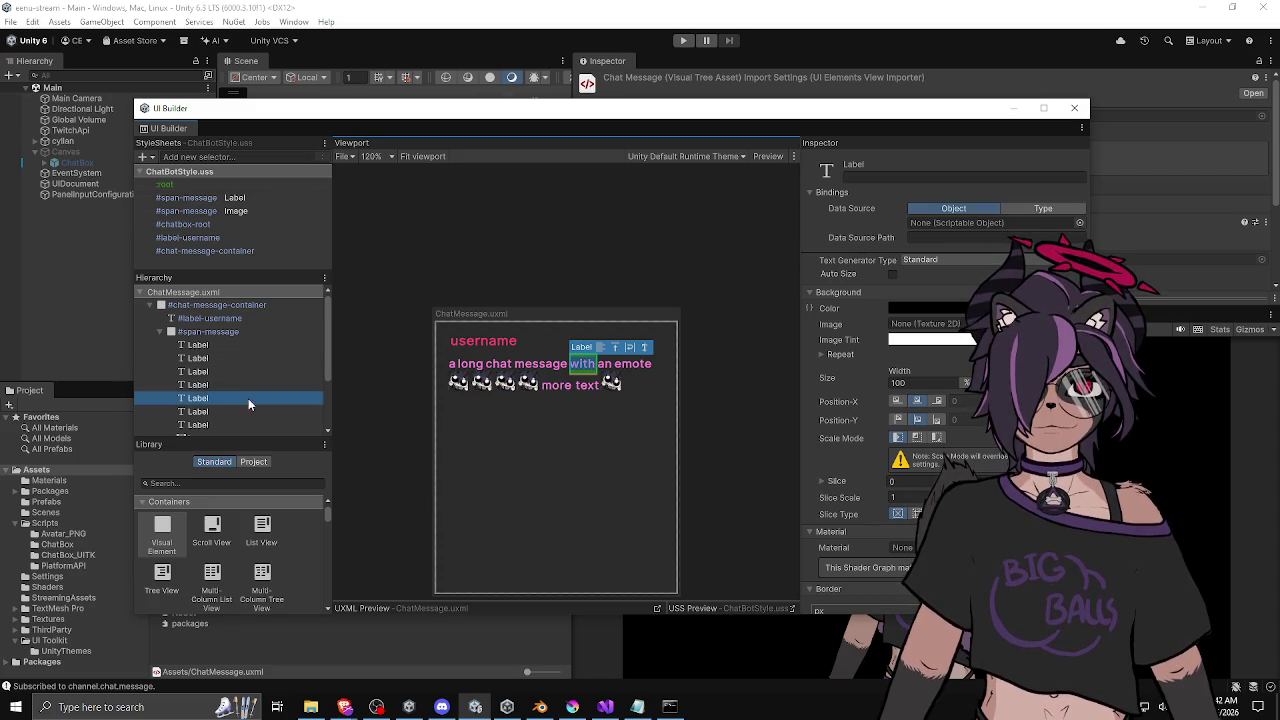
pyautogui.click(1074, 107)
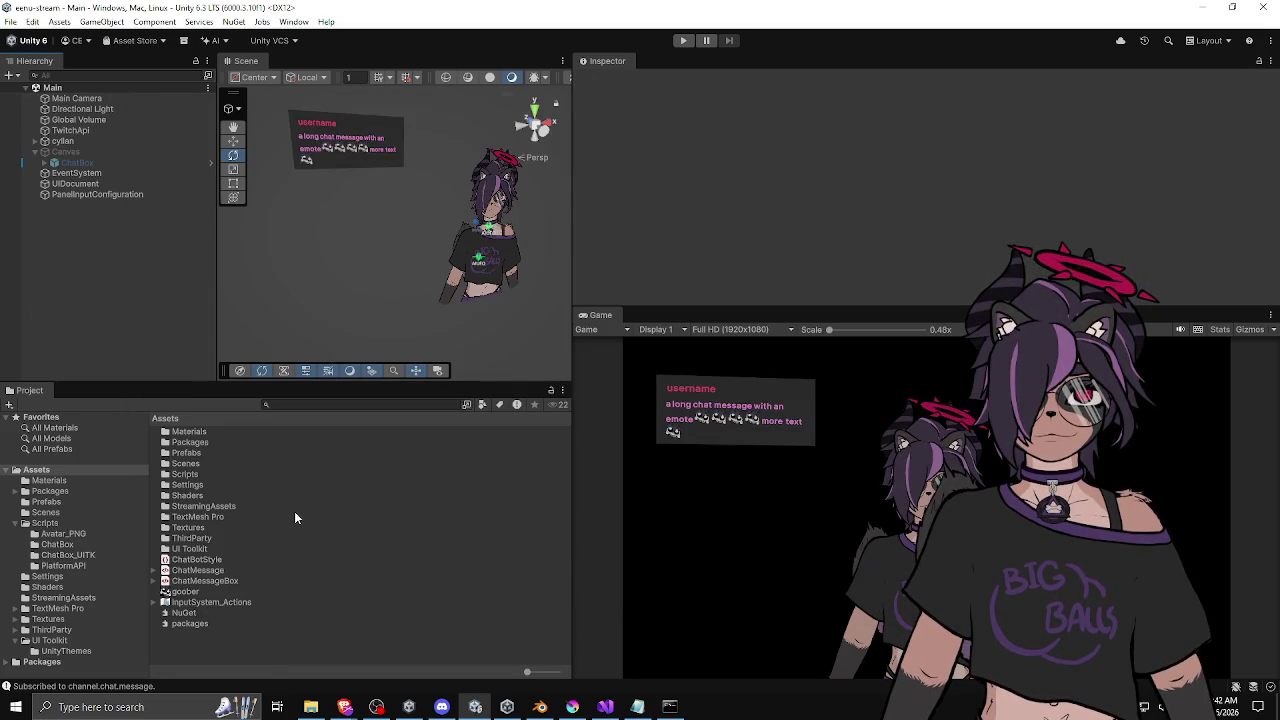
pyautogui.doubleClick(200, 581)
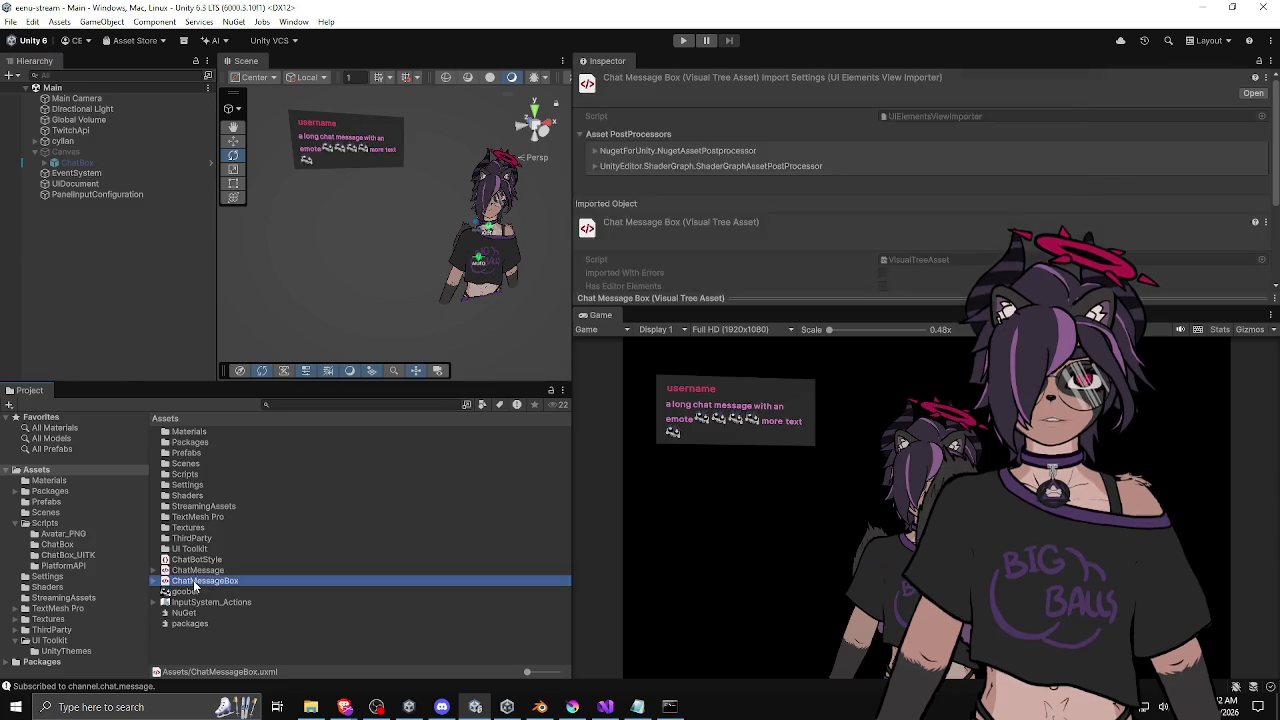
# Adjust the Flex Shrink value of the #chatbox-root element.
pyautogui.click(600, 322)
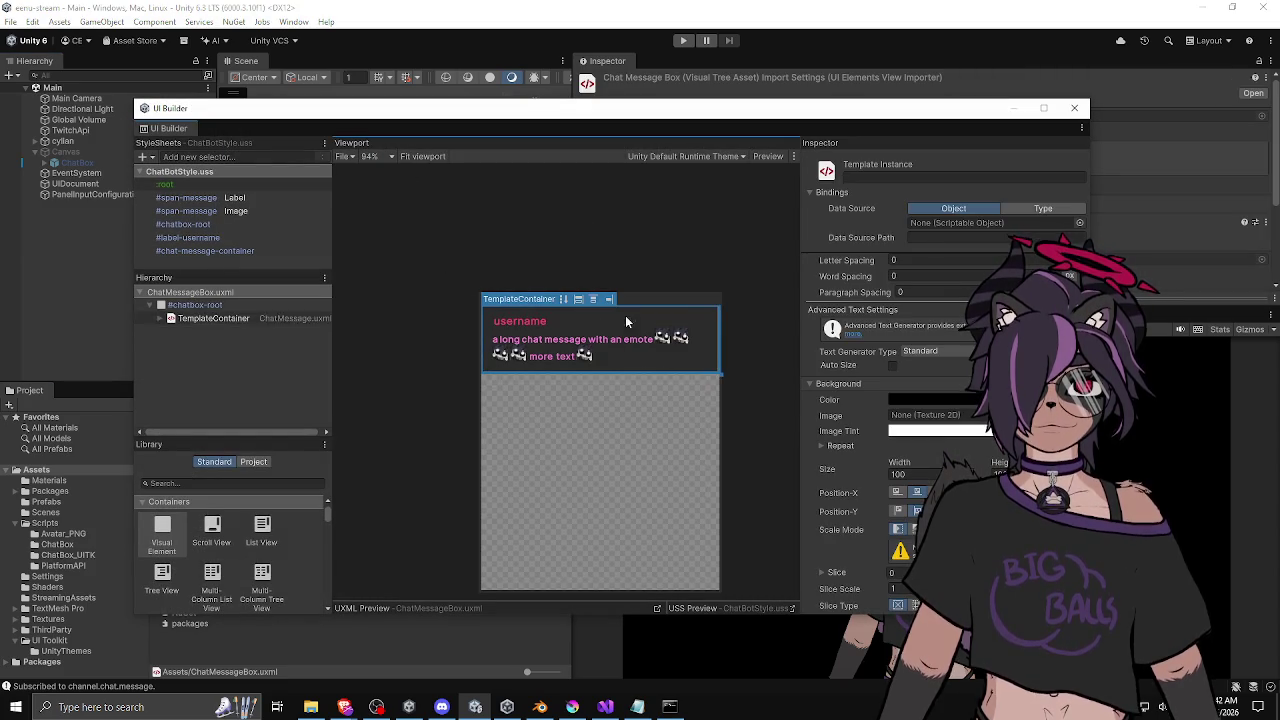
pyautogui.scroll(5, 842, 298)
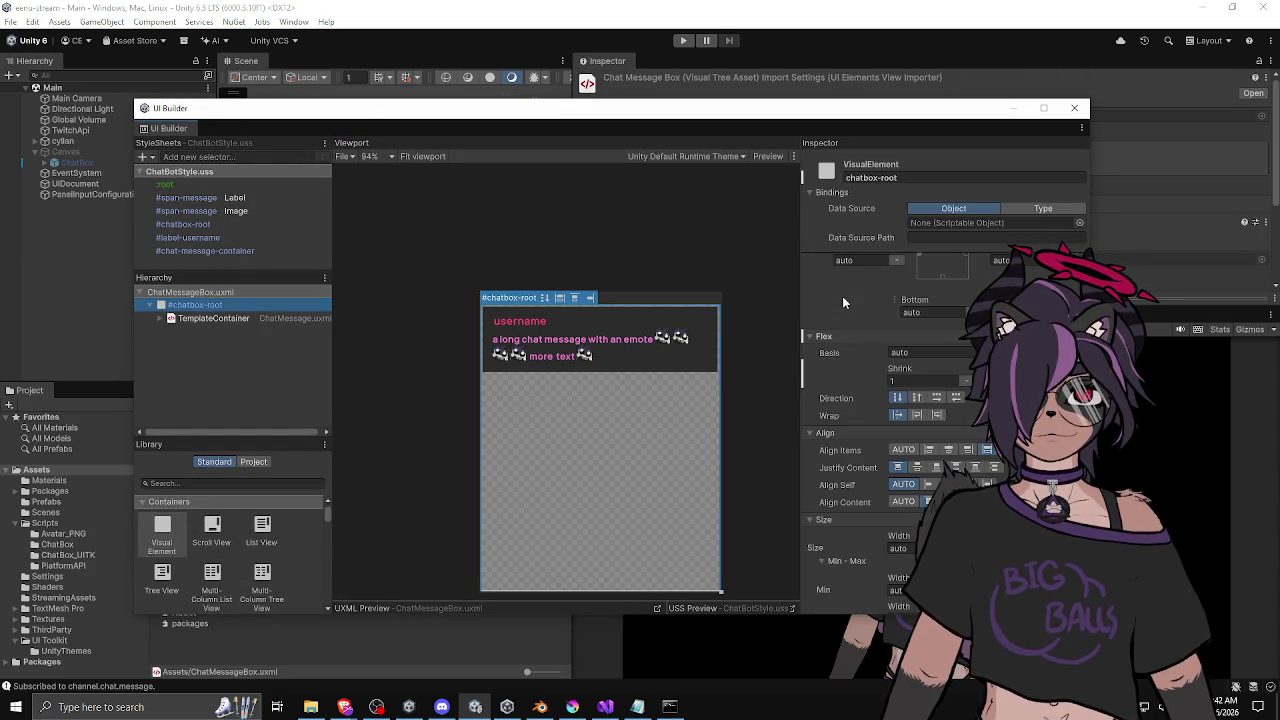
pyautogui.scroll(3, 842, 296)
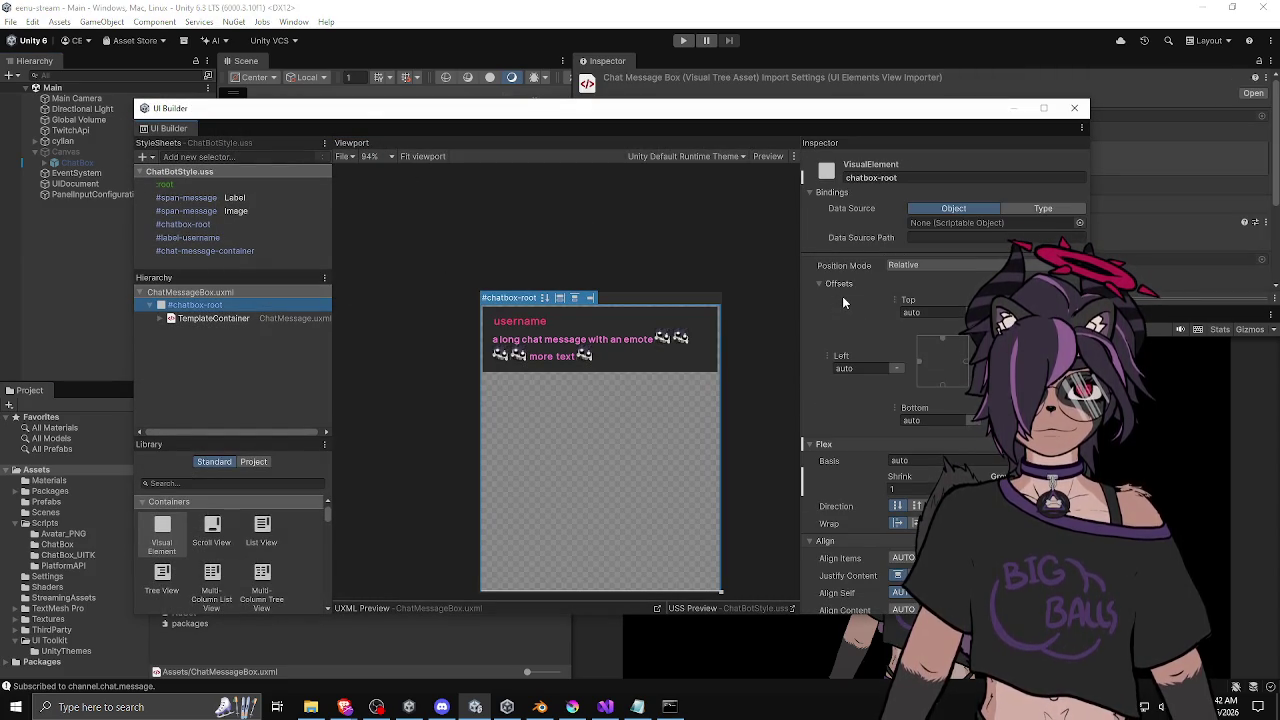
pyautogui.scroll(1, 842, 296)
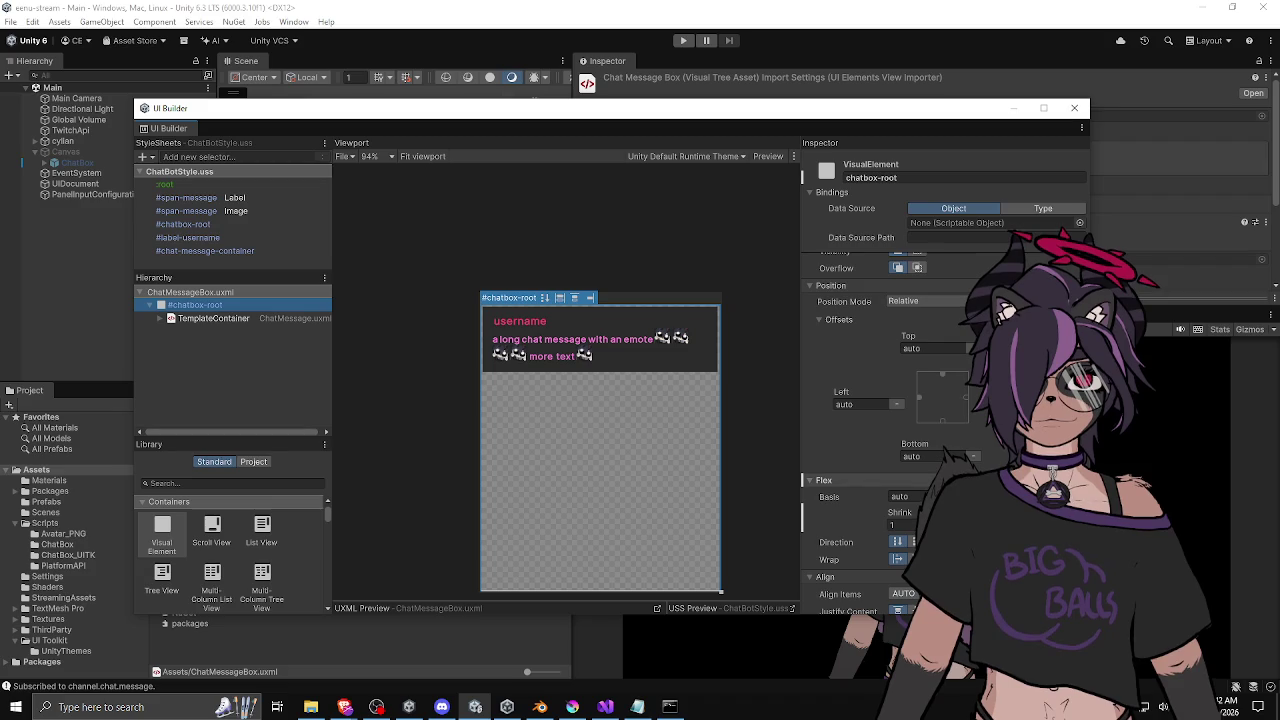
pyautogui.click(835, 526)
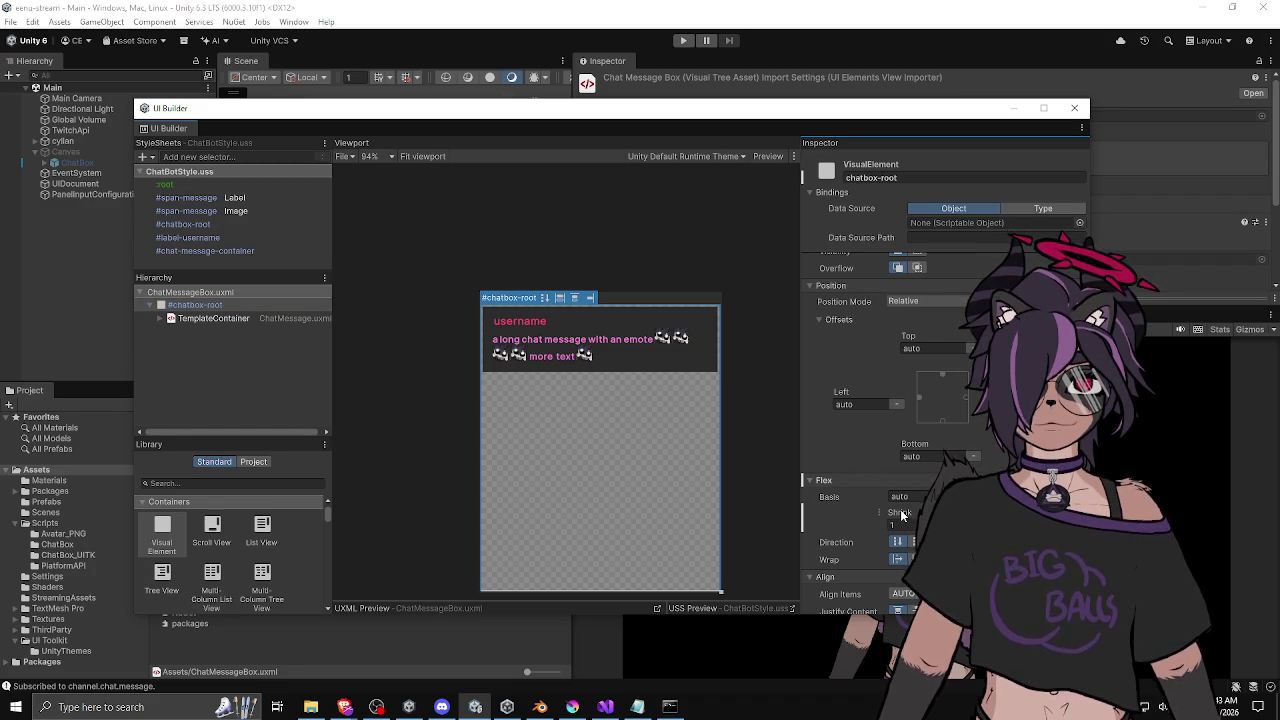
pyautogui.moveTo(902, 515); pyautogui.dragTo(930, 515)
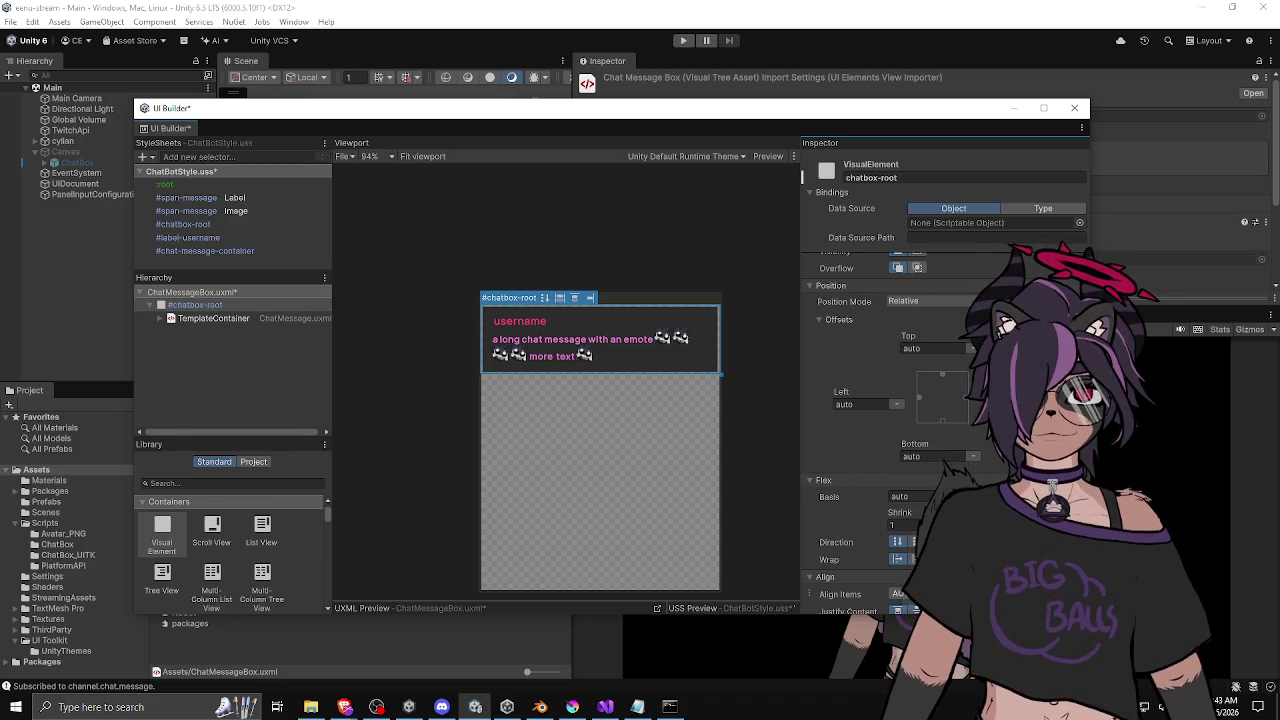
pyautogui.scroll(-8, 864, 506)
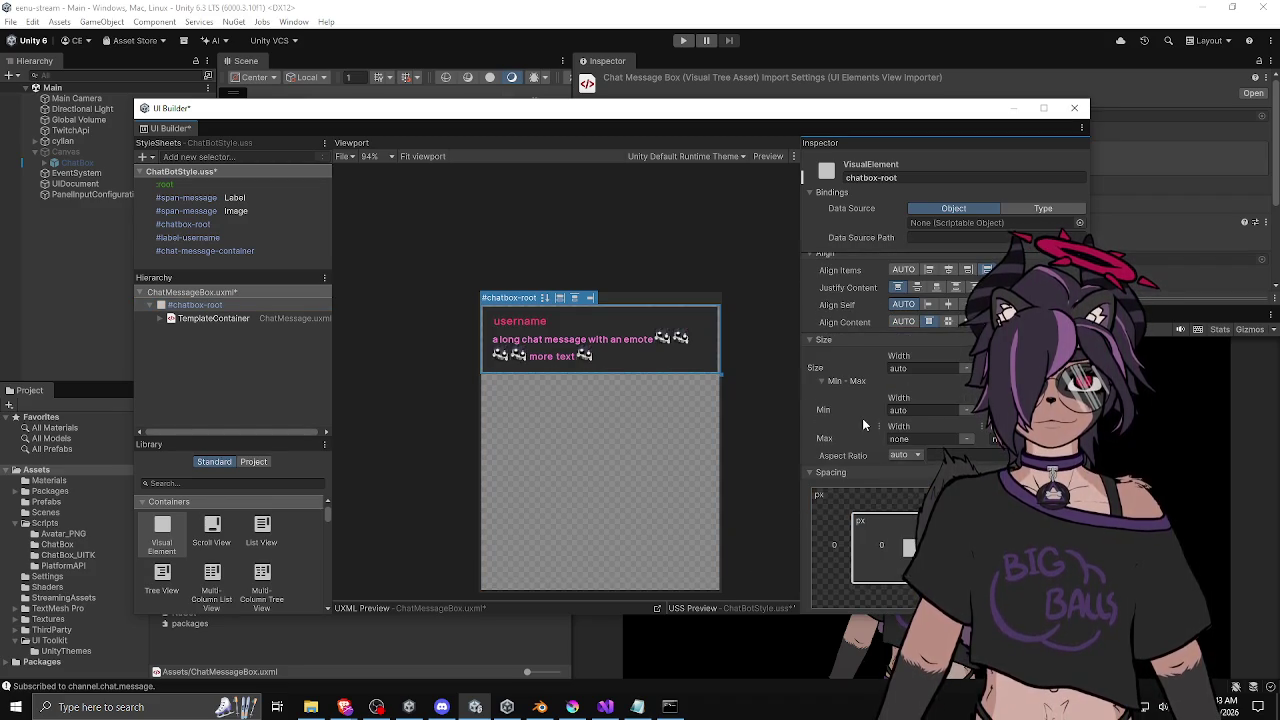
pyautogui.scroll(-3, 863, 420)
pyautogui.scroll(10, 864, 424)
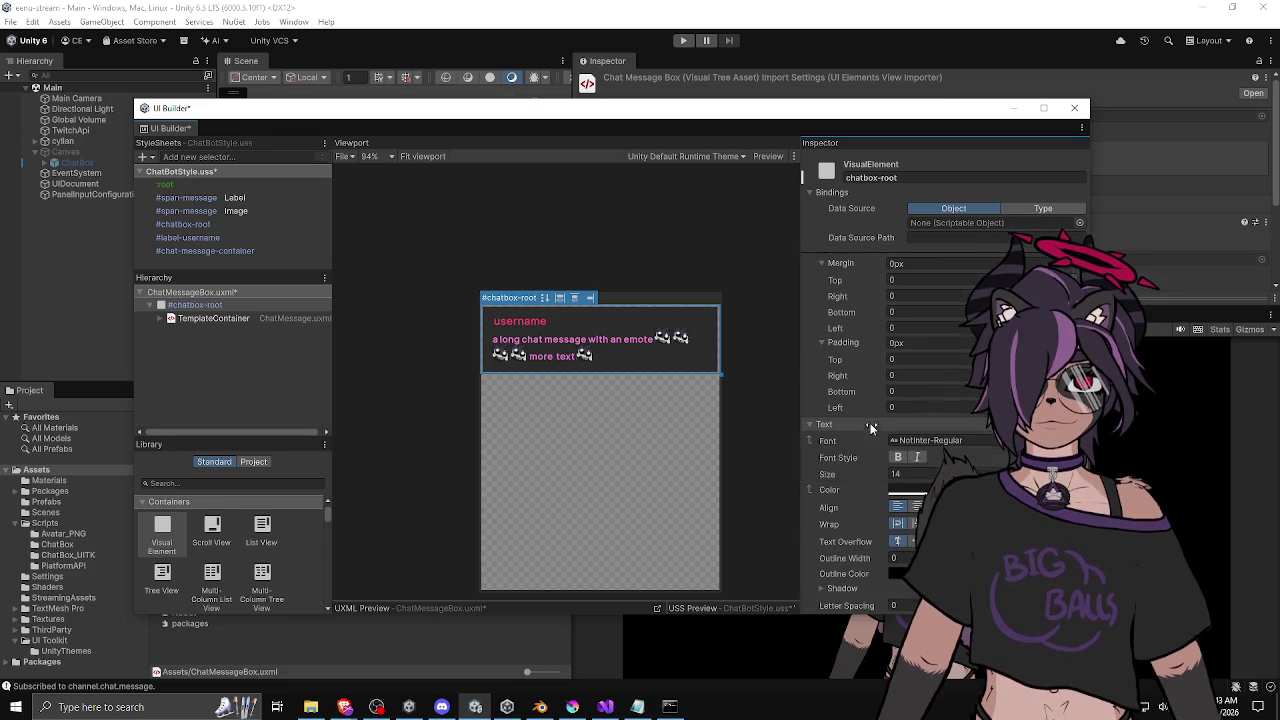
pyautogui.scroll(4, 864, 422)
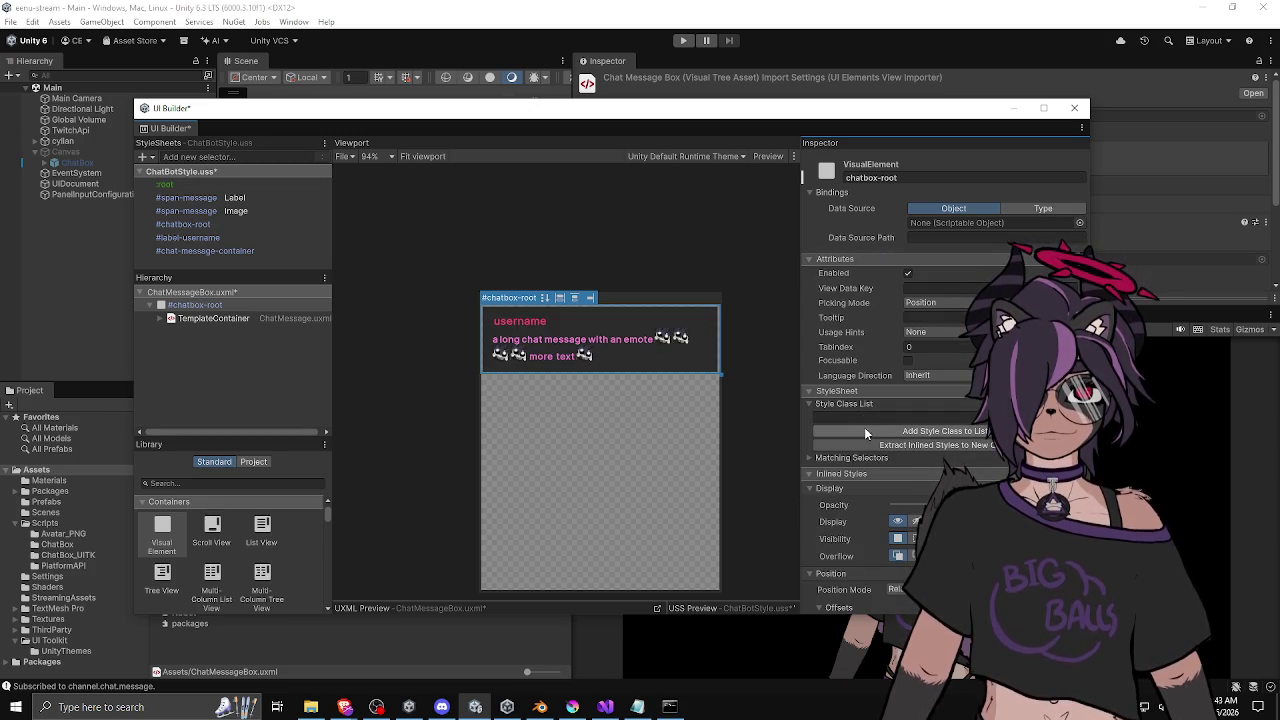
# Keep a single ChatMessage TemplateContainer by deleting its duplicate, then close UI Builder.
pyautogui.click(214, 318)
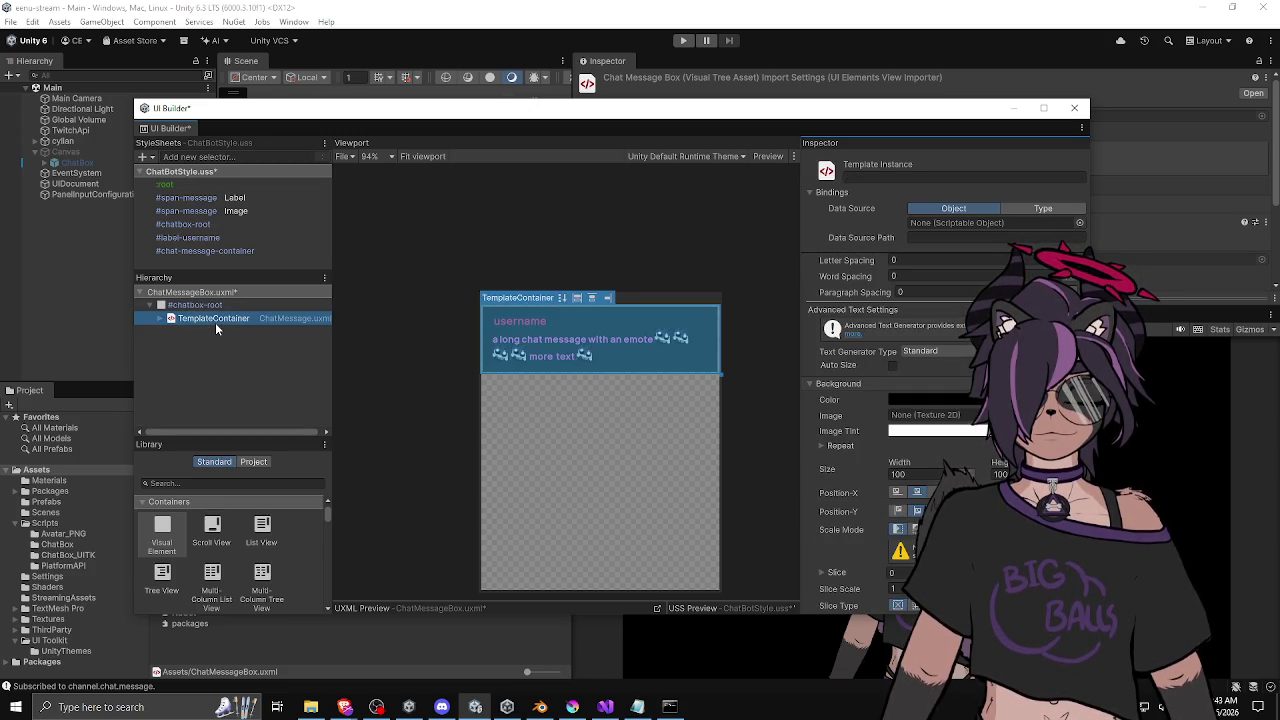
pyautogui.hotkey('ctrl', 'd')
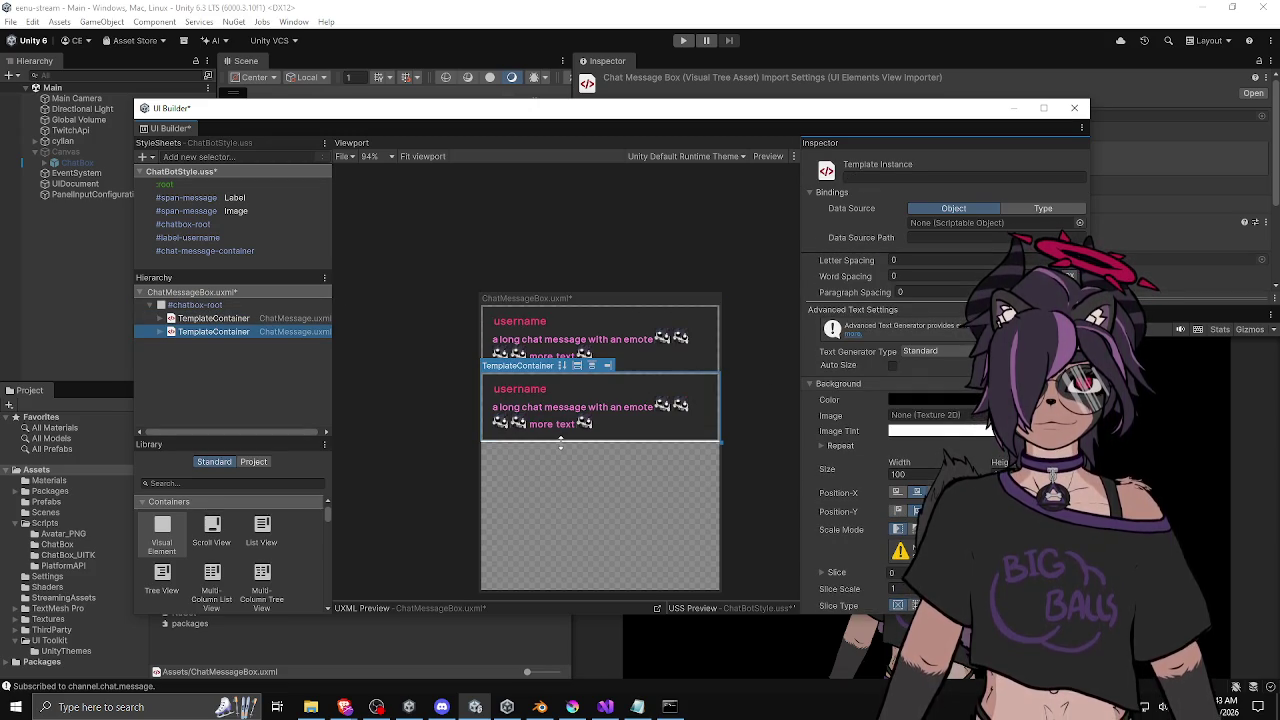
pyautogui.keyDown('ctrl'); pyautogui.click(201, 318); pyautogui.keyUp('ctrl')
pyautogui.click(195, 334)
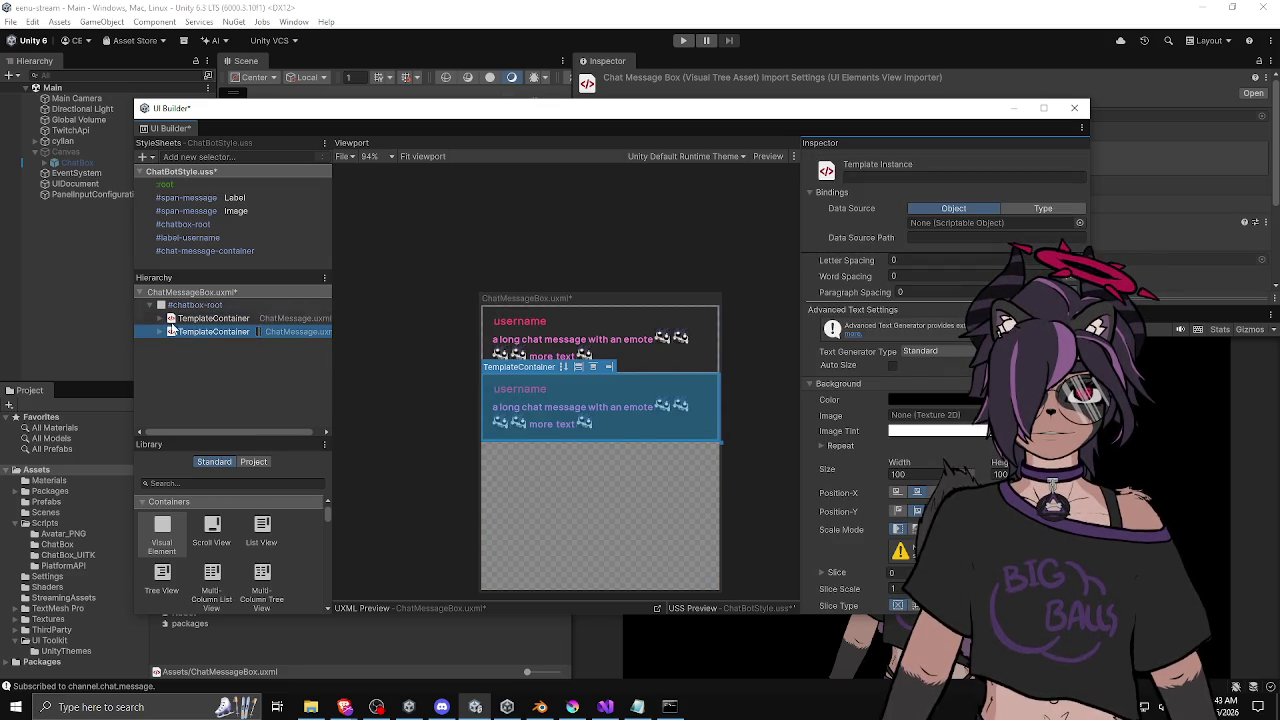
pyautogui.press('Delete')
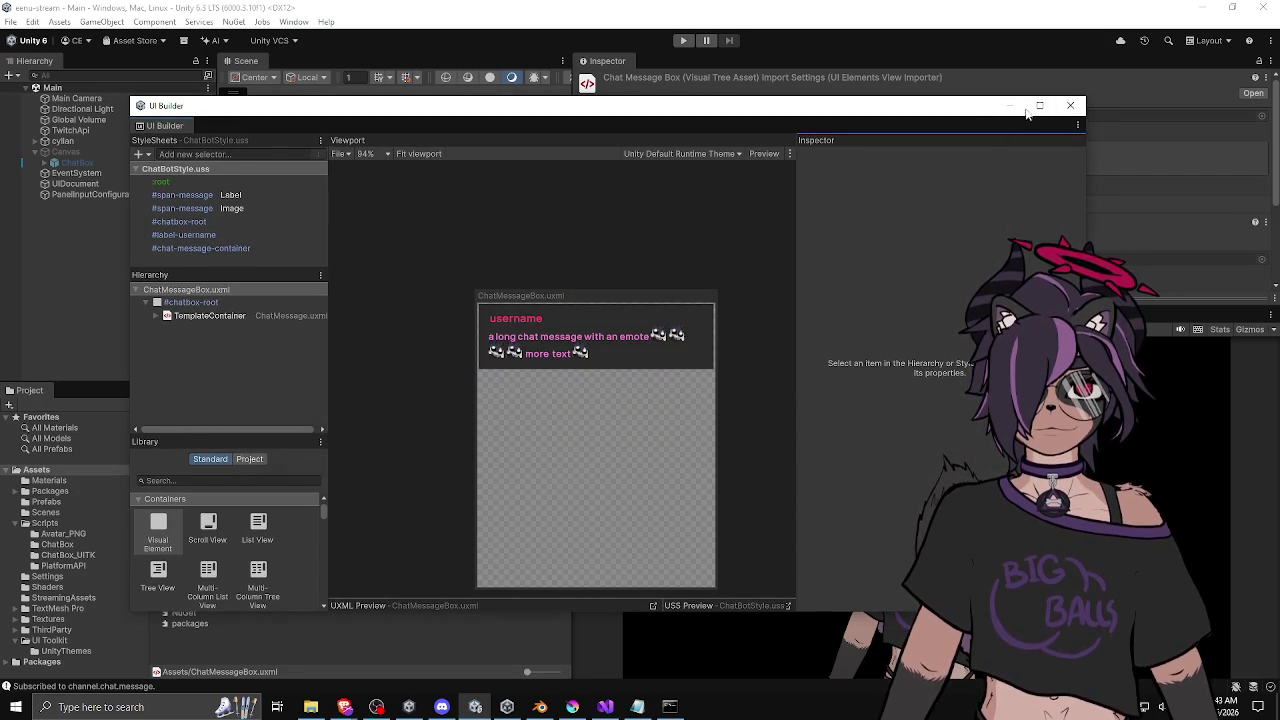
pyautogui.click(1070, 105)
pyautogui.click(605, 706)
# Insert Q("chatbox-root"). before Add(chatMessage) on line 21 and save the script.
pyautogui.scroll(-3, 480, 336)
pyautogui.click(565, 322)
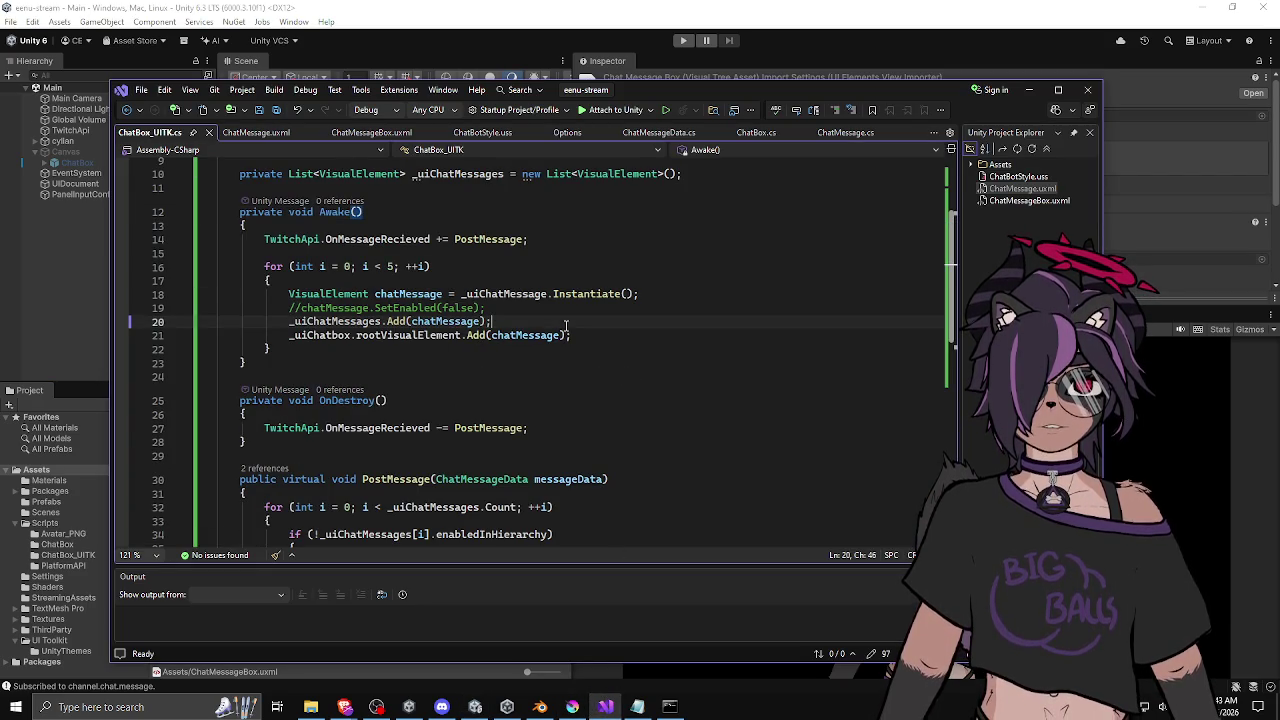
pyautogui.click(466, 336)
pyautogui.hotkey('ctrl', 'space')
pyautogui.write('Q(')
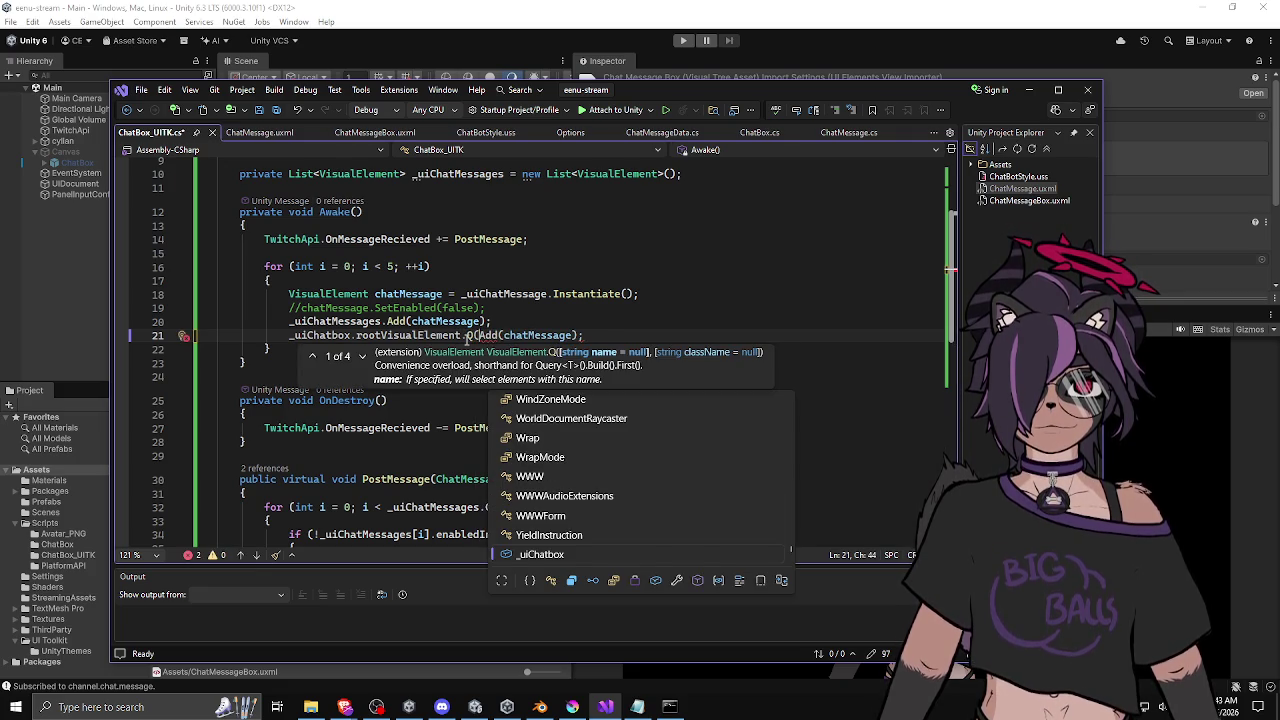
pyautogui.write('"chatbo')
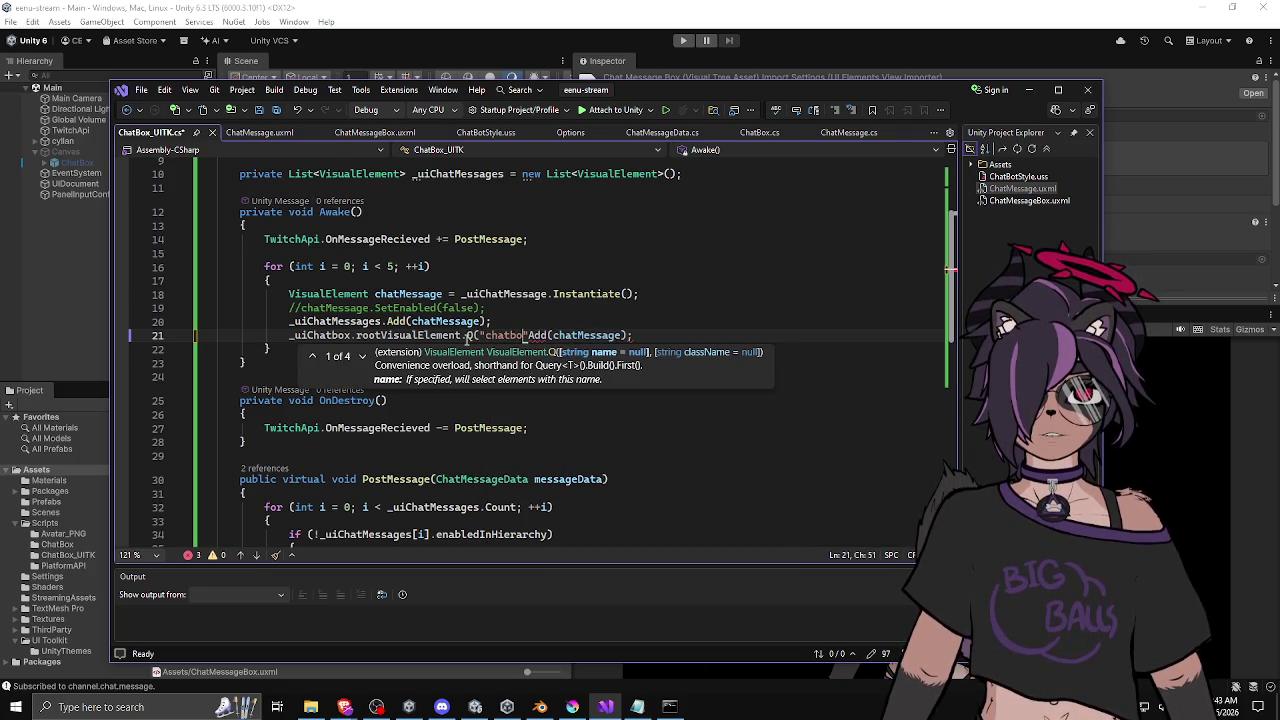
pyautogui.write('x-root").')
pyautogui.hotkey('ctrl', 's')
pyautogui.click(672, 335)
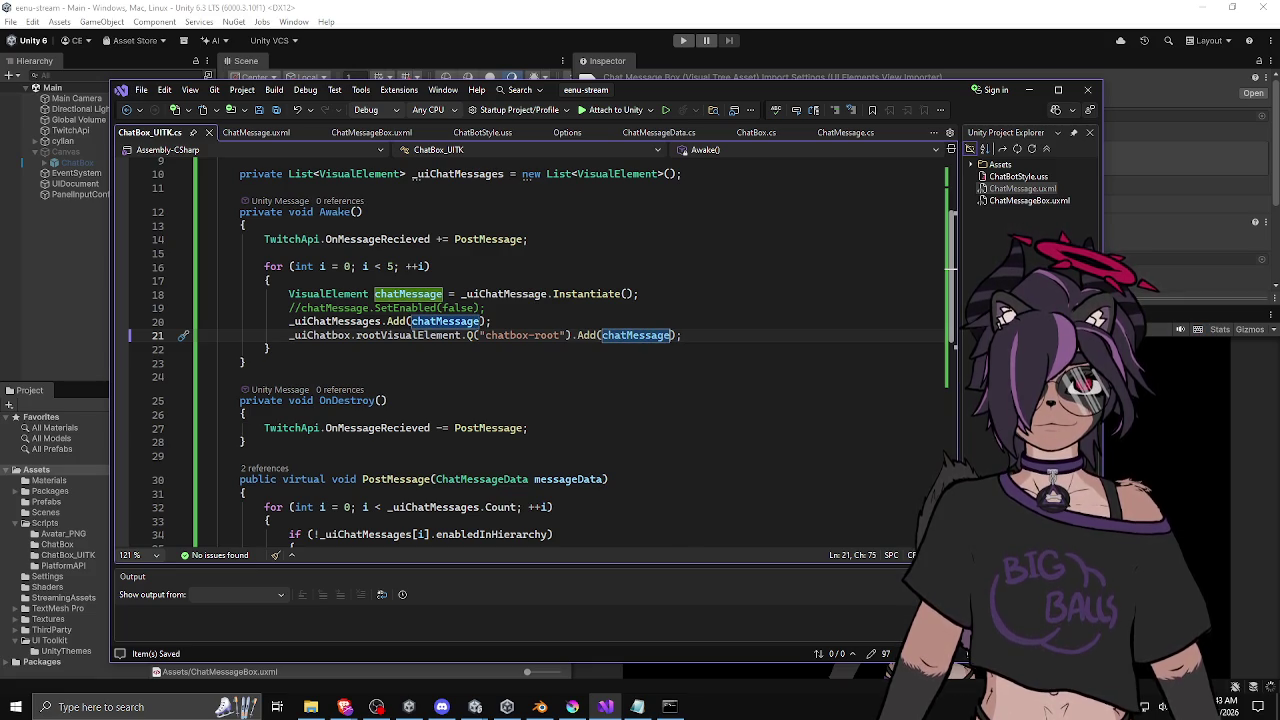
# Return to Unity and play the scene to see messages stacked in the chat panel.
pyautogui.hotkey('alt', 'Tab')
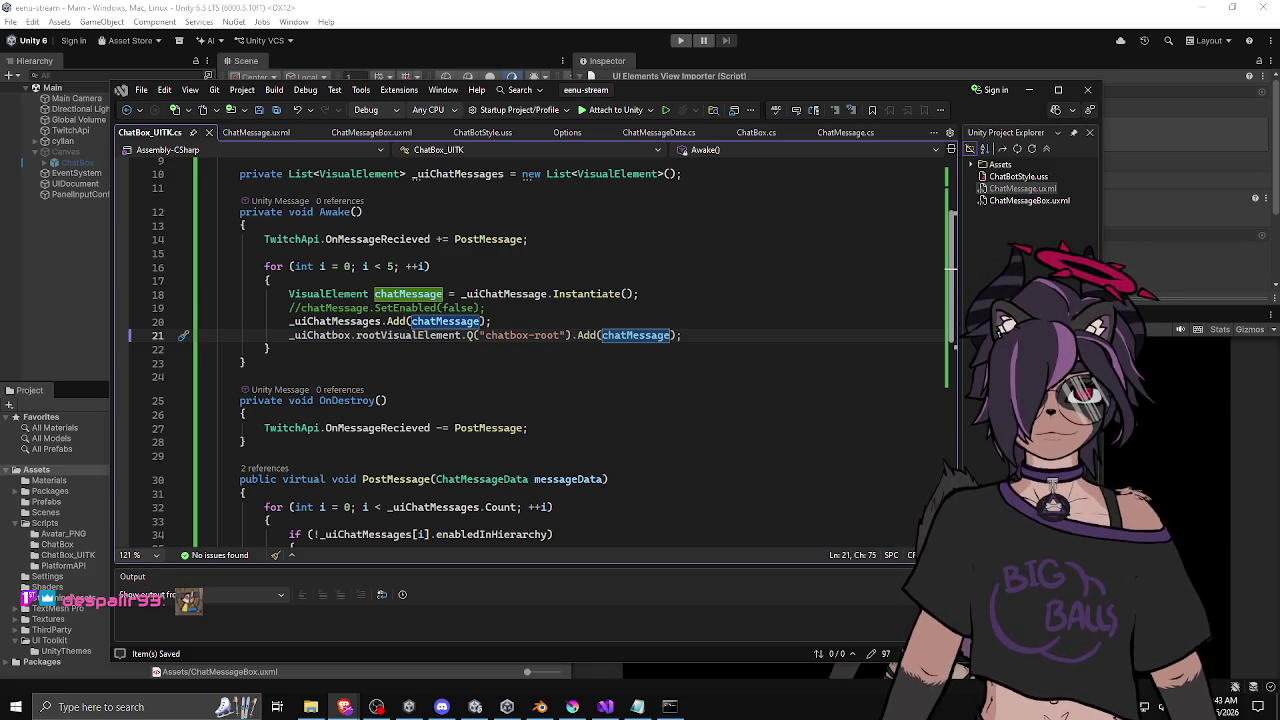
pyautogui.click(670, 378)
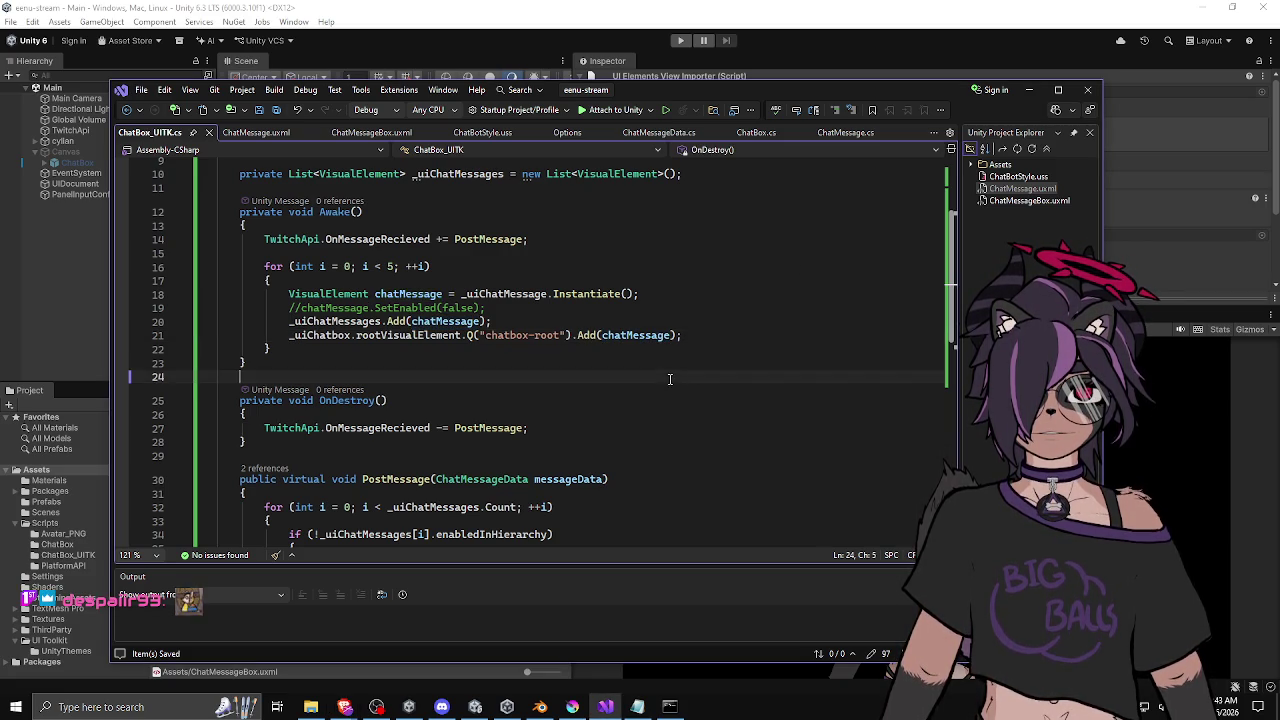
pyautogui.click(680, 40)
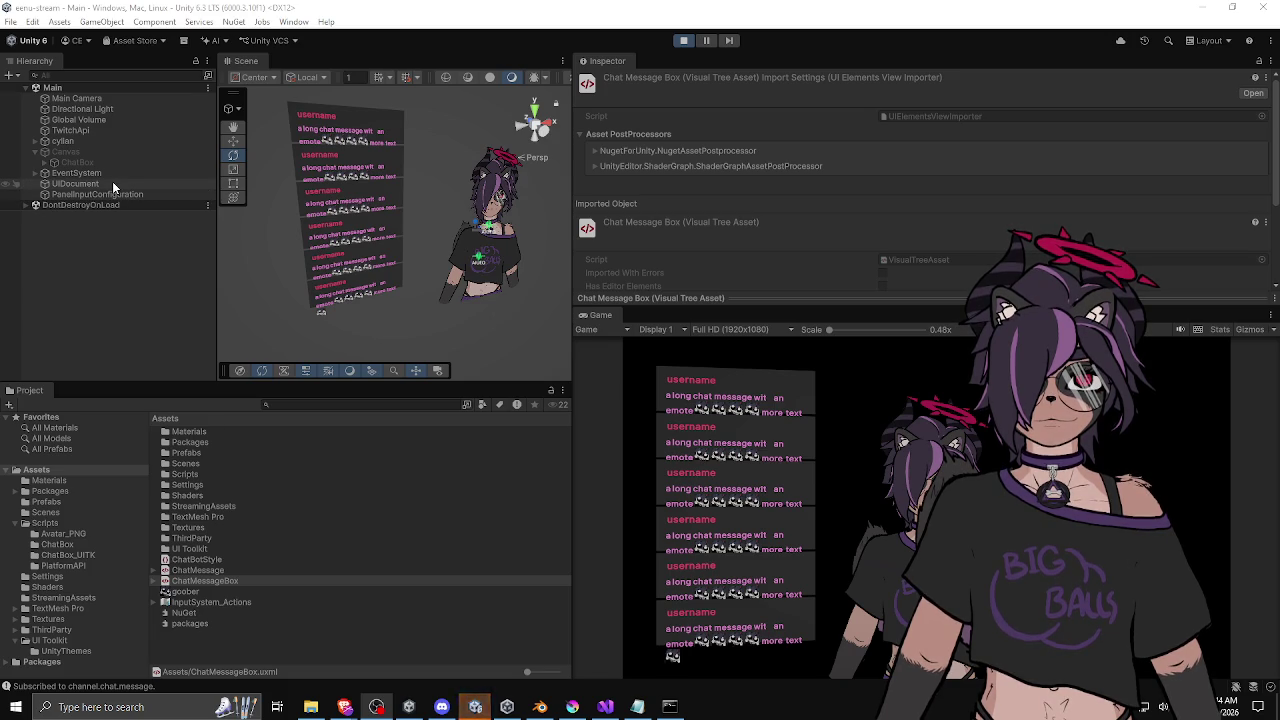
# Enlarge the Game view and give the UIDocument a uniform scale of 1.
pyautogui.moveTo(764, 307)
pyautogui.mouseDown()
pyautogui.moveTo(758, 117)
pyautogui.moveTo(730, 126)
pyautogui.moveTo(737, 390)
pyautogui.mouseUp()
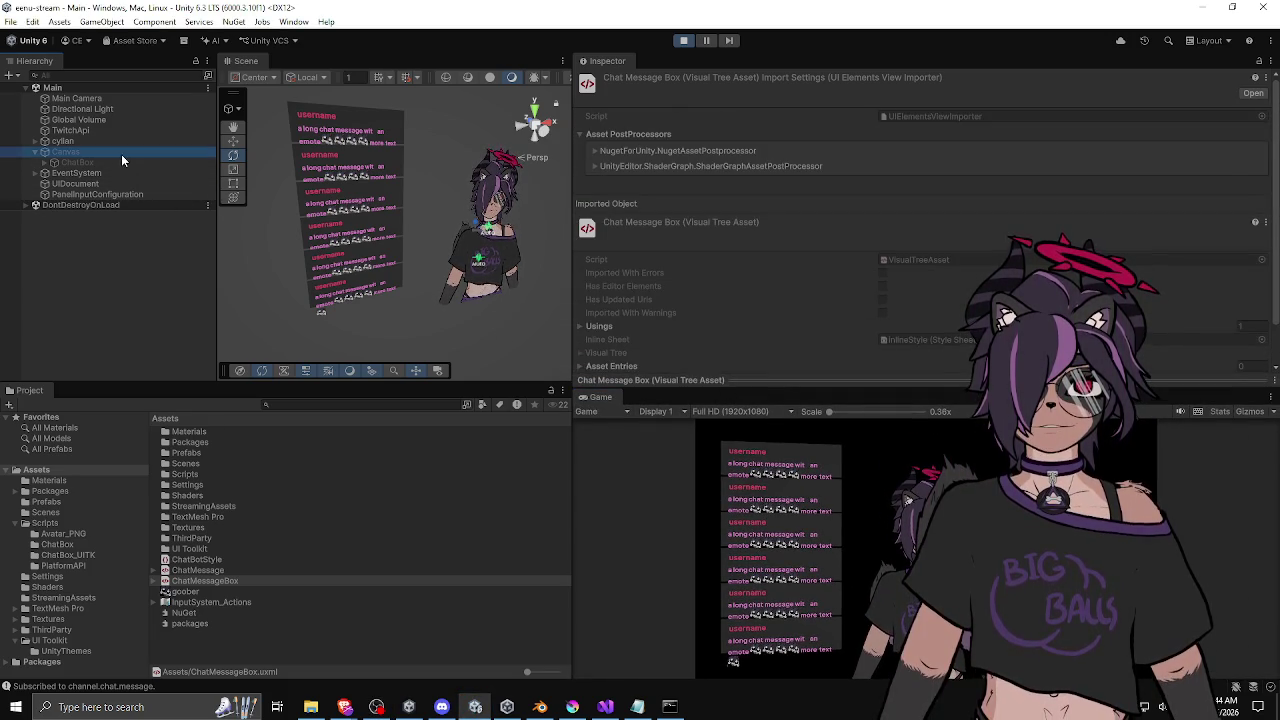
pyautogui.click(100, 173)
pyautogui.click(92, 184)
pyautogui.click(942, 159)
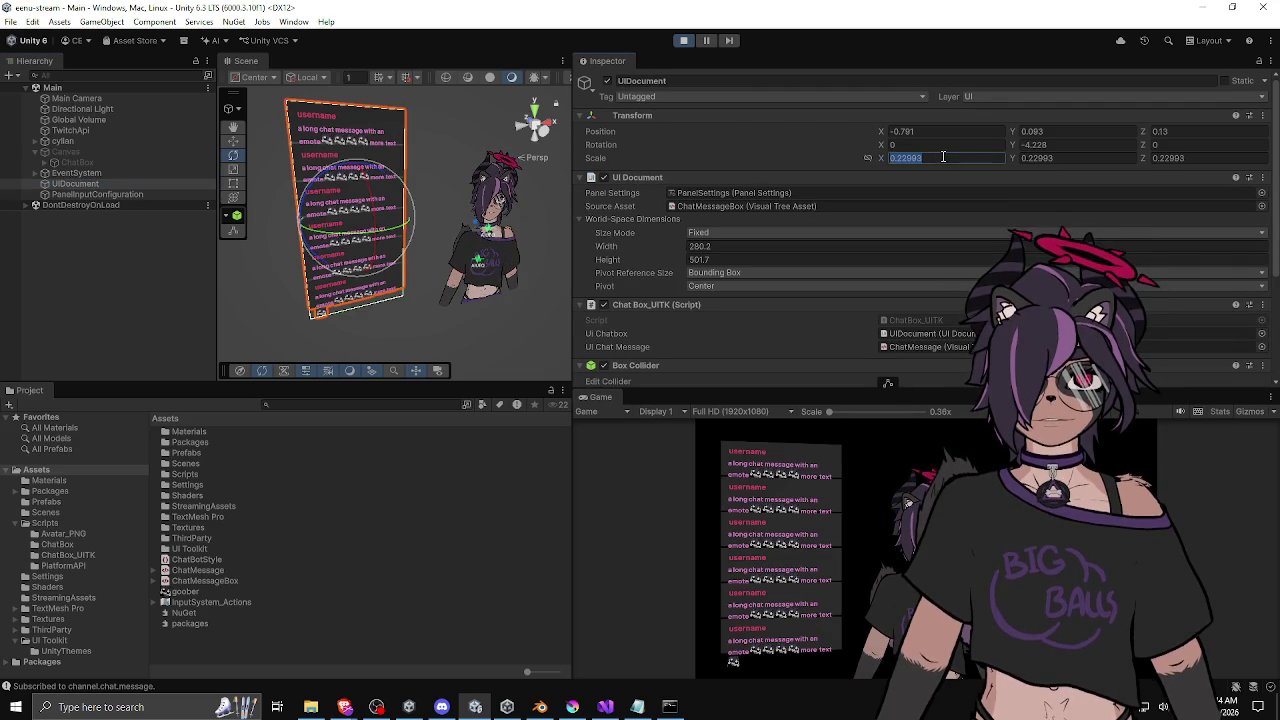
pyautogui.write('1')
pyautogui.press('Tab')
pyautogui.press('Tab')
# Select the avatar object cyllan in the Hierarchy.
pyautogui.scroll(-8, 405, 215)
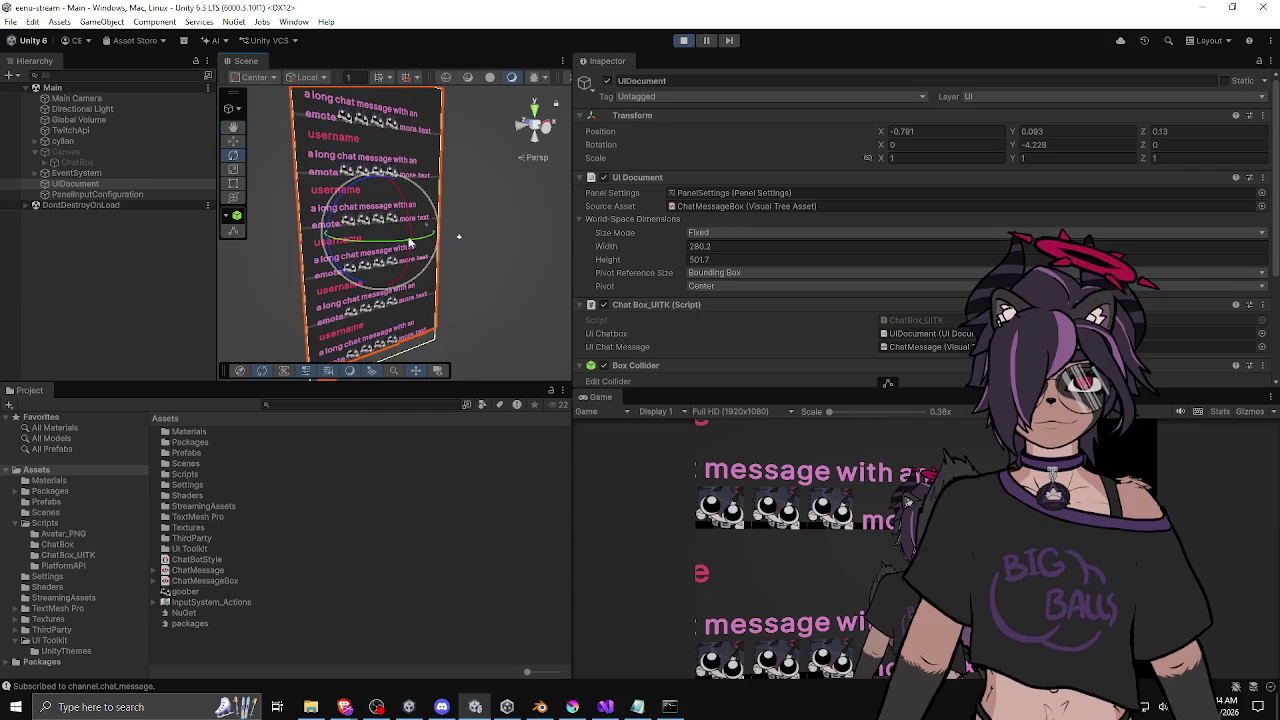
pyautogui.click(85, 152)
pyautogui.click(62, 141)
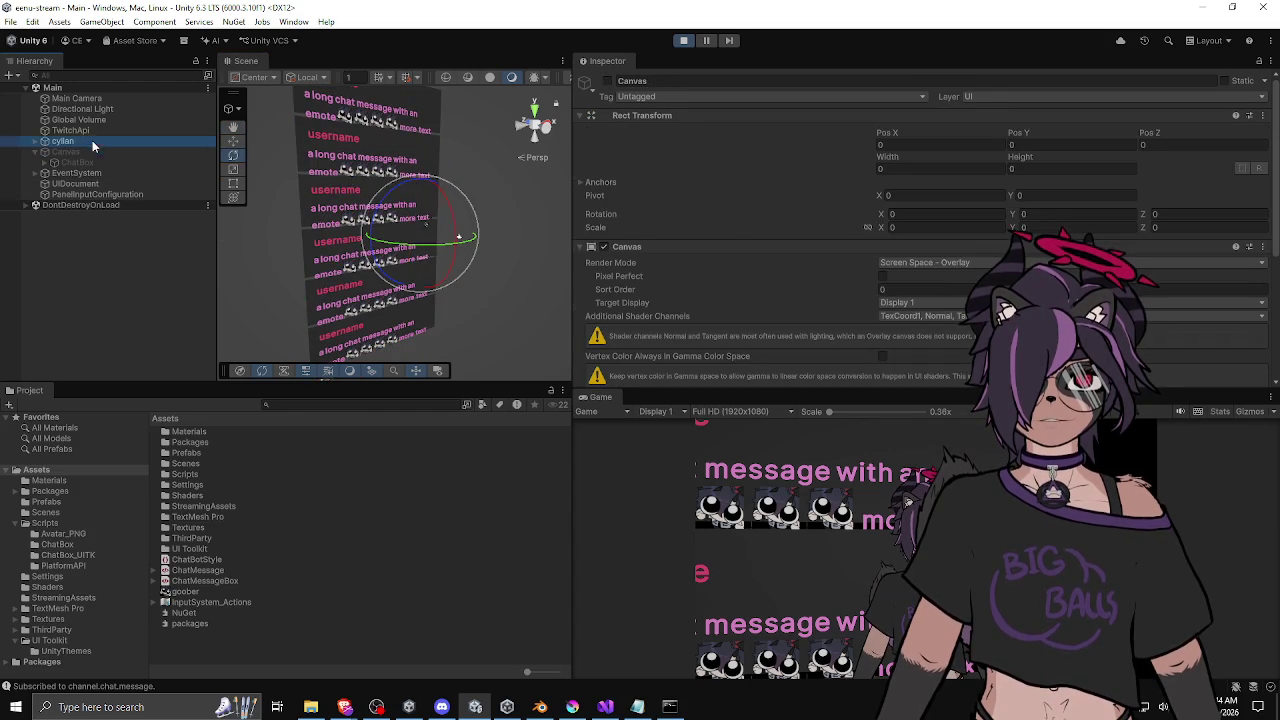
# Orbit the Scene view to face the chat panel, then inspect Canvas, ChatBox and UIDocument.
pyautogui.scroll(2, 417, 260)
pyautogui.moveTo(417, 260)
pyautogui.mouseDown()
pyautogui.moveTo(471, 272)
pyautogui.moveTo(405, 300)
pyautogui.moveTo(457, 316)
pyautogui.mouseUp()
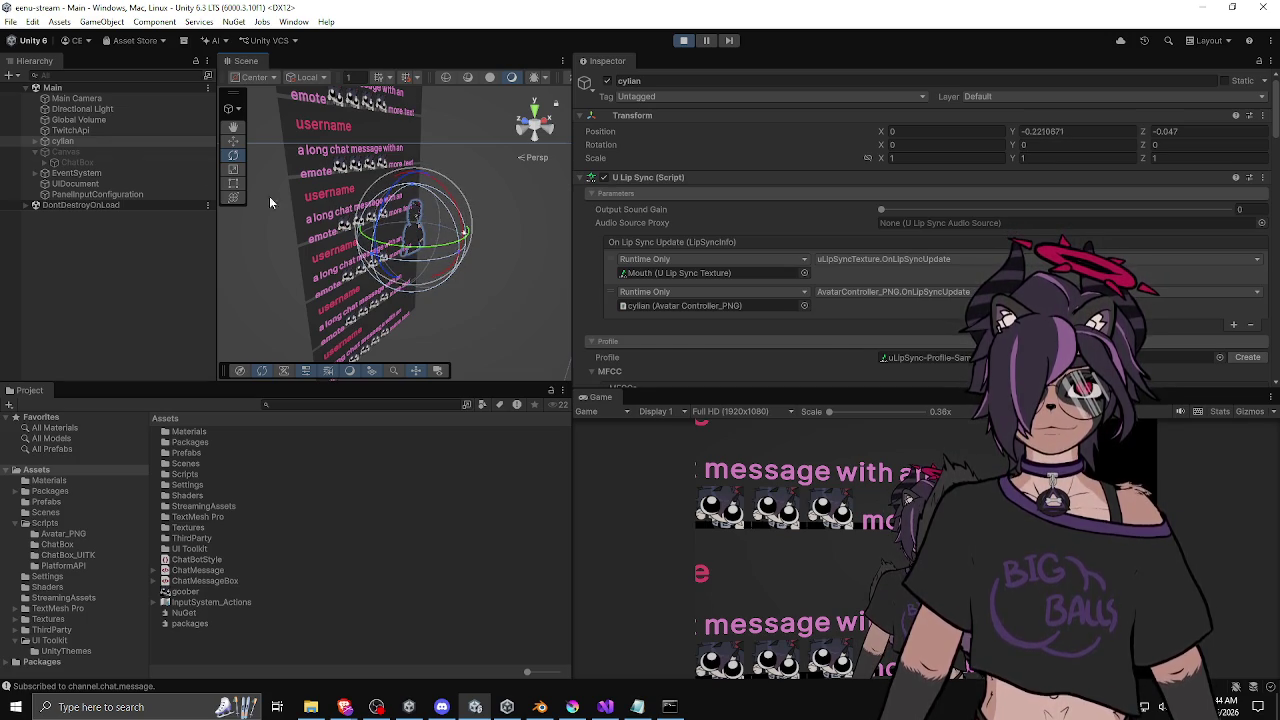
pyautogui.click(97, 153)
pyautogui.click(93, 164)
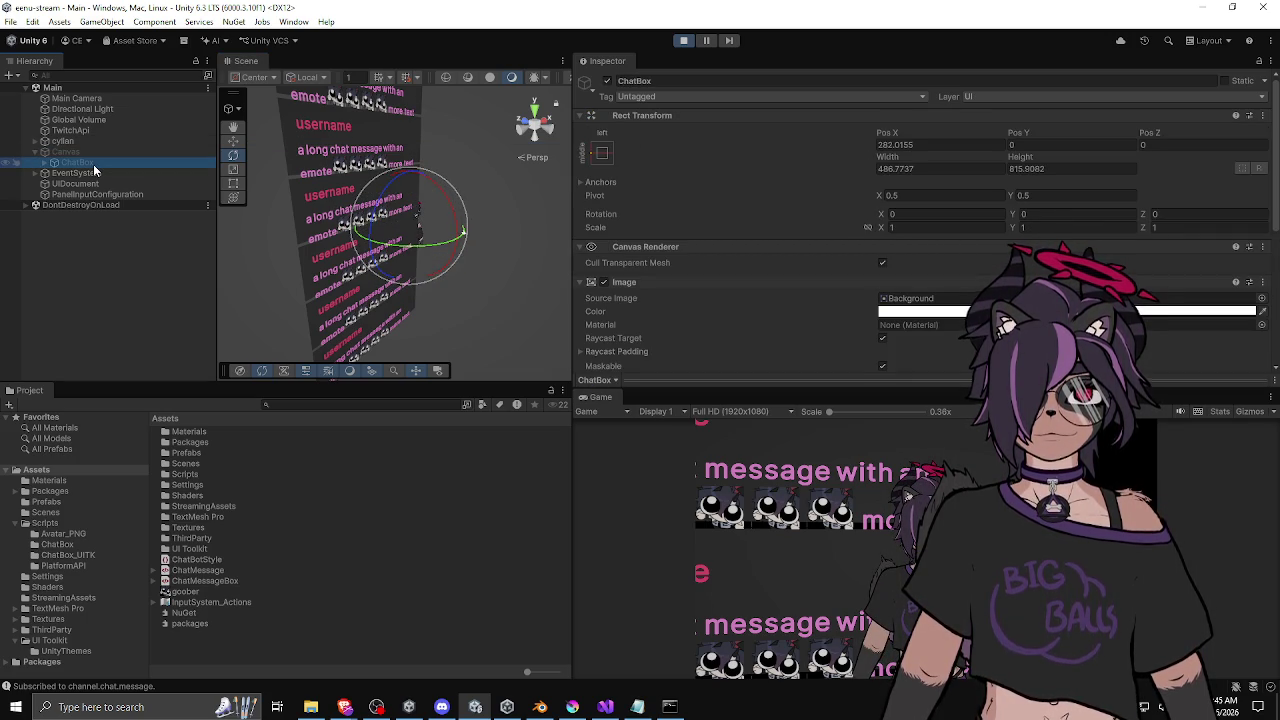
pyautogui.click(94, 151)
pyautogui.click(86, 164)
pyautogui.click(82, 173)
pyautogui.click(76, 184)
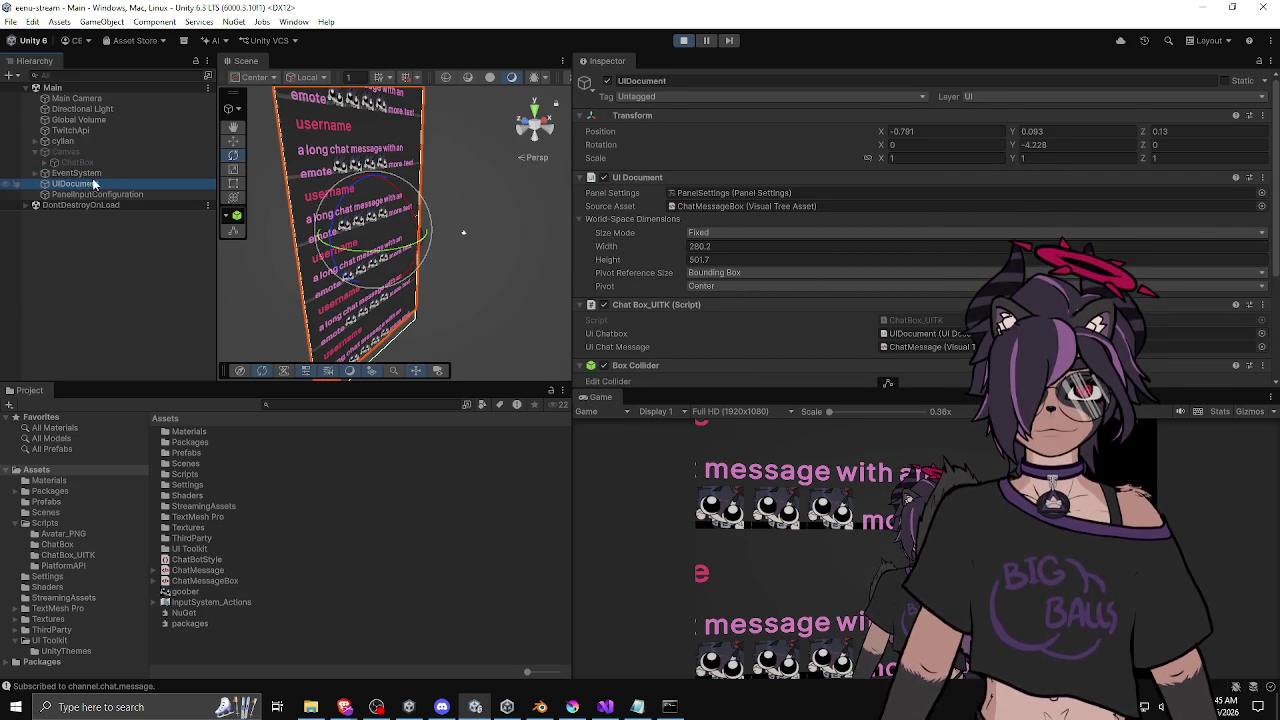
# Scrub the UIDocument's World-Space Height upward to make the panel taller, then stop Play mode.
pyautogui.moveTo(300, 190)
pyautogui.mouseDown()
pyautogui.moveTo(383, 184)
pyautogui.moveTo(405, 196)
pyautogui.mouseUp()
pyautogui.click(108, 172)
pyautogui.click(80, 184)
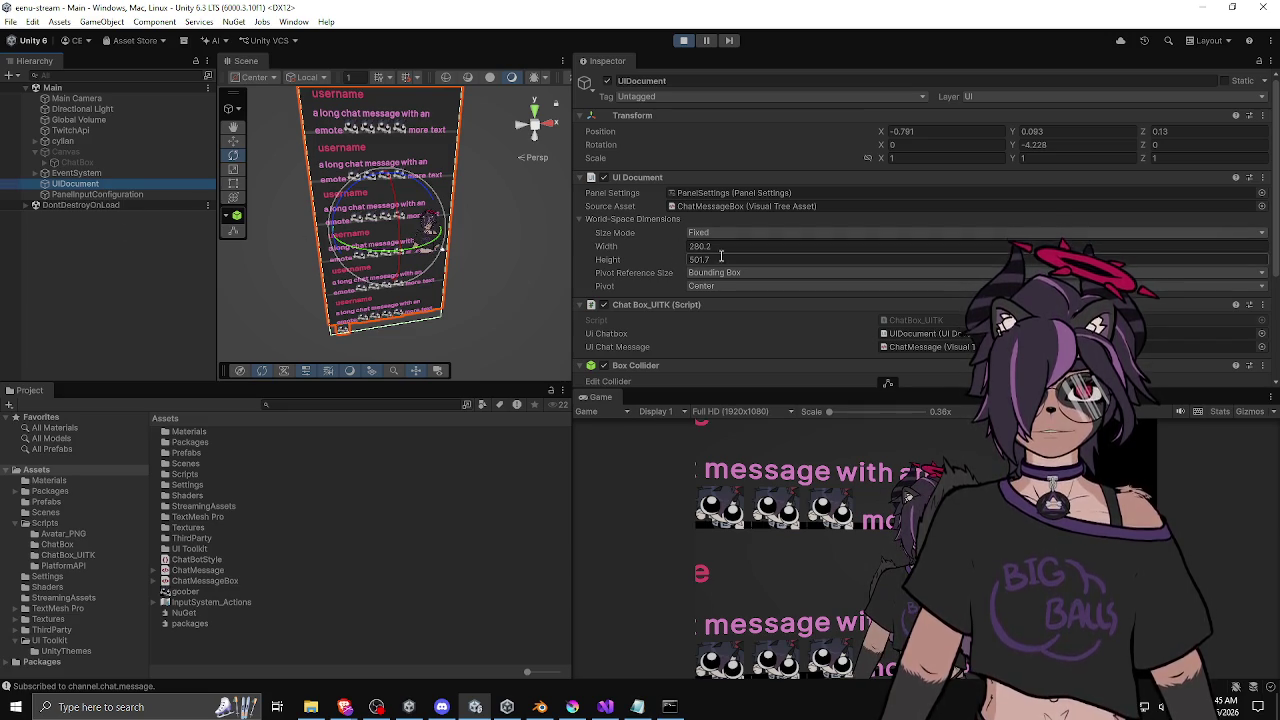
pyautogui.moveTo(651, 266)
pyautogui.mouseDown()
pyautogui.moveTo(1272, 256)
pyautogui.moveTo(30, 258)
pyautogui.moveTo(142, 258)
pyautogui.moveTo(38, 232)
pyautogui.moveTo(1200, 248)
pyautogui.moveTo(1060, 252)
pyautogui.mouseUp()
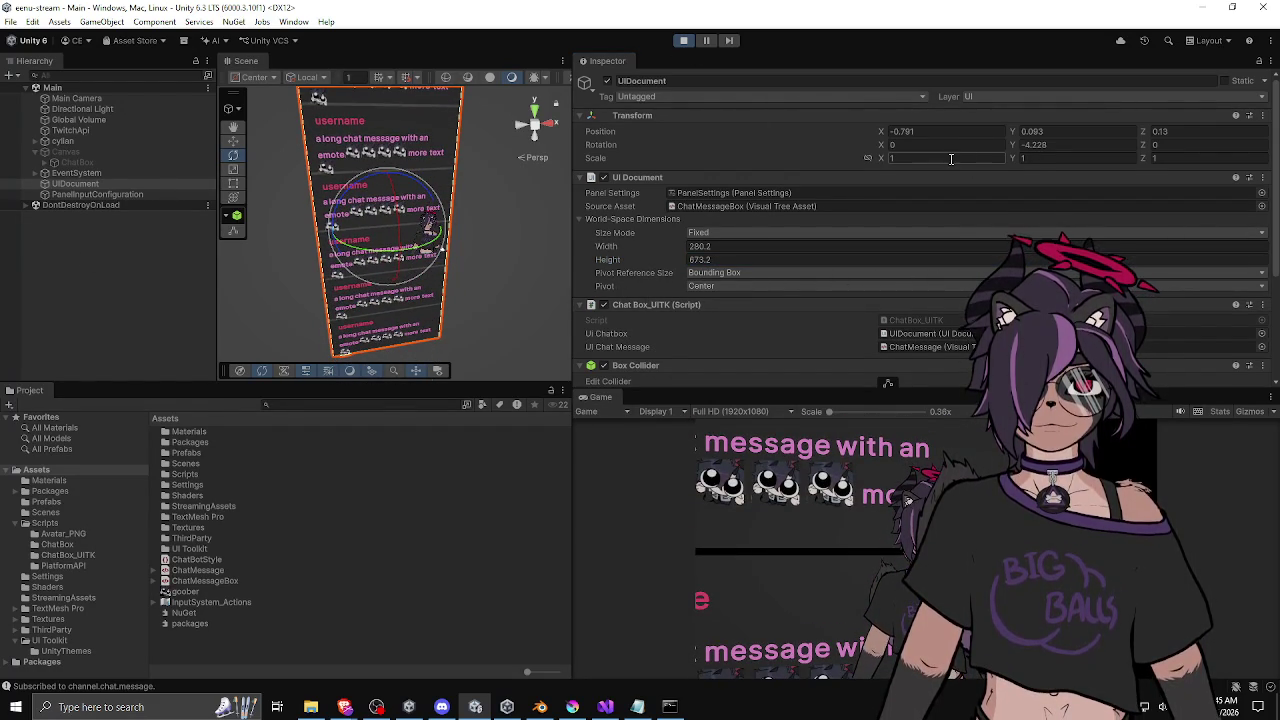
pyautogui.click(683, 40)
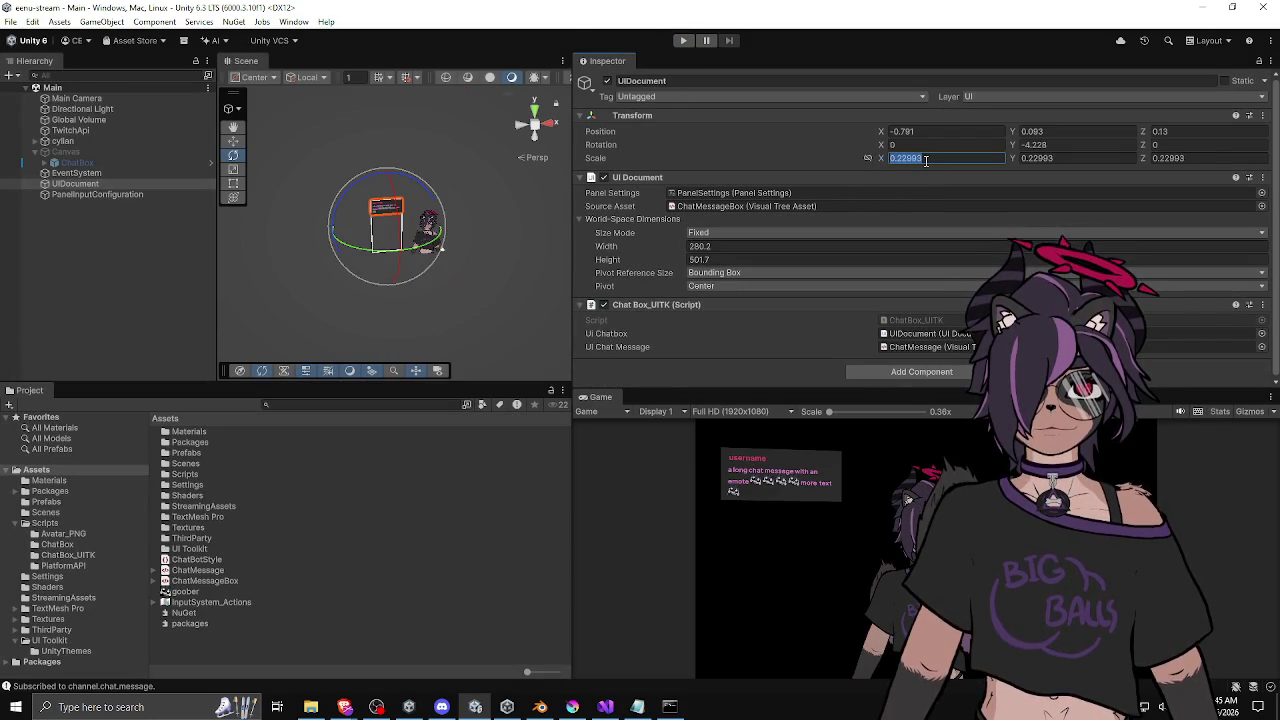
# Set the chat panel's scale to 1 and scrub its width and height down.
pyautogui.write('1')
pyautogui.press('Tab')
pyautogui.press('Tab')
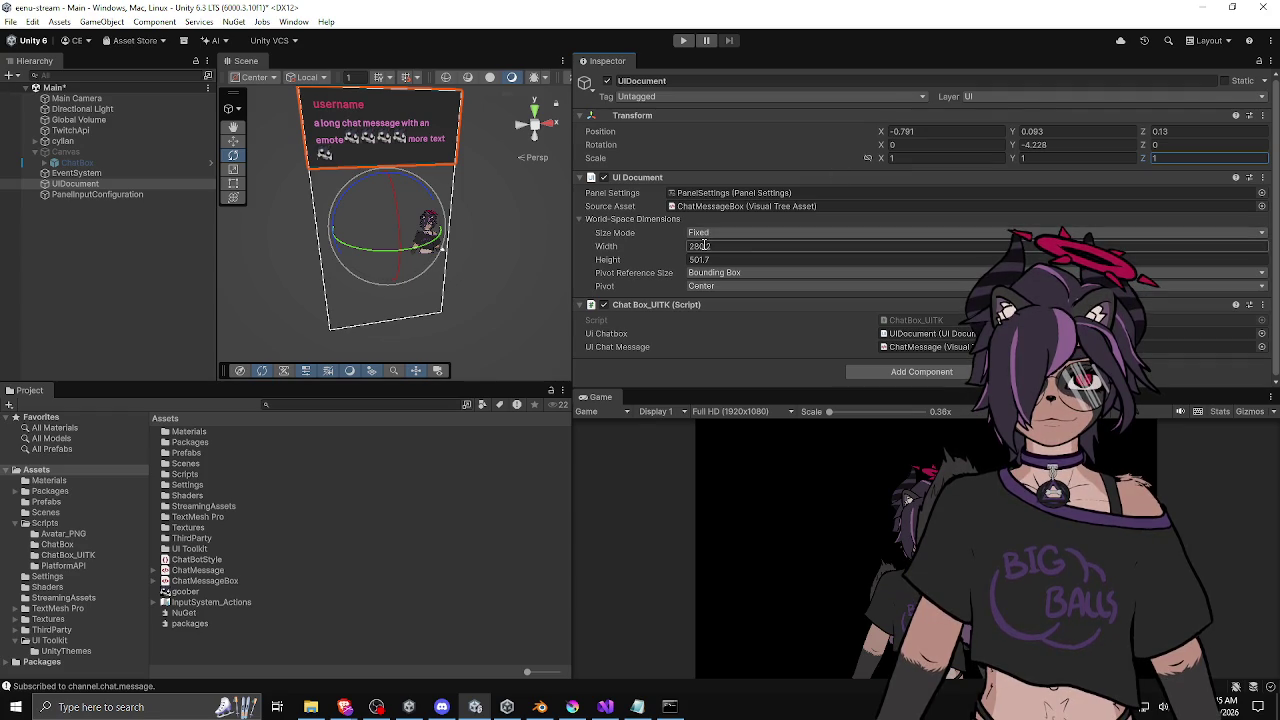
pyautogui.moveTo(672, 253)
pyautogui.mouseDown()
pyautogui.moveTo(500, 270)
pyautogui.moveTo(630, 268)
pyautogui.moveTo(369, 307)
pyautogui.mouseUp()
pyautogui.moveTo(610, 246)
pyautogui.mouseDown()
pyautogui.moveTo(625, 250)
pyautogui.moveTo(536, 262)
pyautogui.moveTo(655, 265)
pyautogui.moveTo(593, 275)
pyautogui.mouseUp()
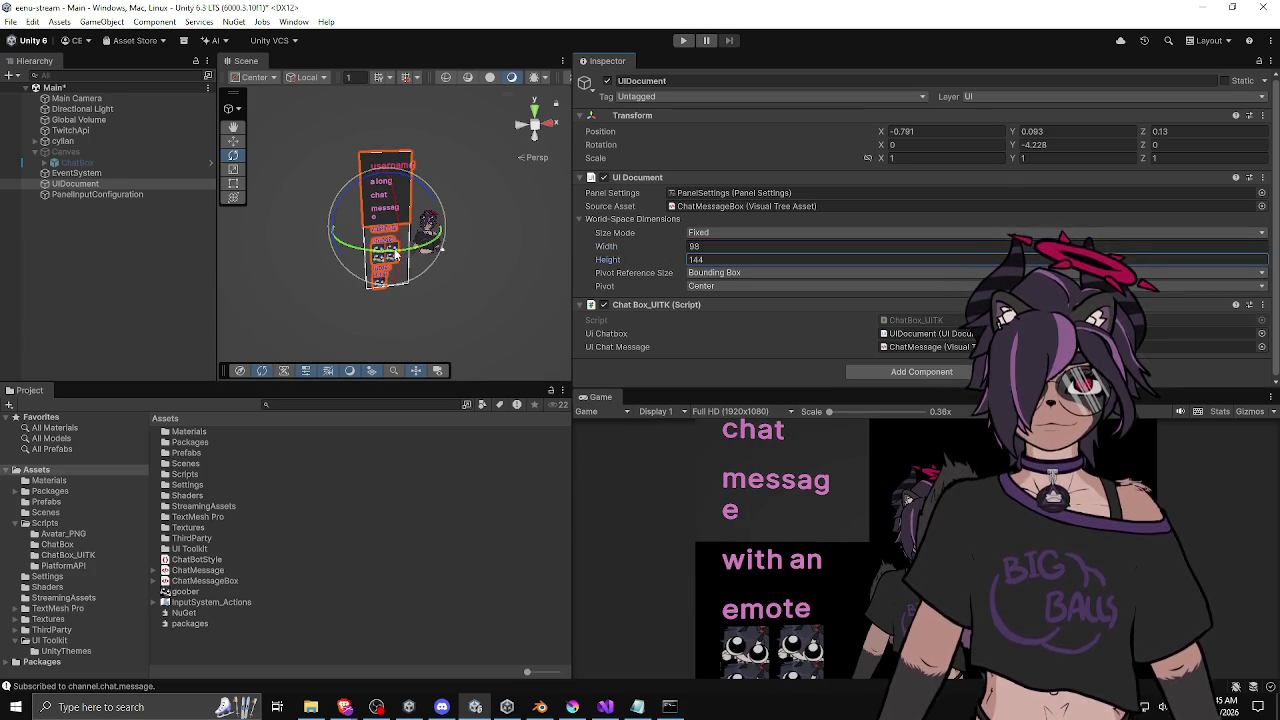
# Lower the panel beside the avatar to Y -1.24, ending at a 74.1 × 109.9 size.
pyautogui.press('w')
pyautogui.moveTo(386, 178); pyautogui.dragTo(385, 211)
pyautogui.moveTo(685, 242)
pyautogui.mouseDown()
pyautogui.moveTo(631, 255)
pyautogui.moveTo(650, 266)
pyautogui.mouseUp()
pyautogui.moveTo(385, 206); pyautogui.dragTo(385, 243)
pyautogui.moveTo(646, 262)
pyautogui.mouseDown()
pyautogui.moveTo(594, 268)
pyautogui.moveTo(638, 253)
pyautogui.mouseUp()
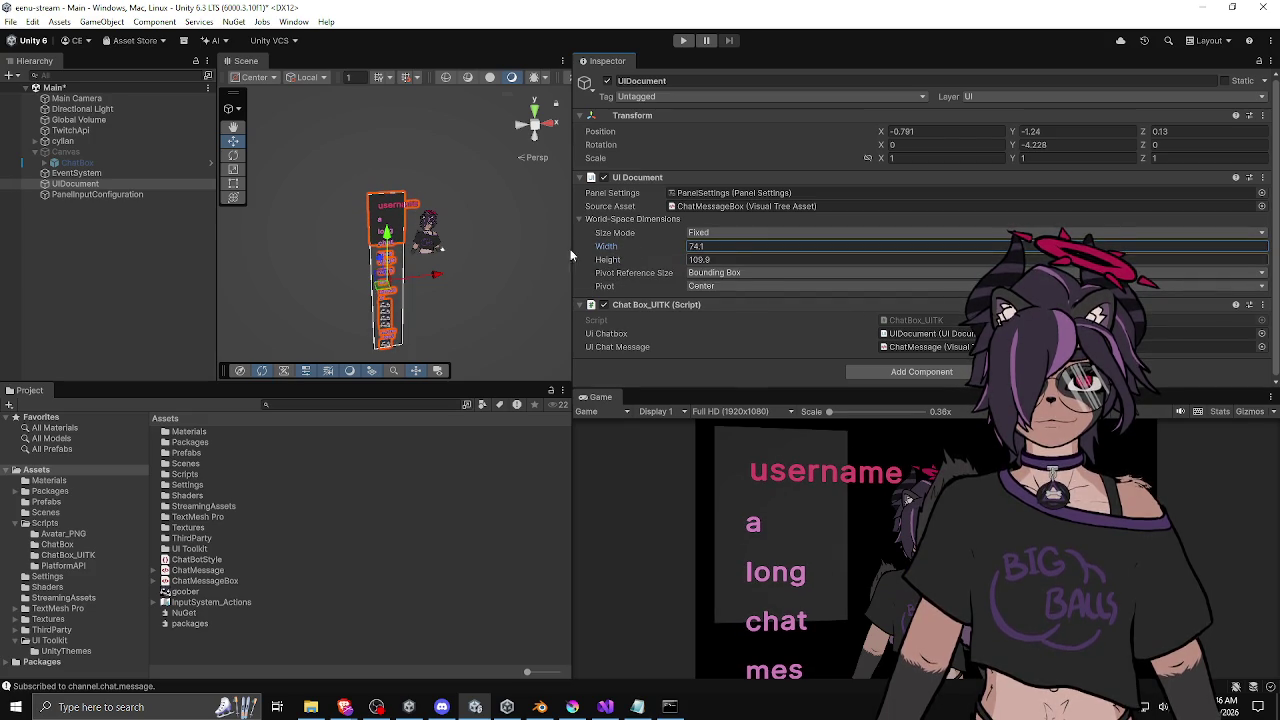
pyautogui.click(389, 243)
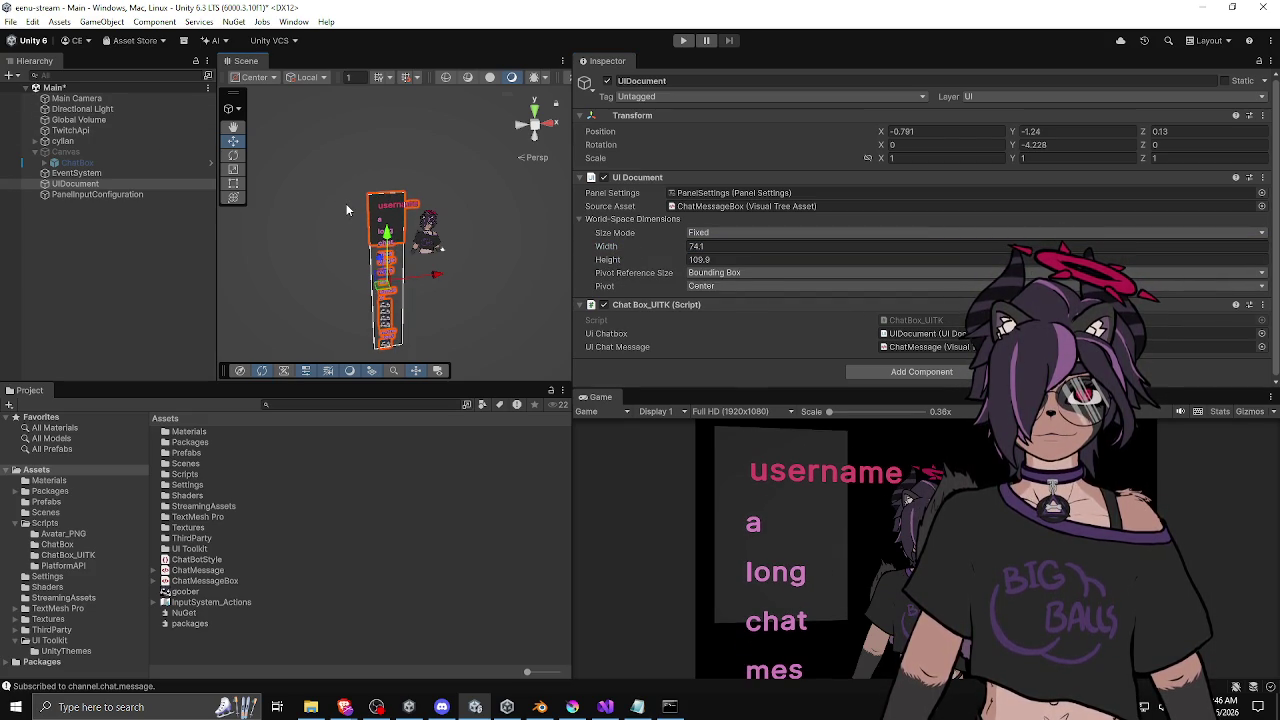
# Save the scene and open ChatMessage in UI Builder on the #span-message rule.
pyautogui.hotkey('ctrl', 's')
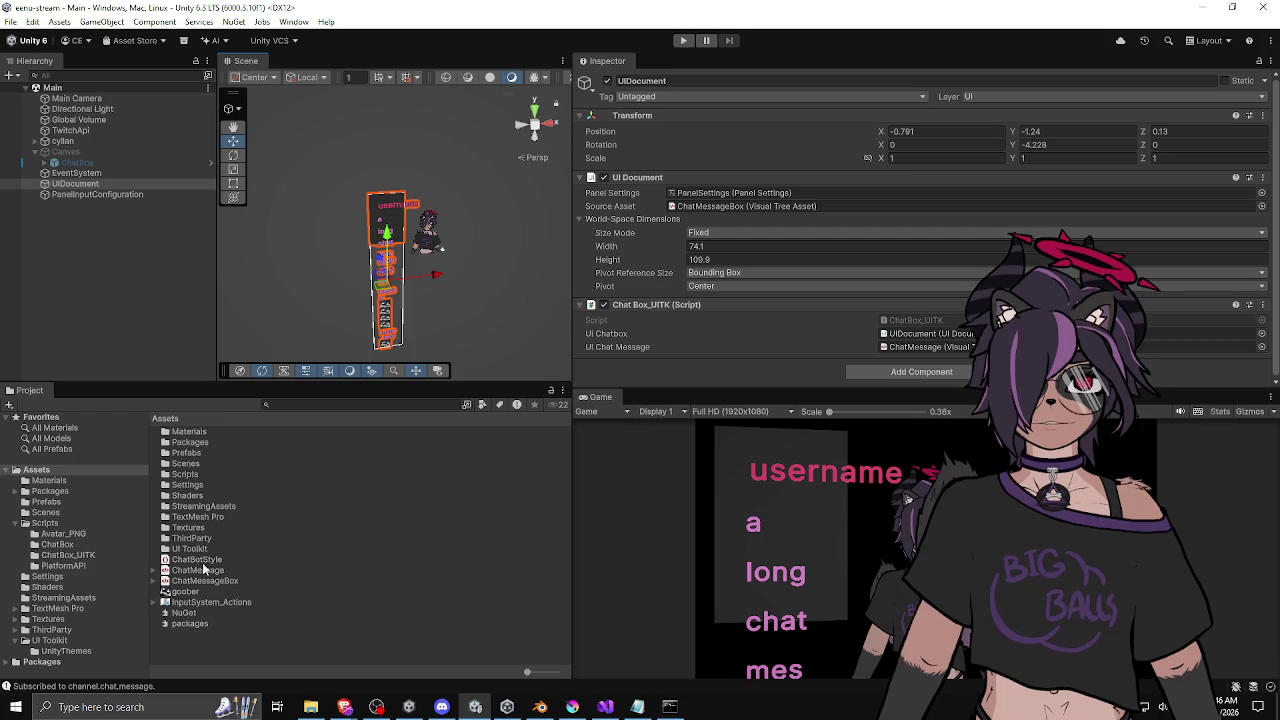
pyautogui.doubleClick(204, 571)
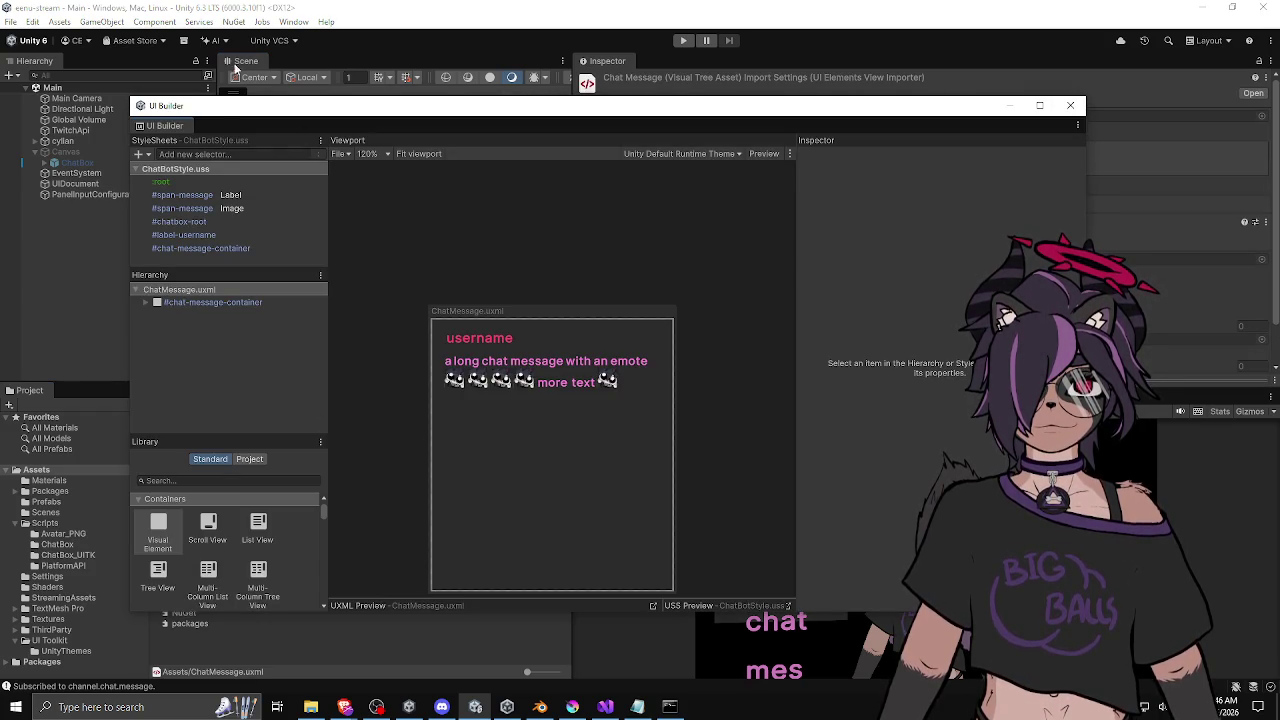
pyautogui.click(200, 194)
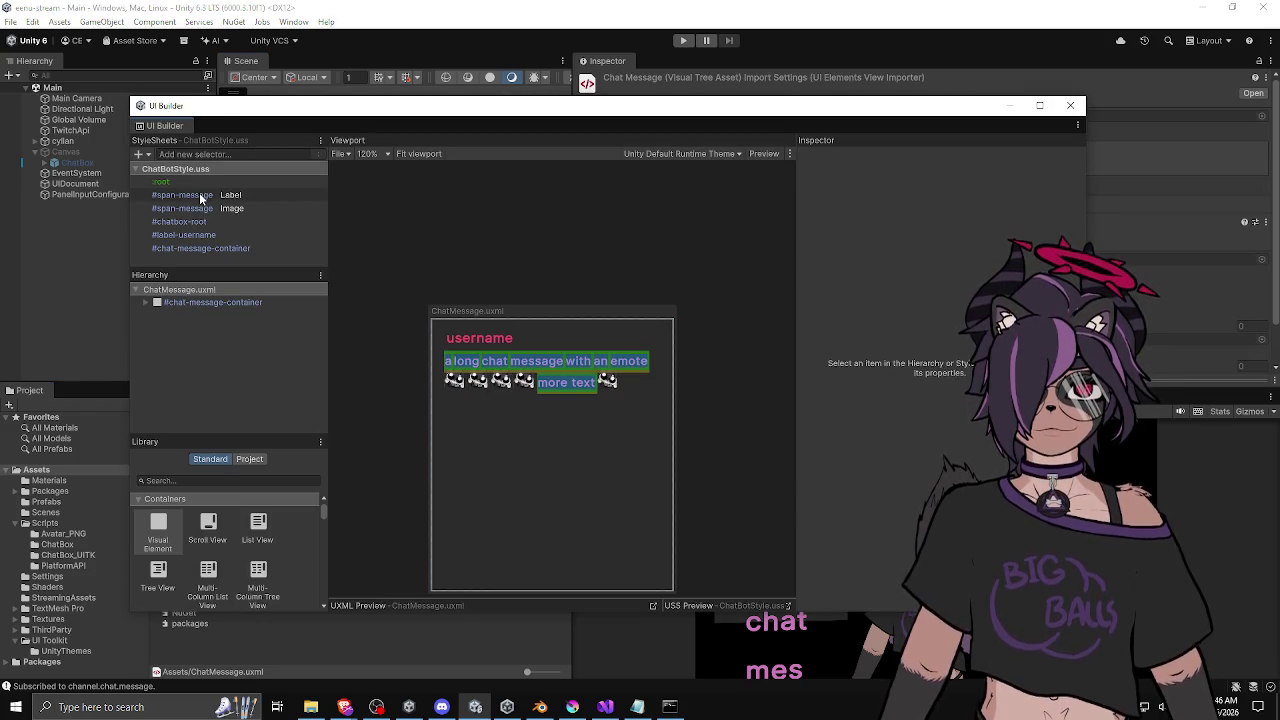
pyautogui.moveTo(1082, 220)
pyautogui.mouseDown()
pyautogui.moveTo(1082, 240)
pyautogui.moveTo(1084, 215)
pyautogui.mouseUp()
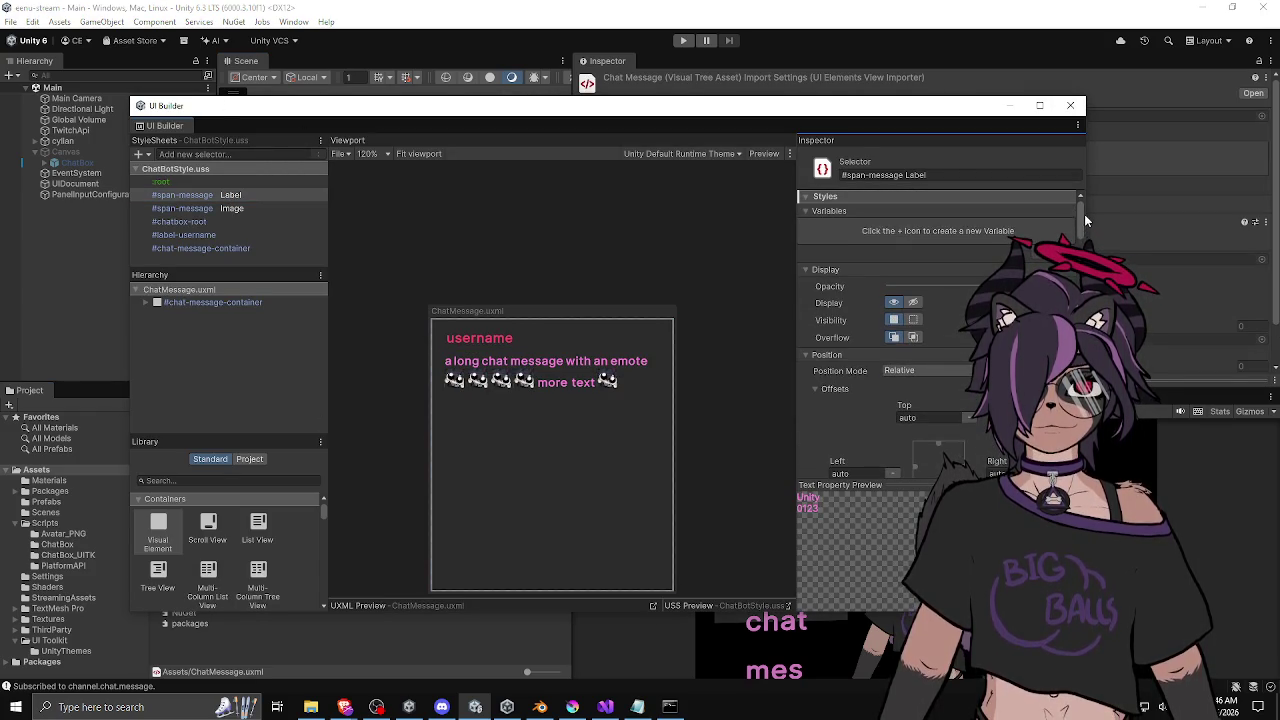
# Review the :root style rule, close UI Builder, and reselect the ChatMessage asset.
pyautogui.click(220, 181)
pyautogui.scroll(-10, 852, 256)
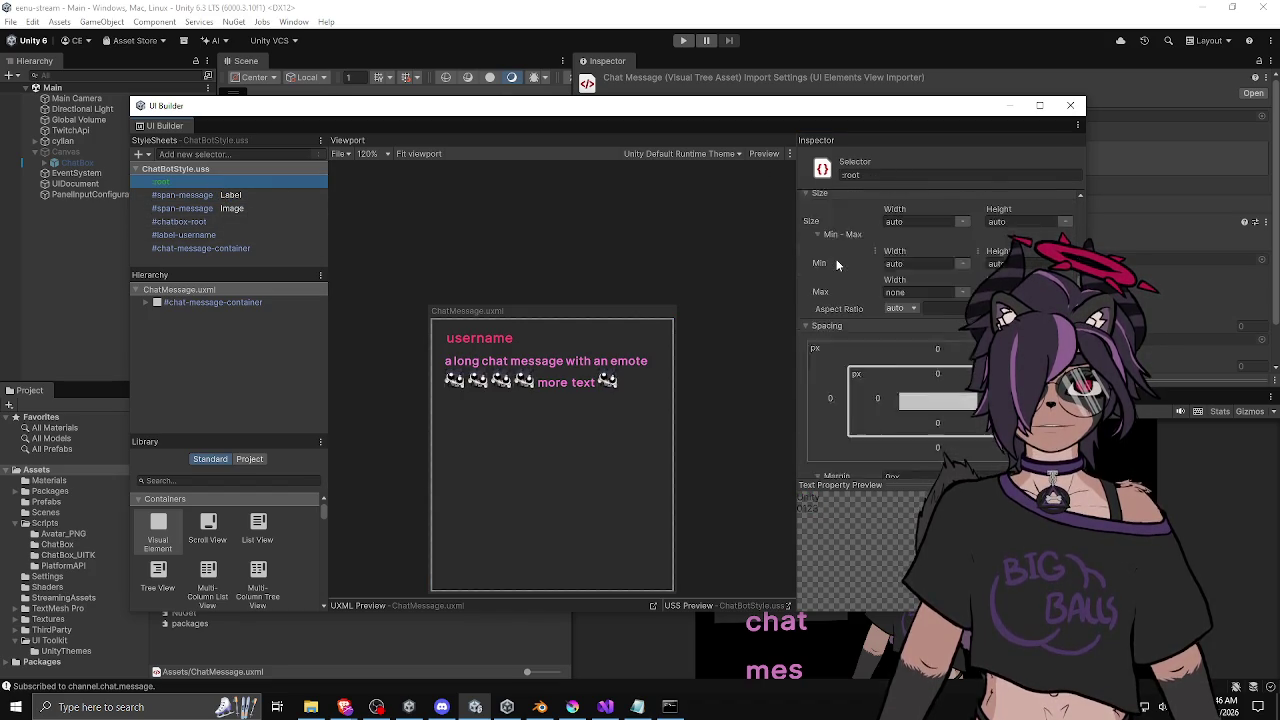
pyautogui.scroll(-10, 836, 264)
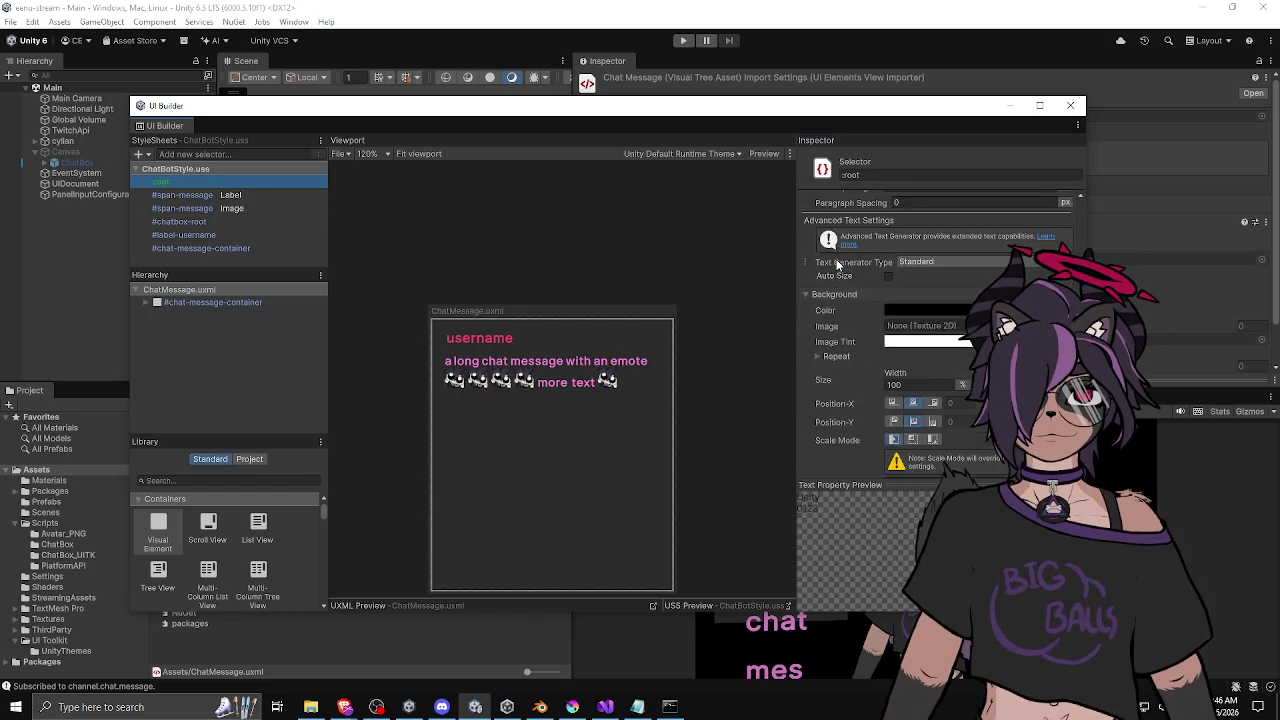
pyautogui.scroll(-8, 836, 259)
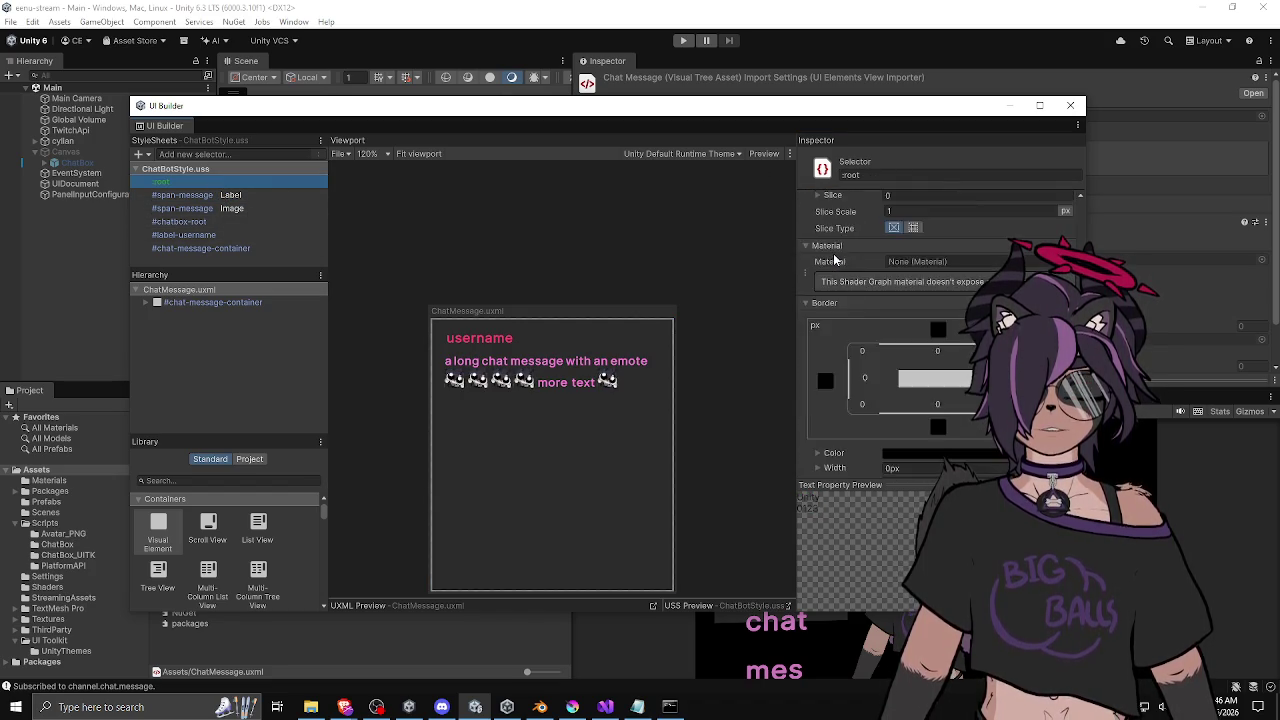
pyautogui.click(1070, 105)
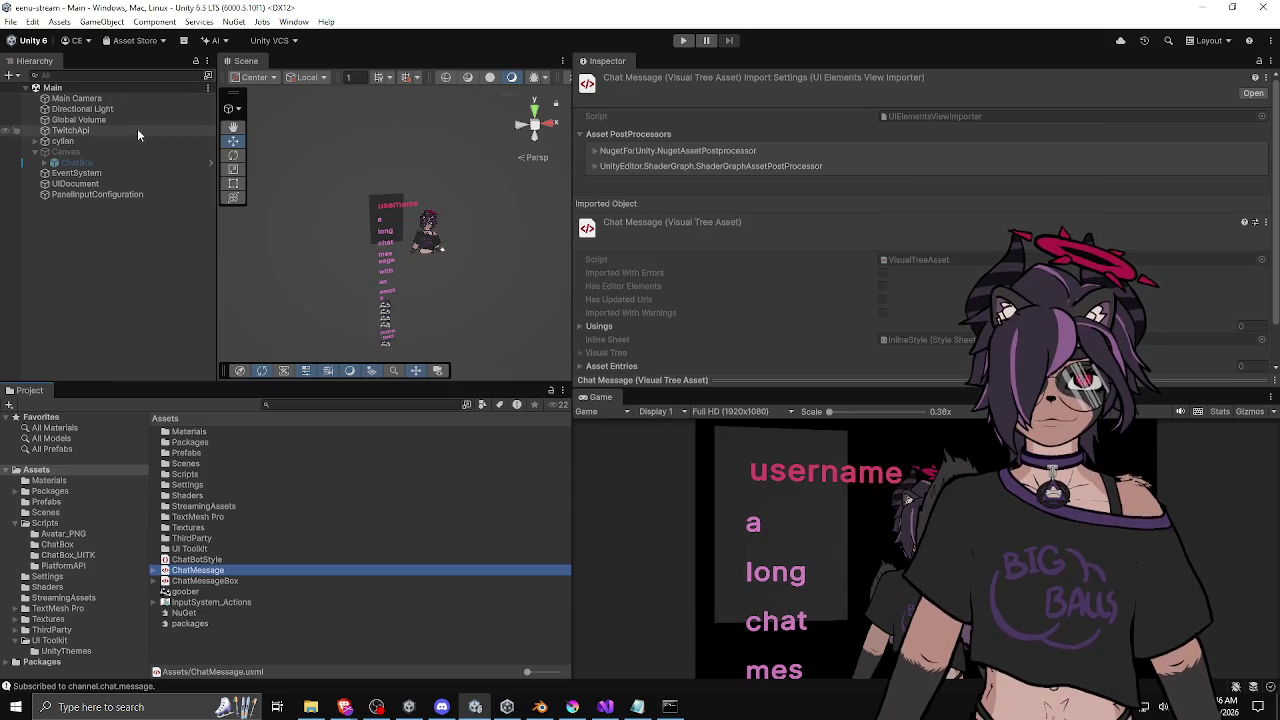
pyautogui.click(80, 185)
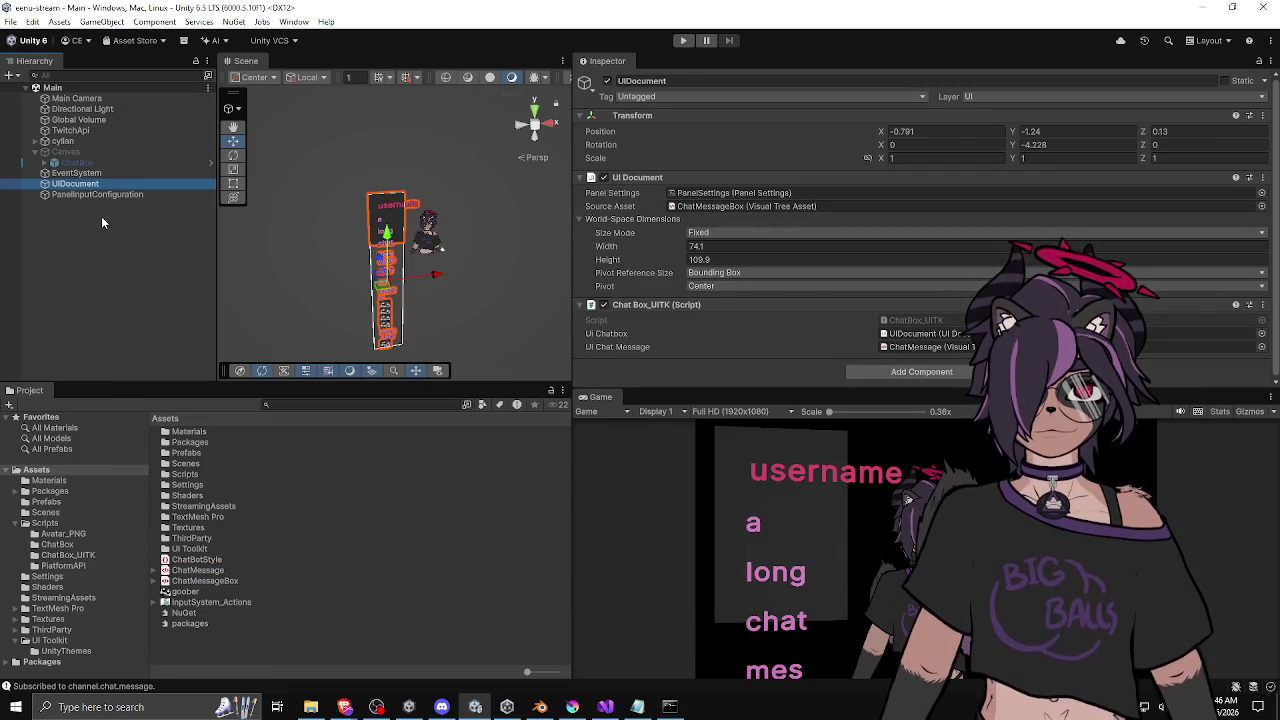
pyautogui.click(194, 571)
pyautogui.doubleClick(194, 571)
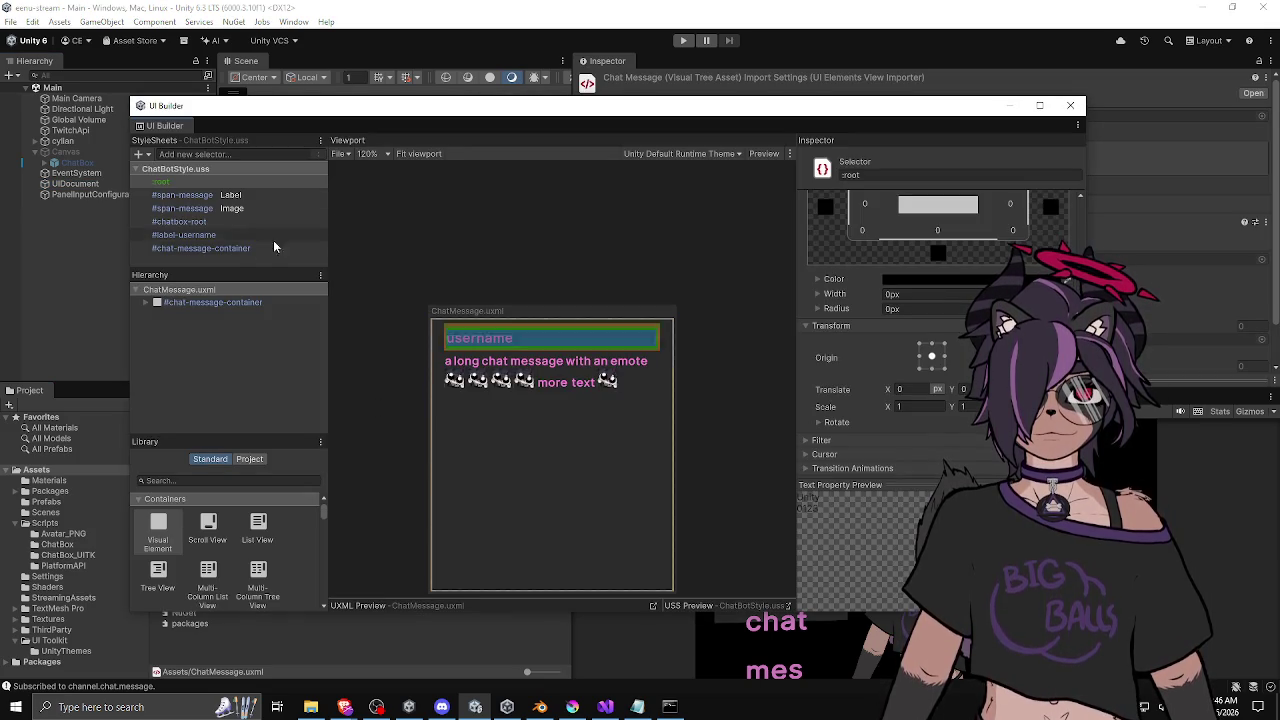
pyautogui.scroll(10, 808, 305)
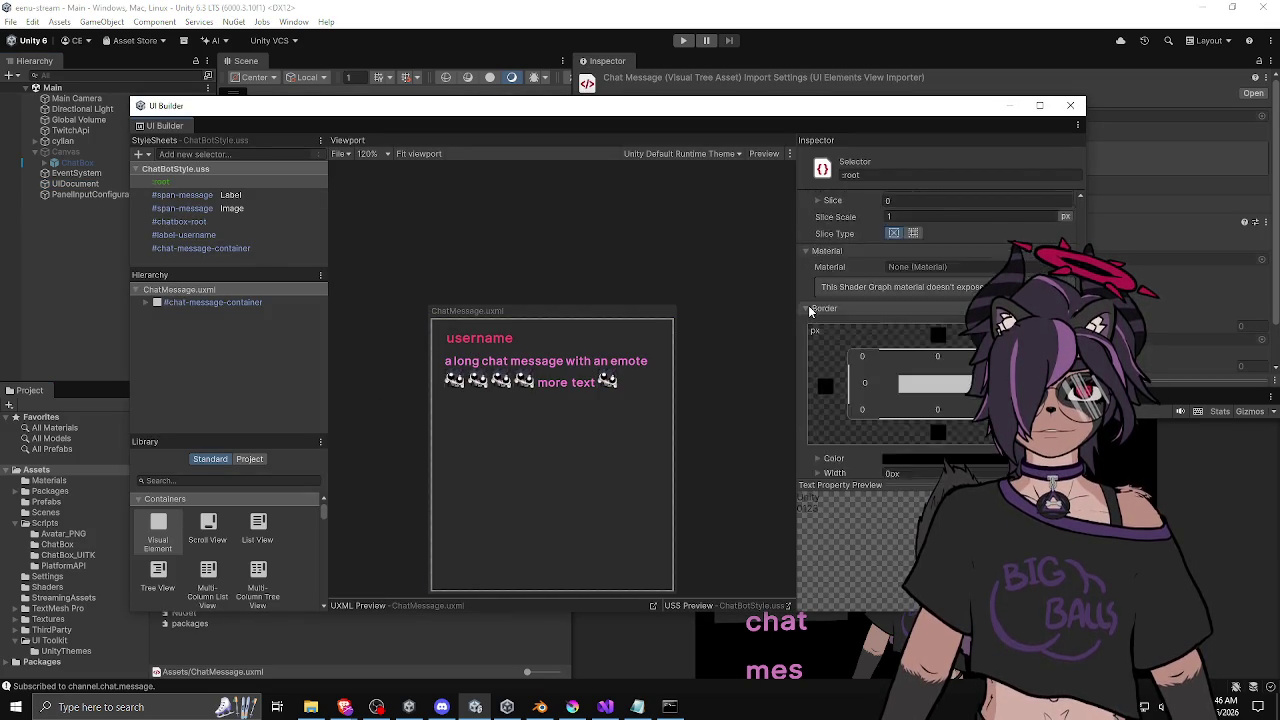
pyautogui.scroll(10, 808, 304)
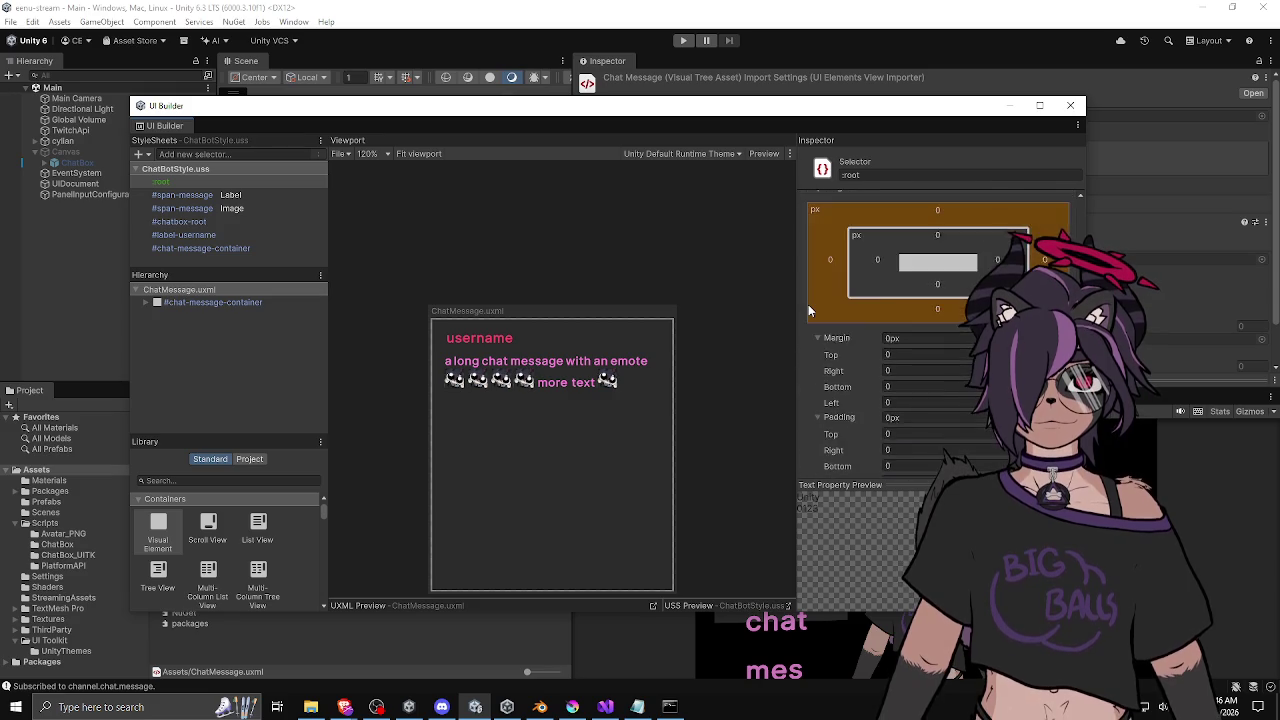
pyautogui.scroll(10, 808, 305)
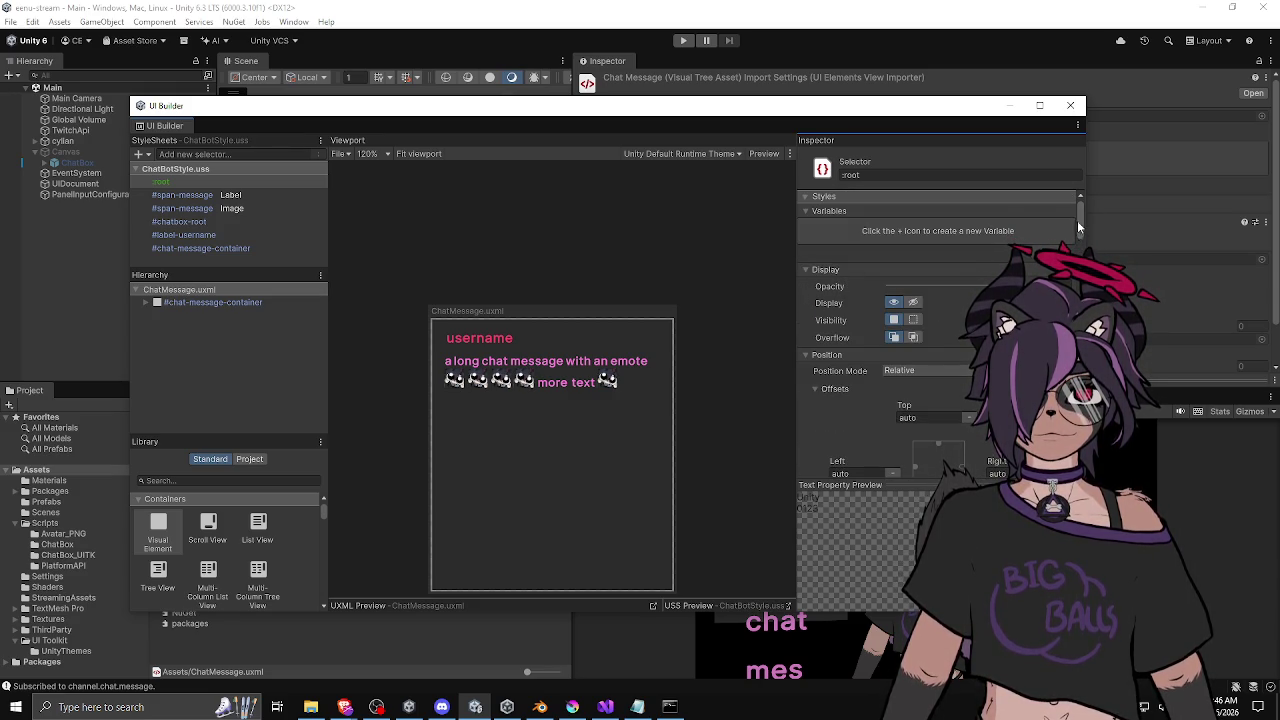
pyautogui.scroll(-5, 1079, 228)
pyautogui.scroll(-5, 908, 302)
pyautogui.scroll(-10, 920, 320)
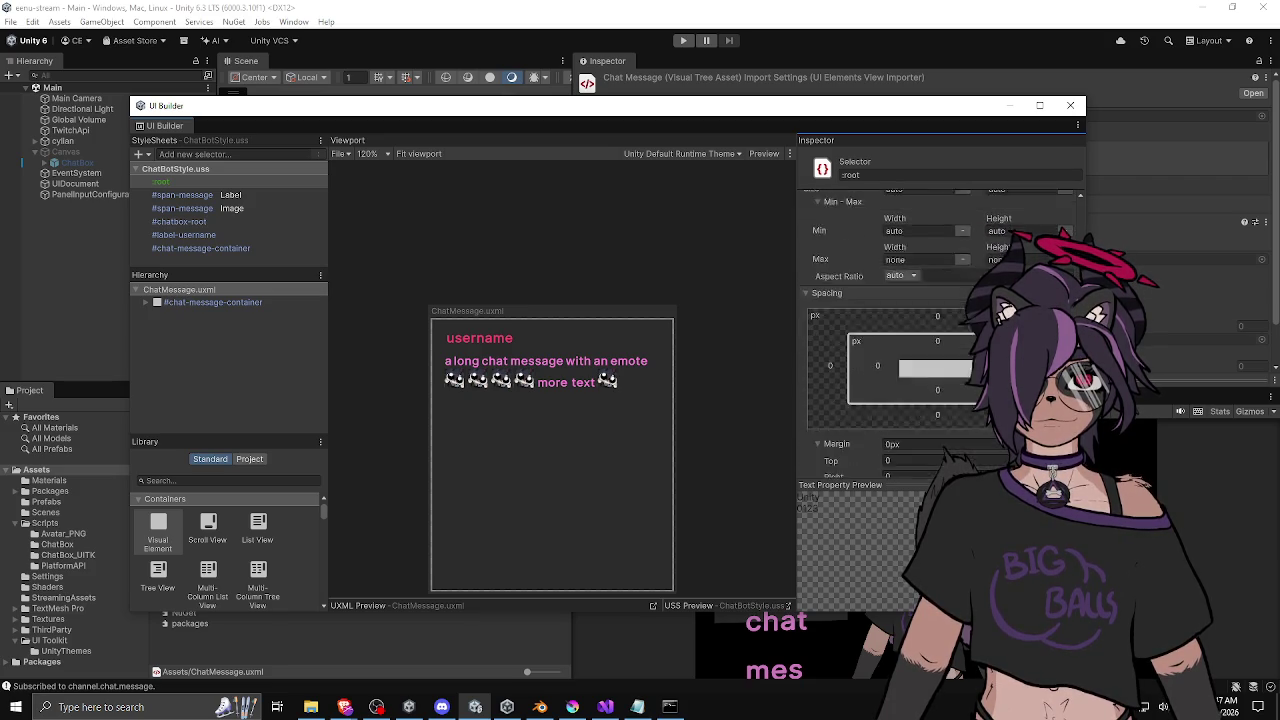
pyautogui.scroll(-10, 920, 320)
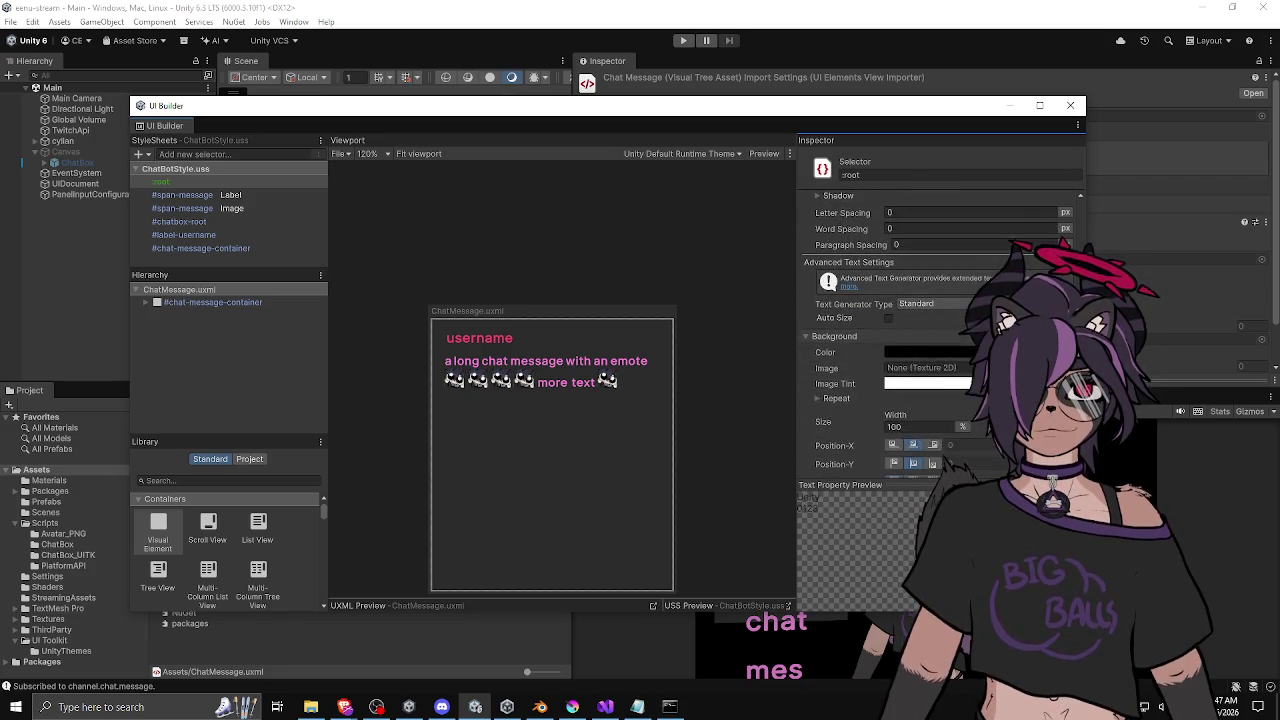
pyautogui.scroll(-10, 920, 320)
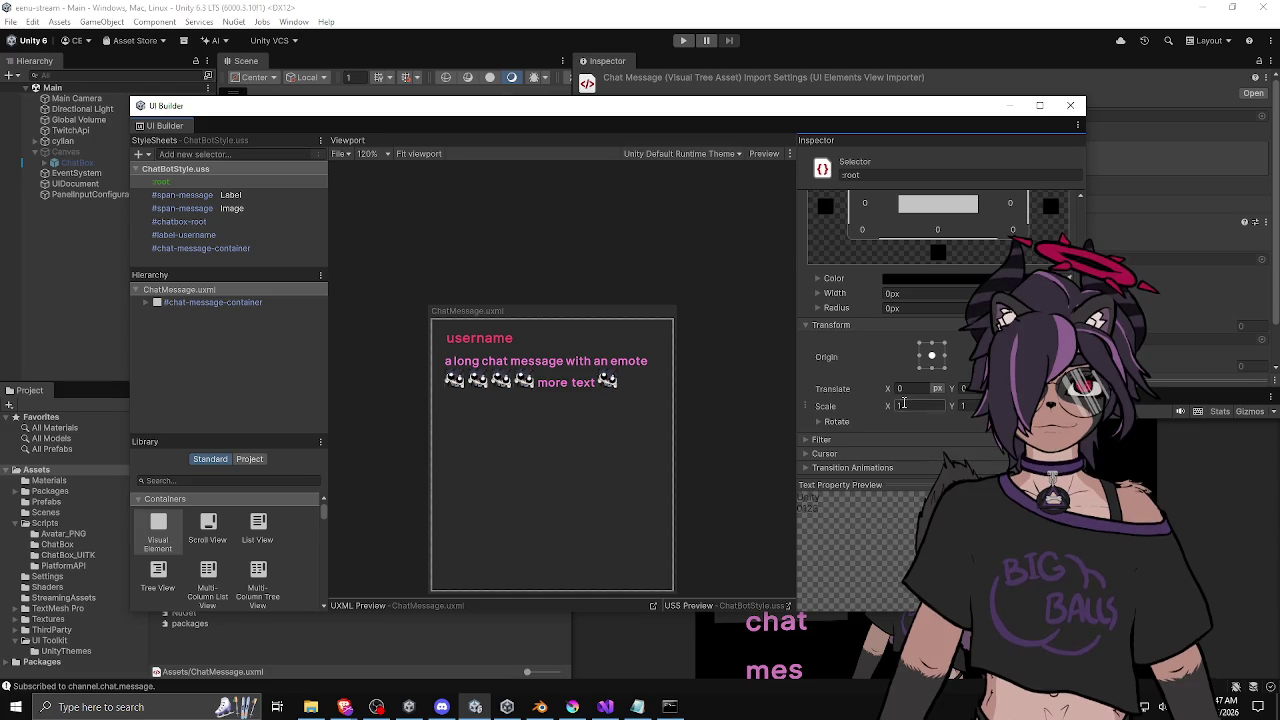
pyautogui.click(836, 422)
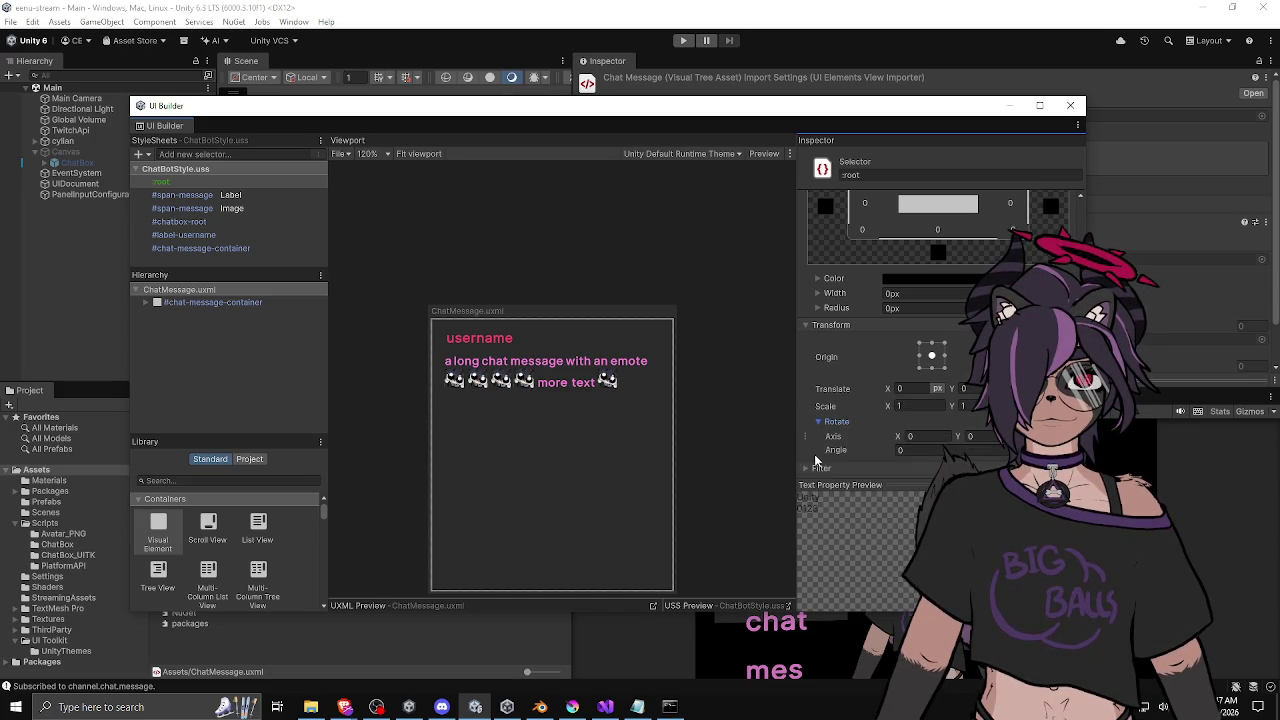
pyautogui.scroll(-1, 818, 460)
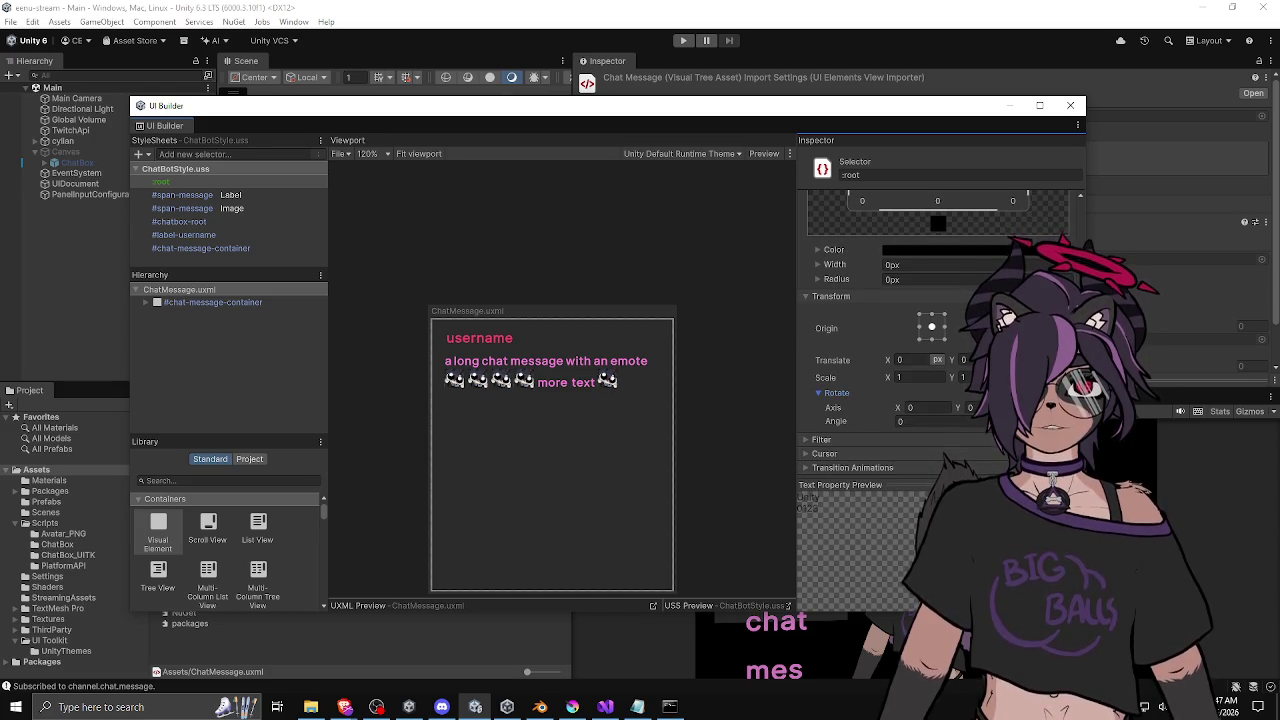
pyautogui.scroll(-10, 940, 330)
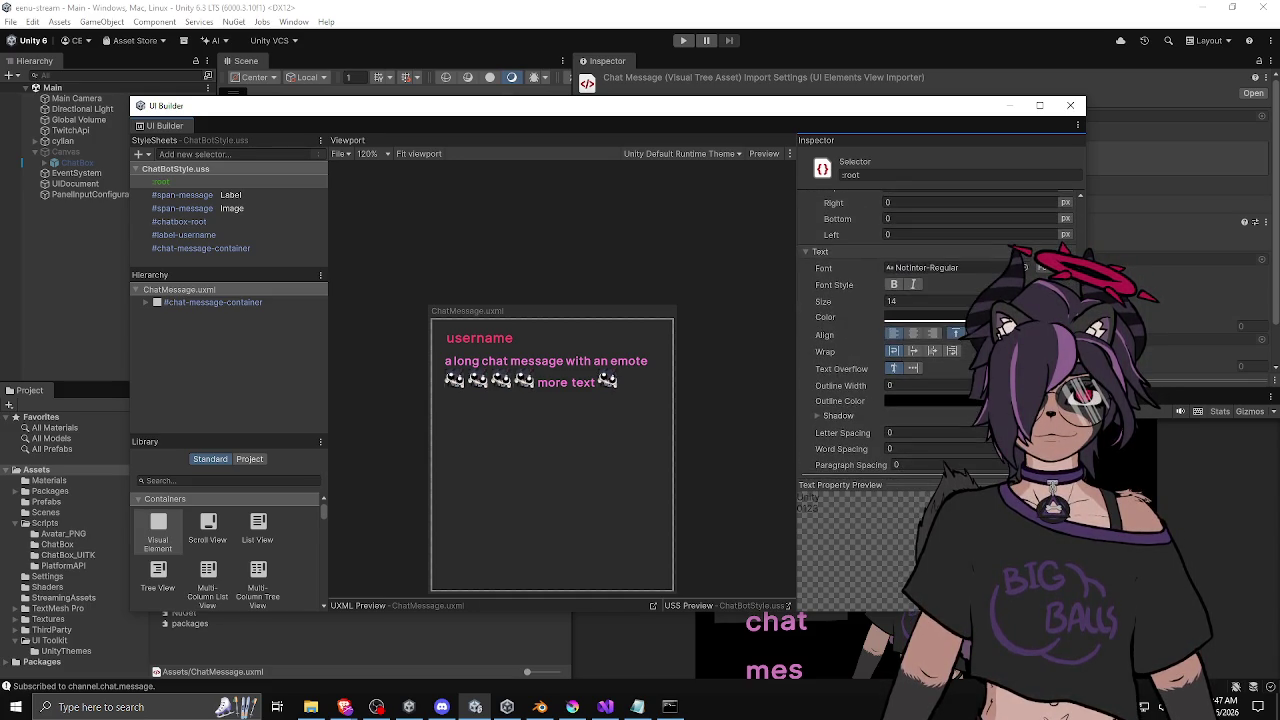
pyautogui.scroll(5, 900, 330)
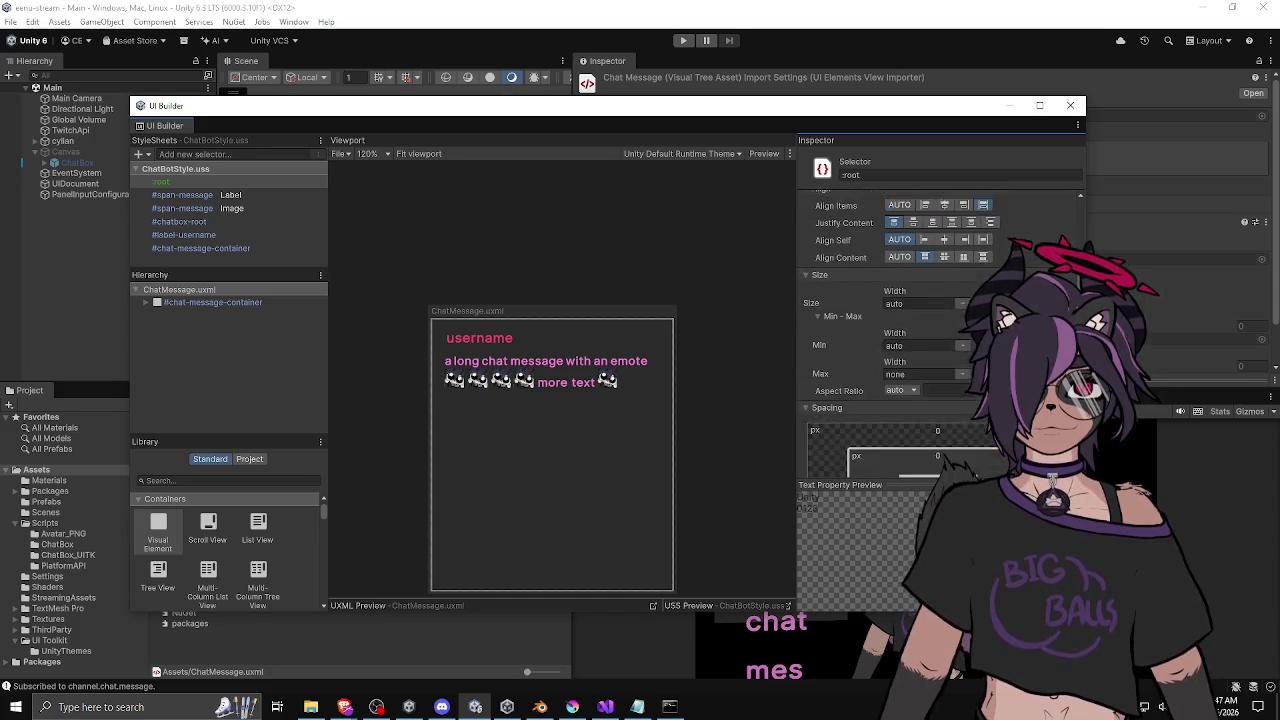
pyautogui.scroll(6, 1066, 229)
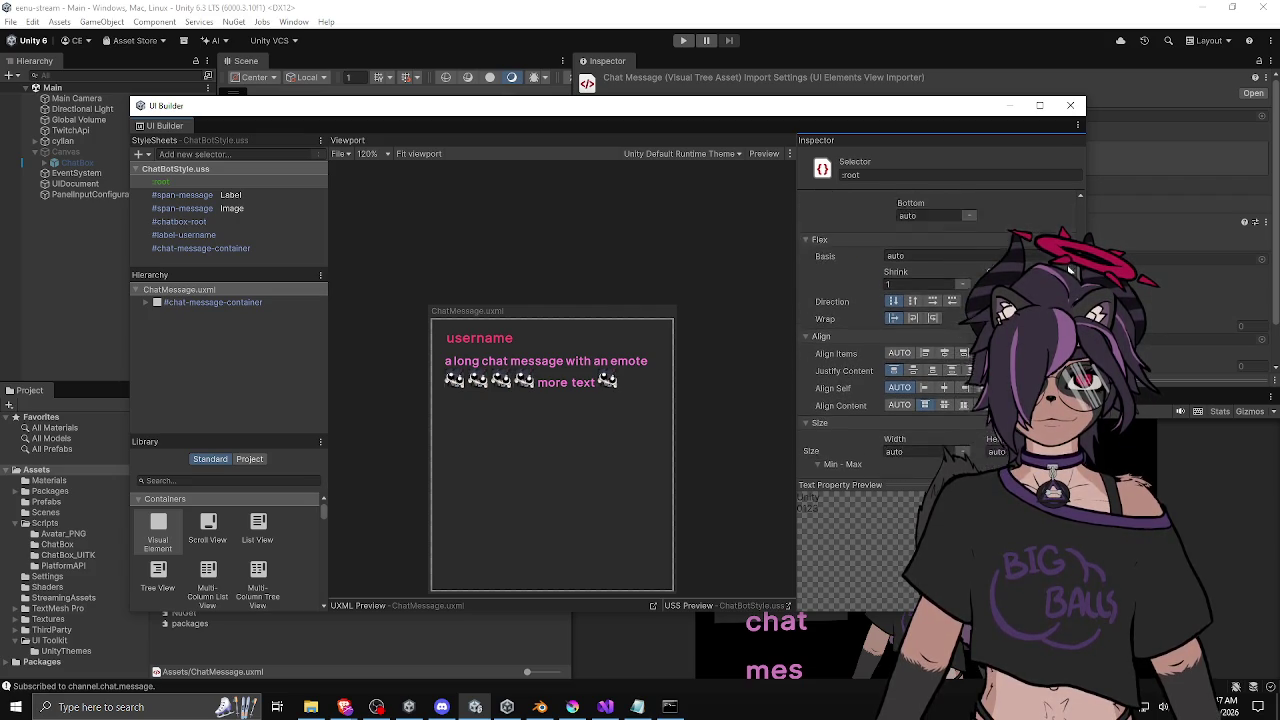
pyautogui.scroll(1, 1066, 229)
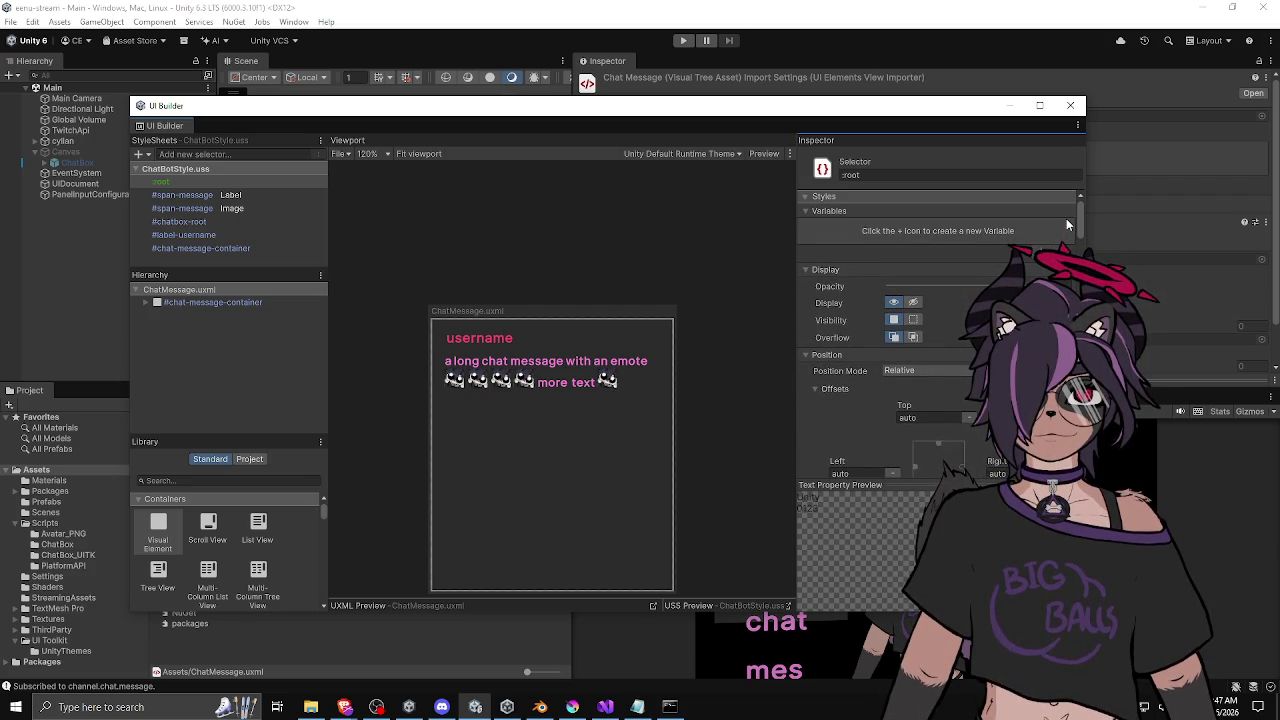
pyautogui.click(208, 192)
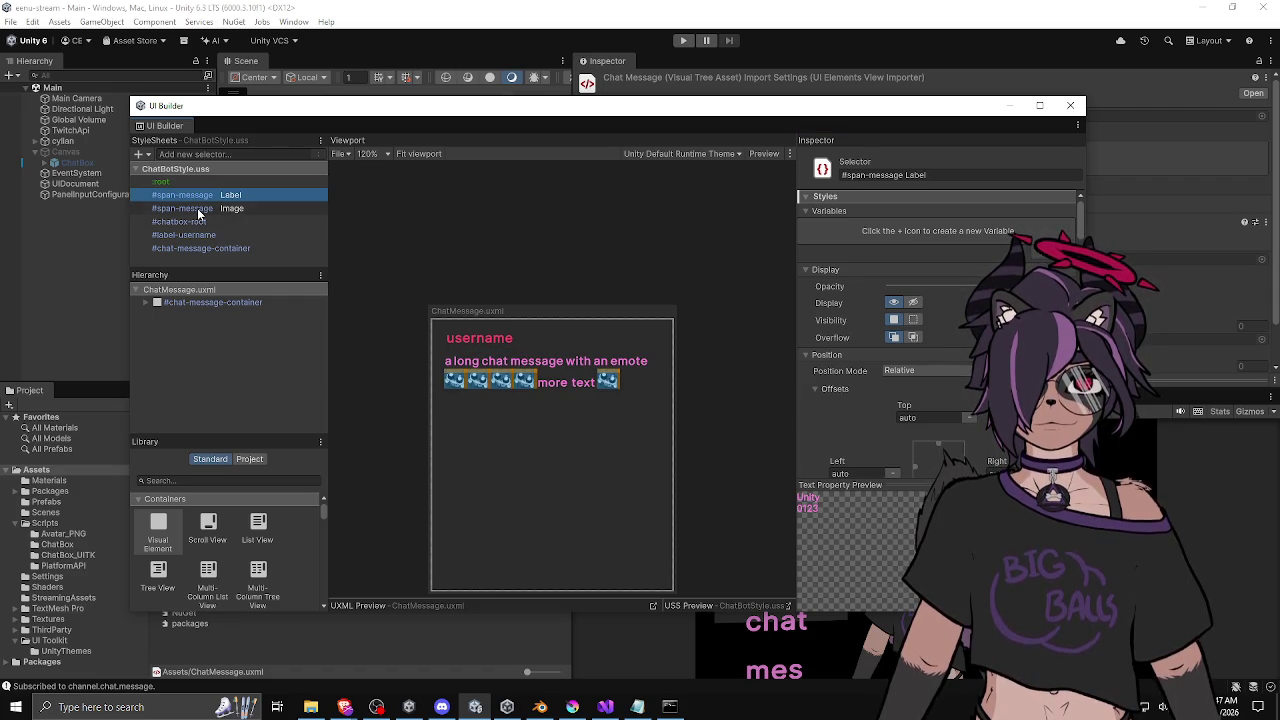
# Change the #span-message label's text size to 1.4 in ChatBotStyle.uss and move UI Builder aside.
pyautogui.scroll(-5, 940, 320)
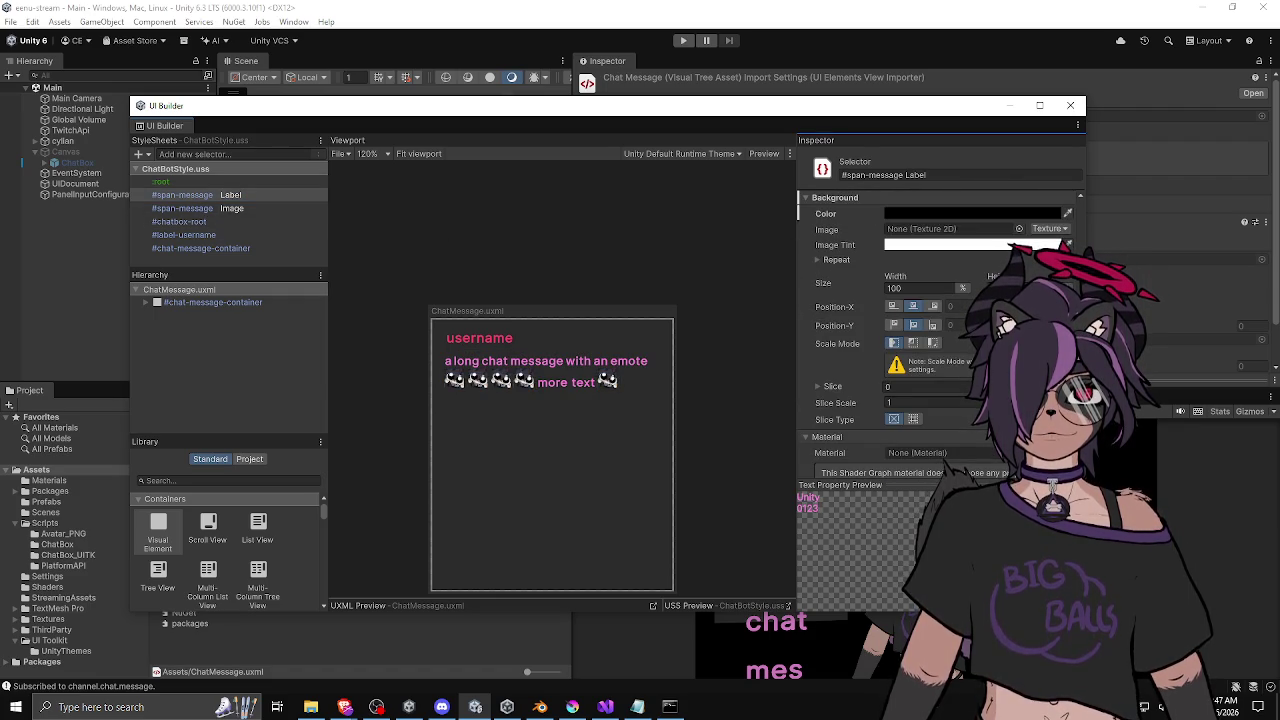
pyautogui.scroll(-3, 840, 326)
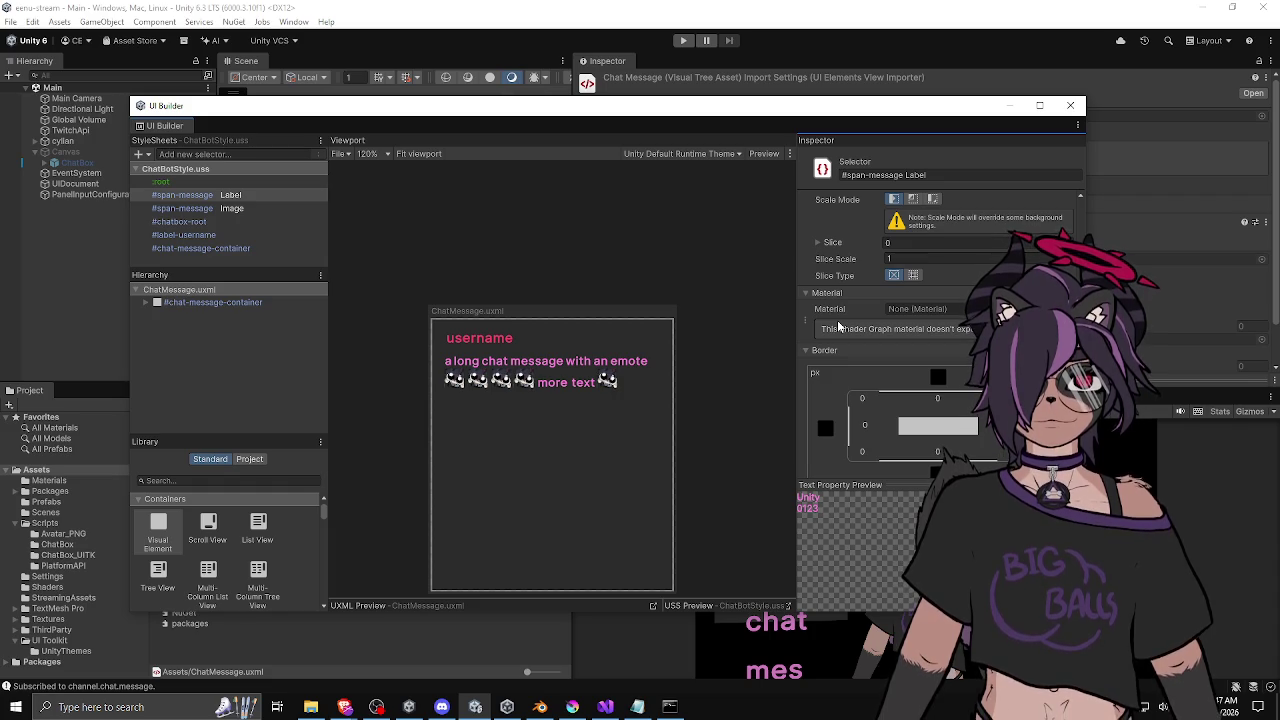
pyautogui.scroll(-5, 840, 326)
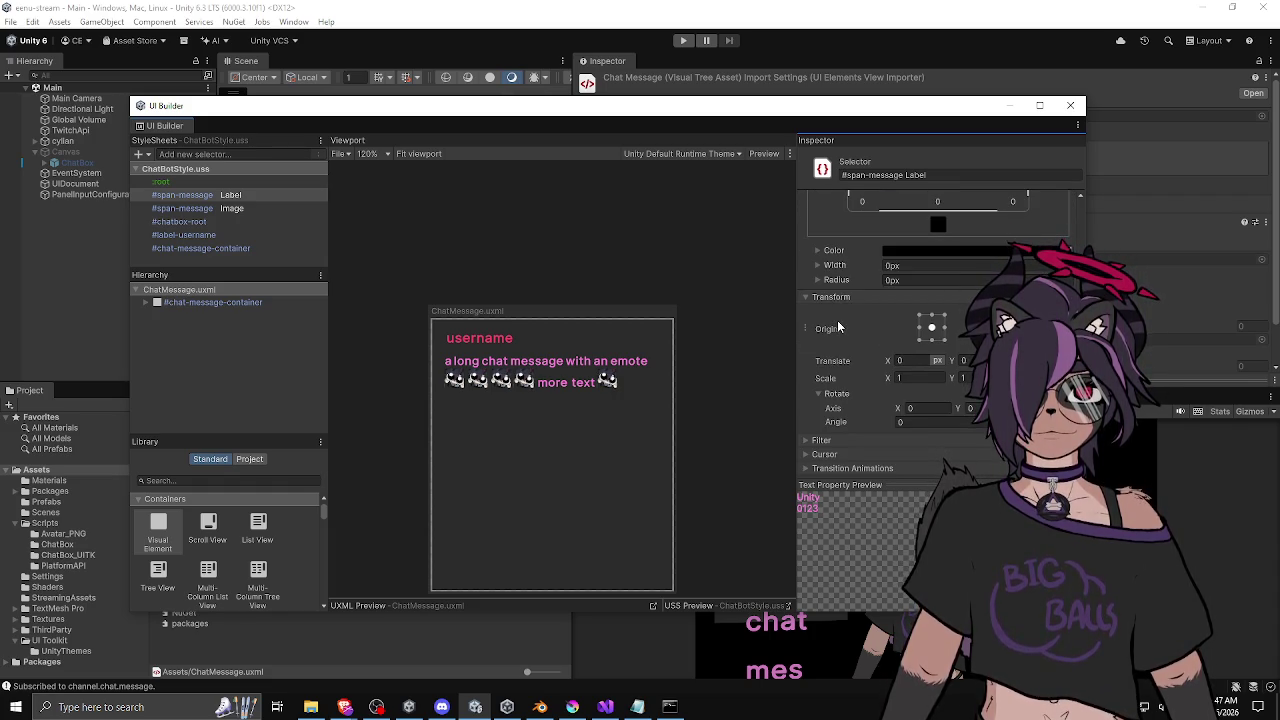
pyautogui.scroll(3, 836, 318)
pyautogui.scroll(4, 838, 320)
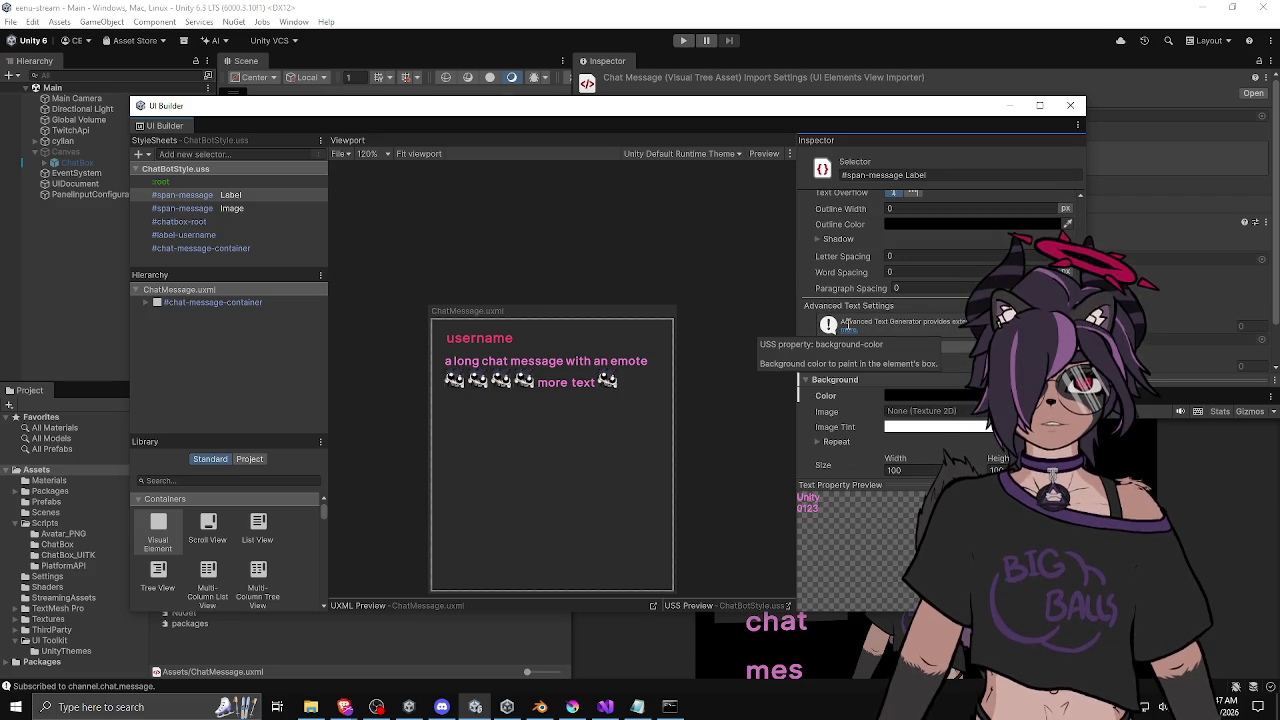
pyautogui.scroll(2, 855, 320)
pyautogui.scroll(2, 858, 318)
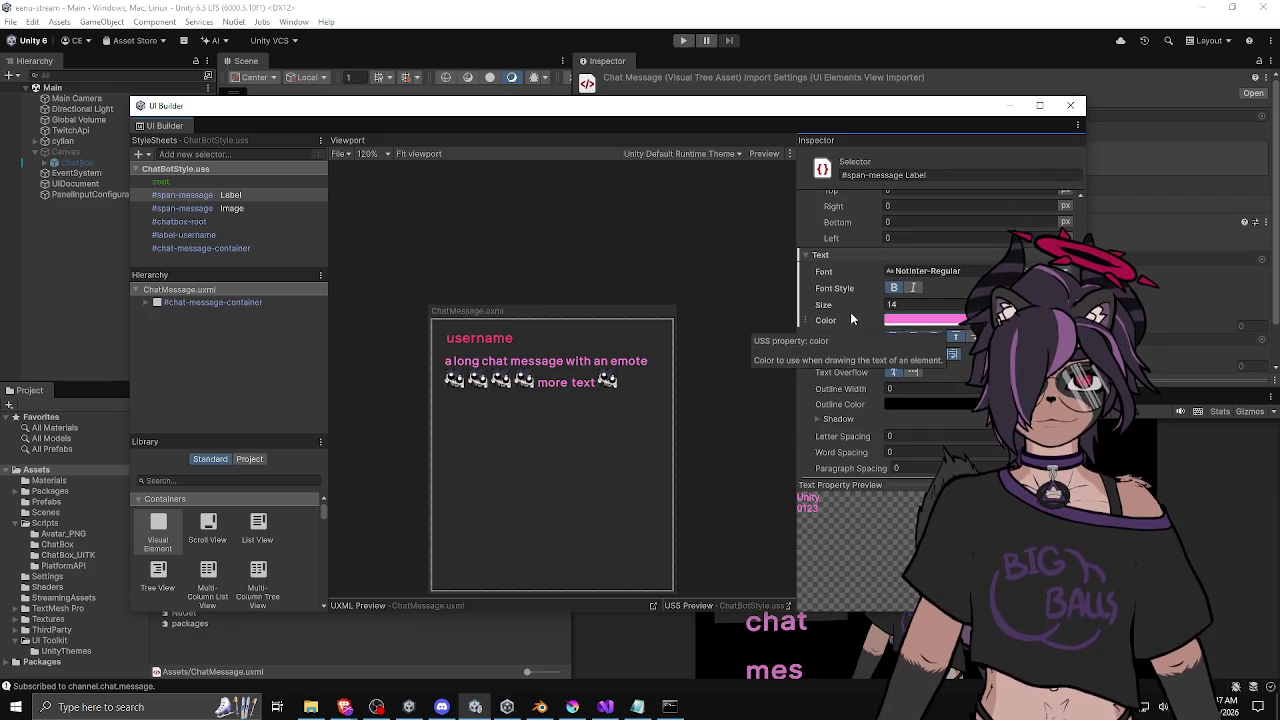
pyautogui.click(918, 303)
pyautogui.write('1.4')
pyautogui.press('Return')
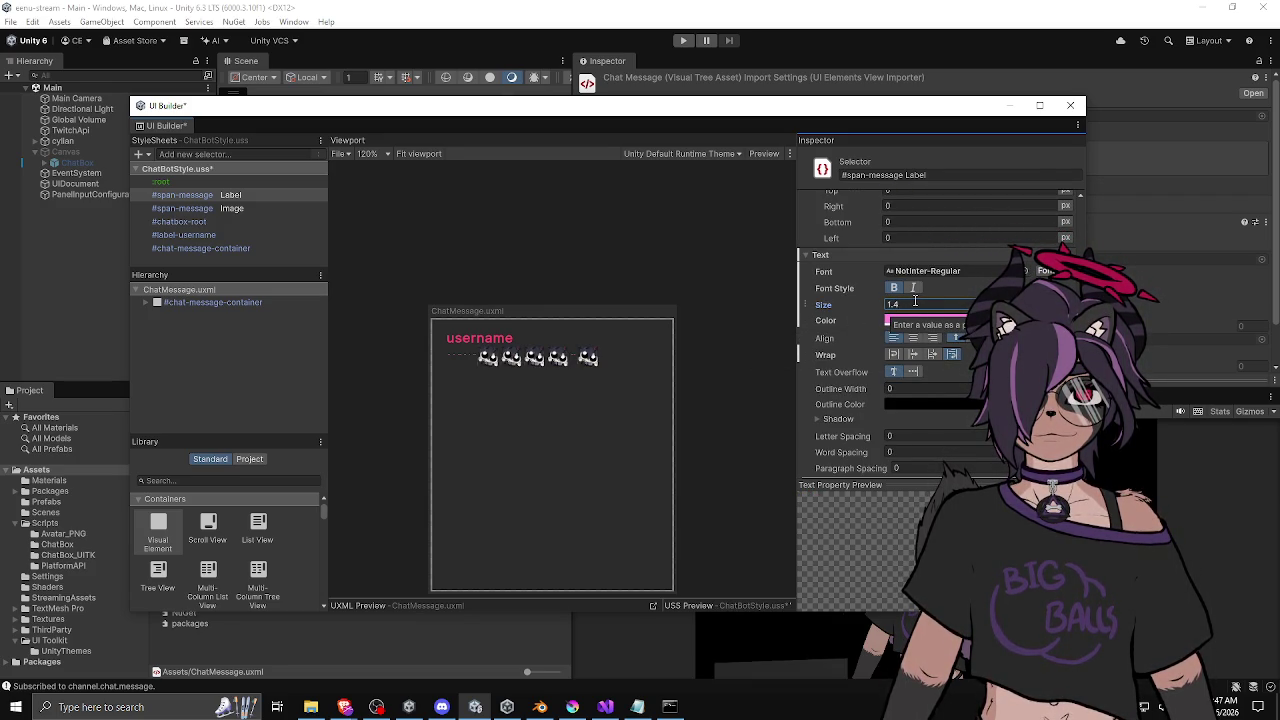
pyautogui.moveTo(600, 110)
pyautogui.mouseDown()
pyautogui.moveTo(1279, 110)
pyautogui.moveTo(0, 110)
pyautogui.mouseUp()
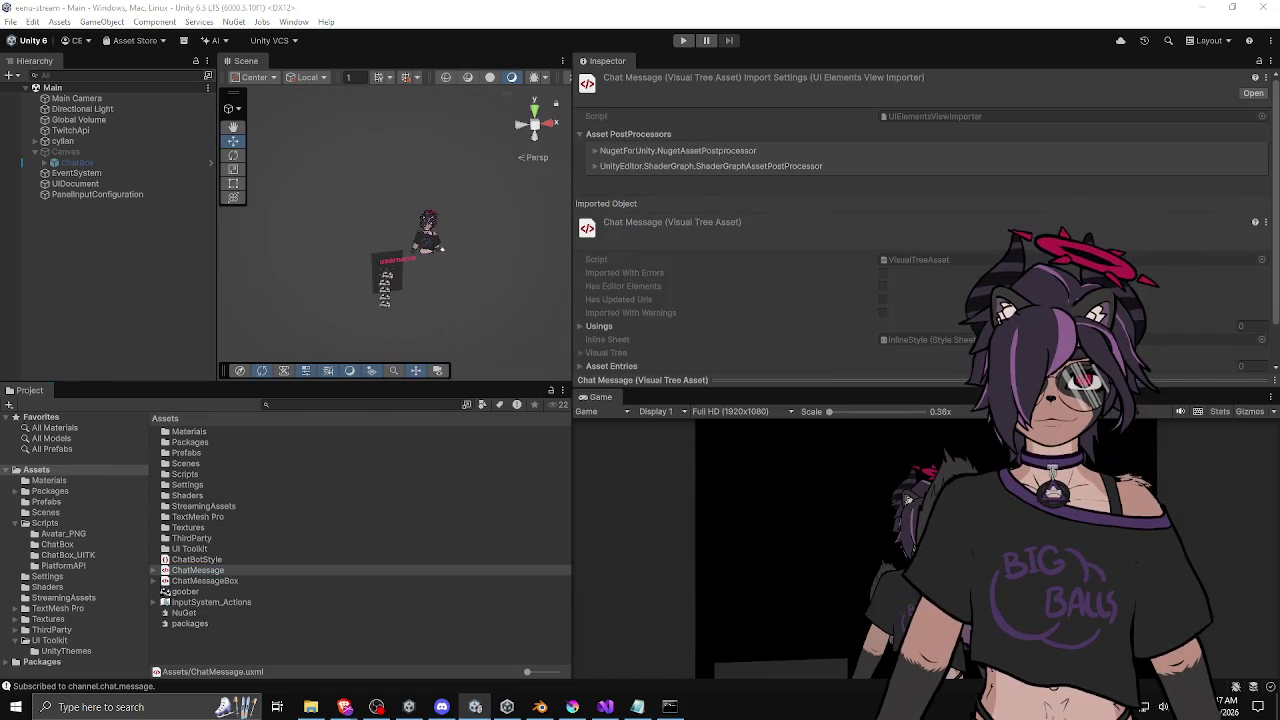
# Enlarge the Game preview and raise the UIDocument chat panel up beside the avatar.
pyautogui.scroll(5, 426, 240)
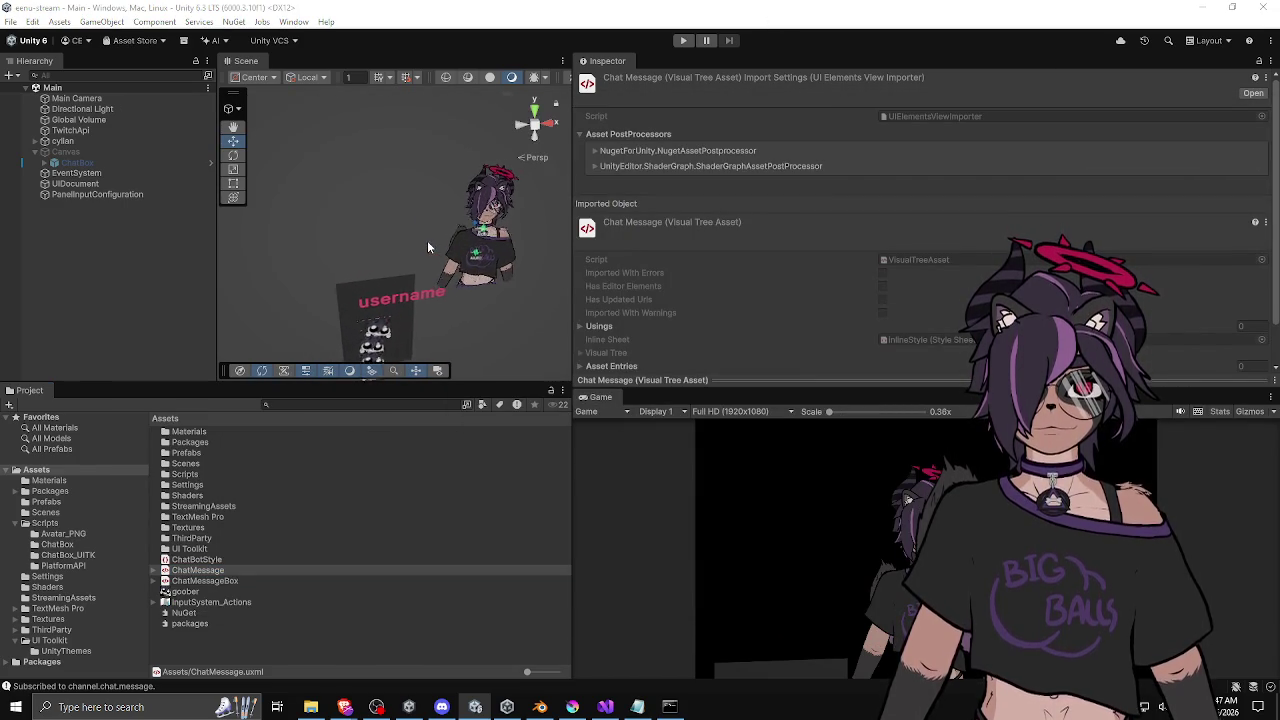
pyautogui.scroll(2, 427, 240)
pyautogui.moveTo(689, 388)
pyautogui.mouseDown()
pyautogui.moveTo(689, 316)
pyautogui.moveTo(689, 332)
pyautogui.mouseUp()
pyautogui.click(90, 184)
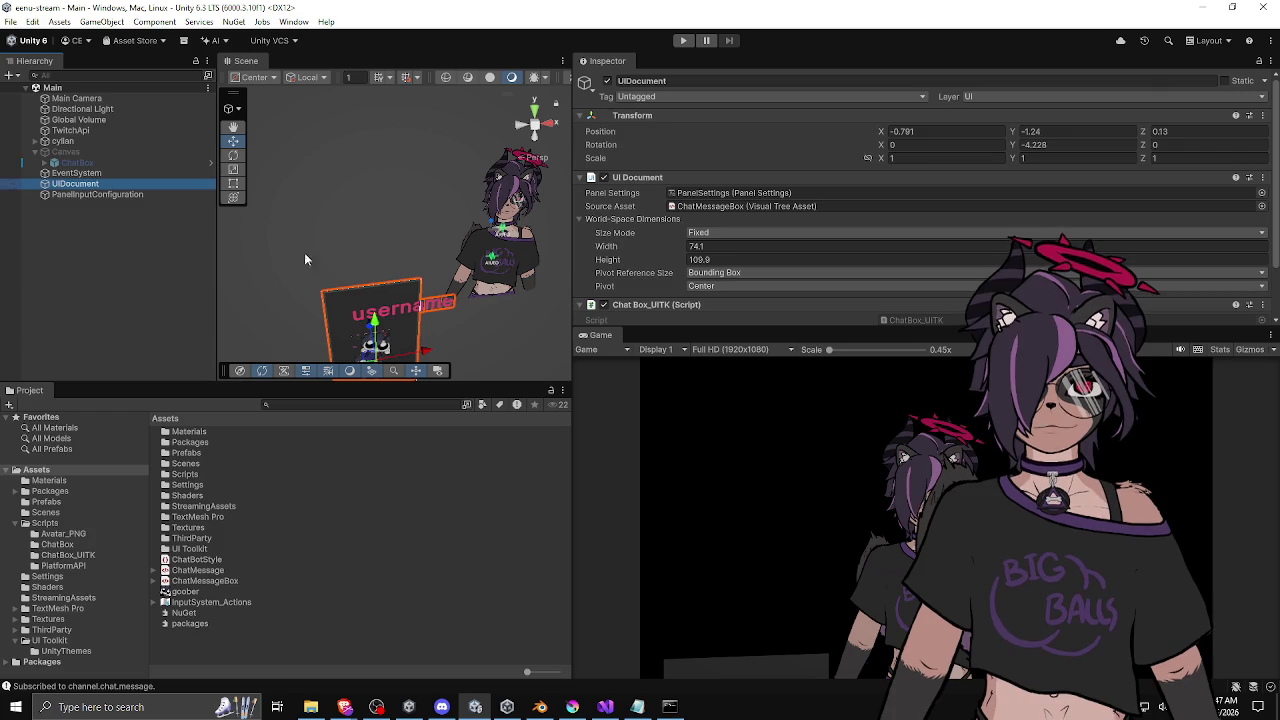
pyautogui.moveTo(366, 330); pyautogui.dragTo(358, 179)
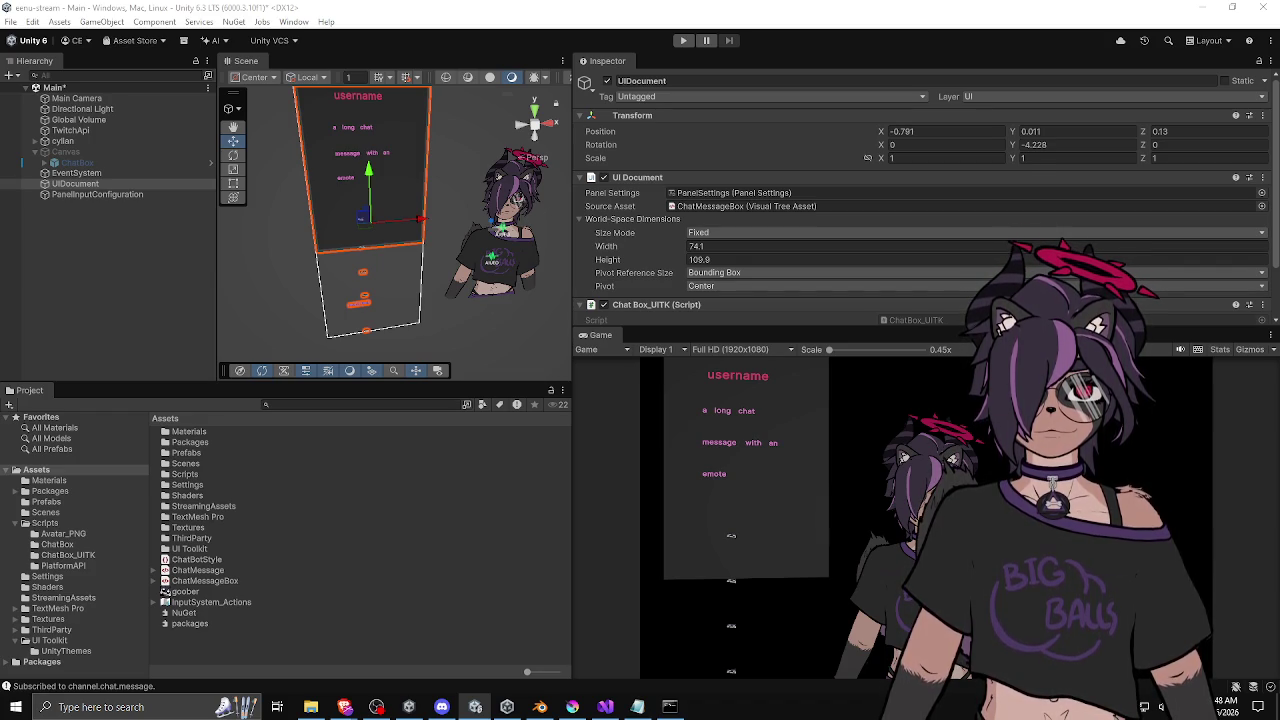
# Keep the World-Space Size Mode as Fixed and Pivot Reference Size as Bounding Box.
pyautogui.click(725, 233)
pyautogui.click(635, 278)
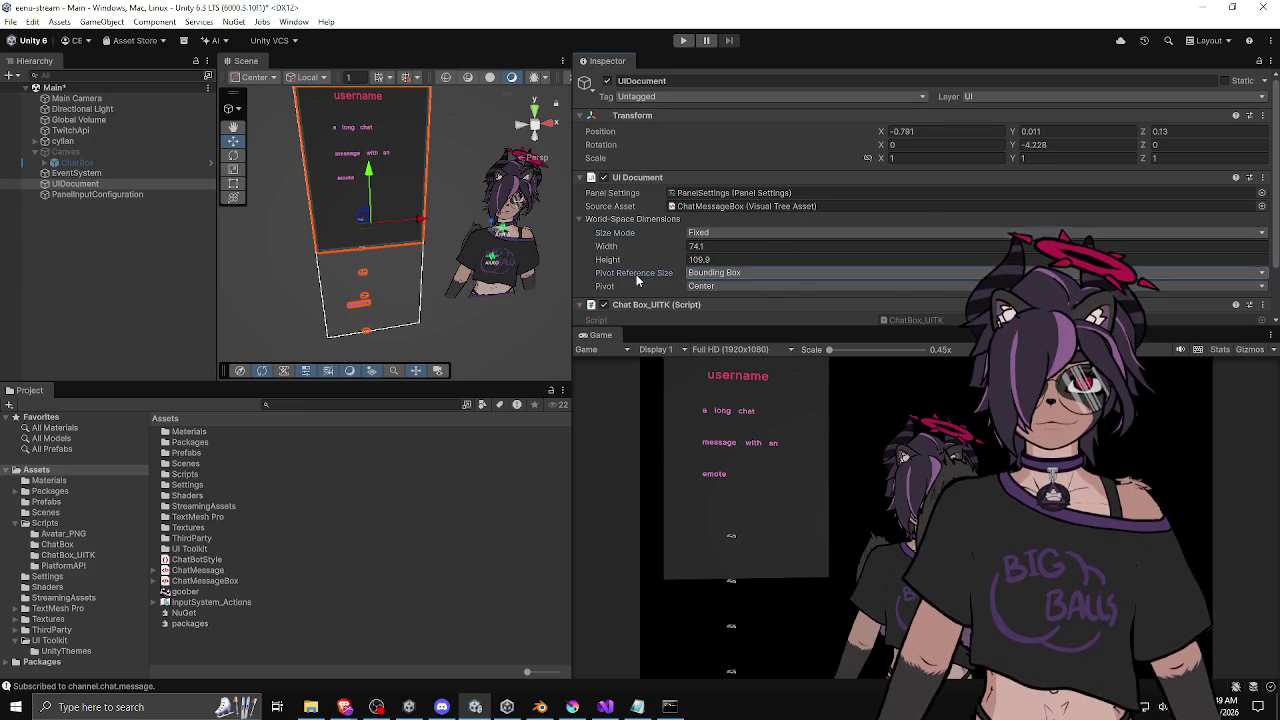
pyautogui.click(712, 274)
pyautogui.click(667, 281)
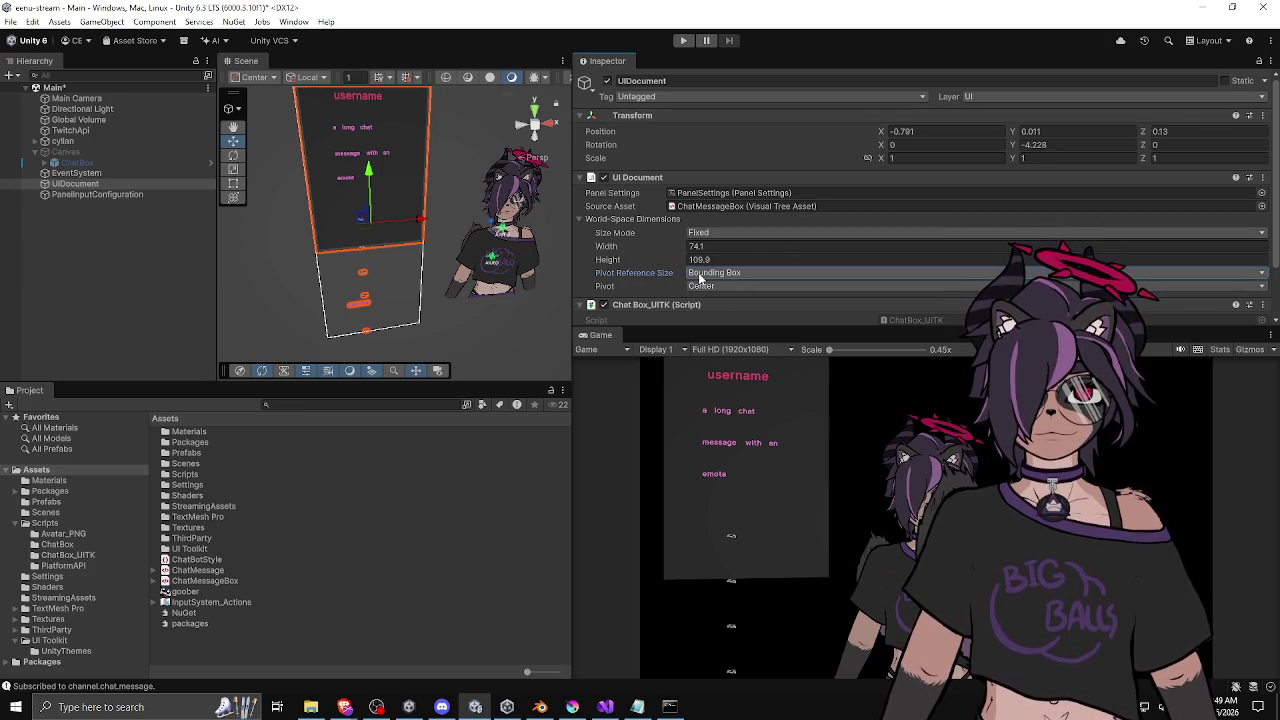
pyautogui.scroll(-2, 649, 276)
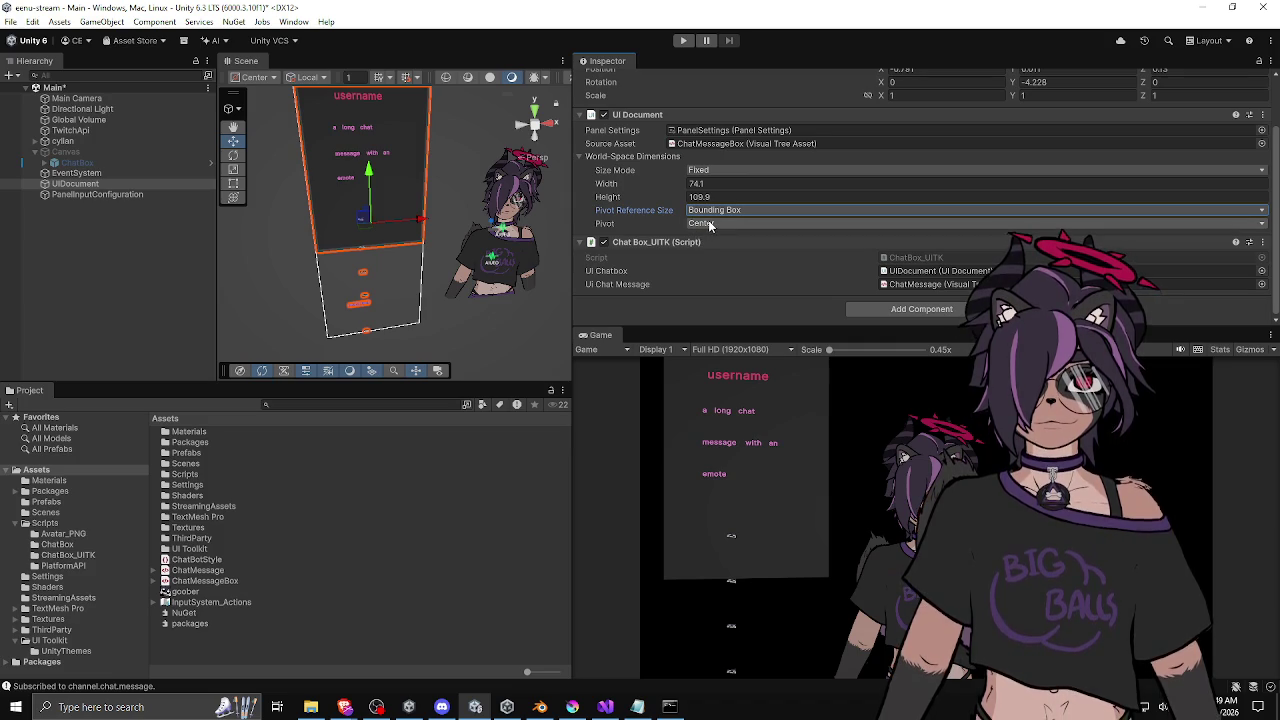
pyautogui.scroll(2, 669, 238)
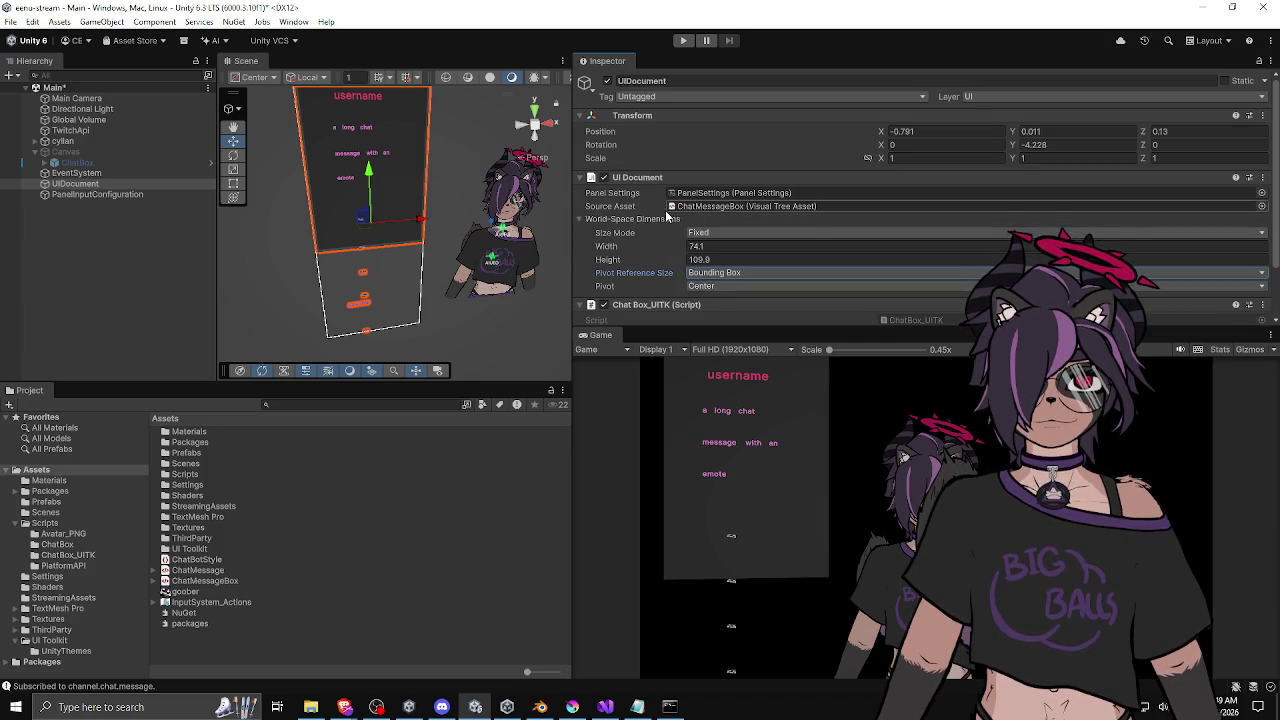
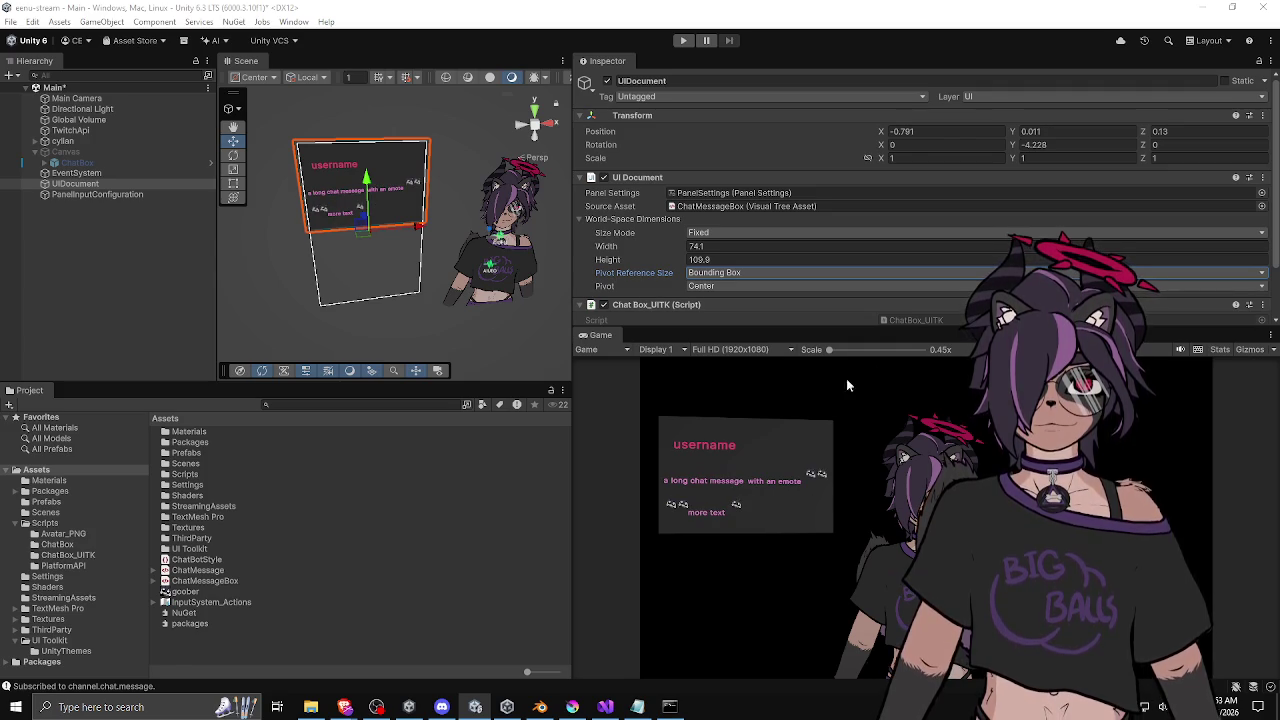
# Zoom the Game view in and out to watch the chat box re-render after the script reload.
pyautogui.scroll(3, 766, 505)
pyautogui.scroll(-3, 746, 494)
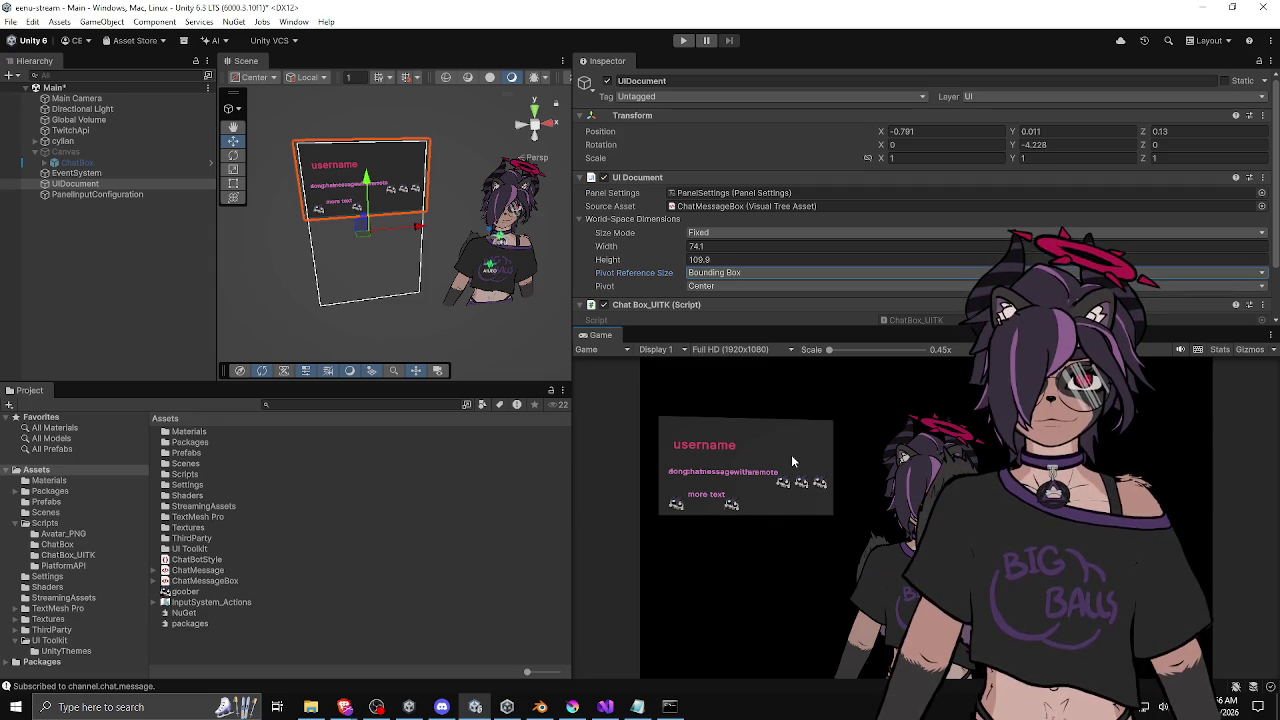
# Toggle the UIDocument object off and on to redraw the chat box, then narrow its width slightly.
pyautogui.moveTo(572, 378)
pyautogui.mouseDown()
pyautogui.moveTo(600, 378)
pyautogui.moveTo(554, 376)
pyautogui.mouseUp()
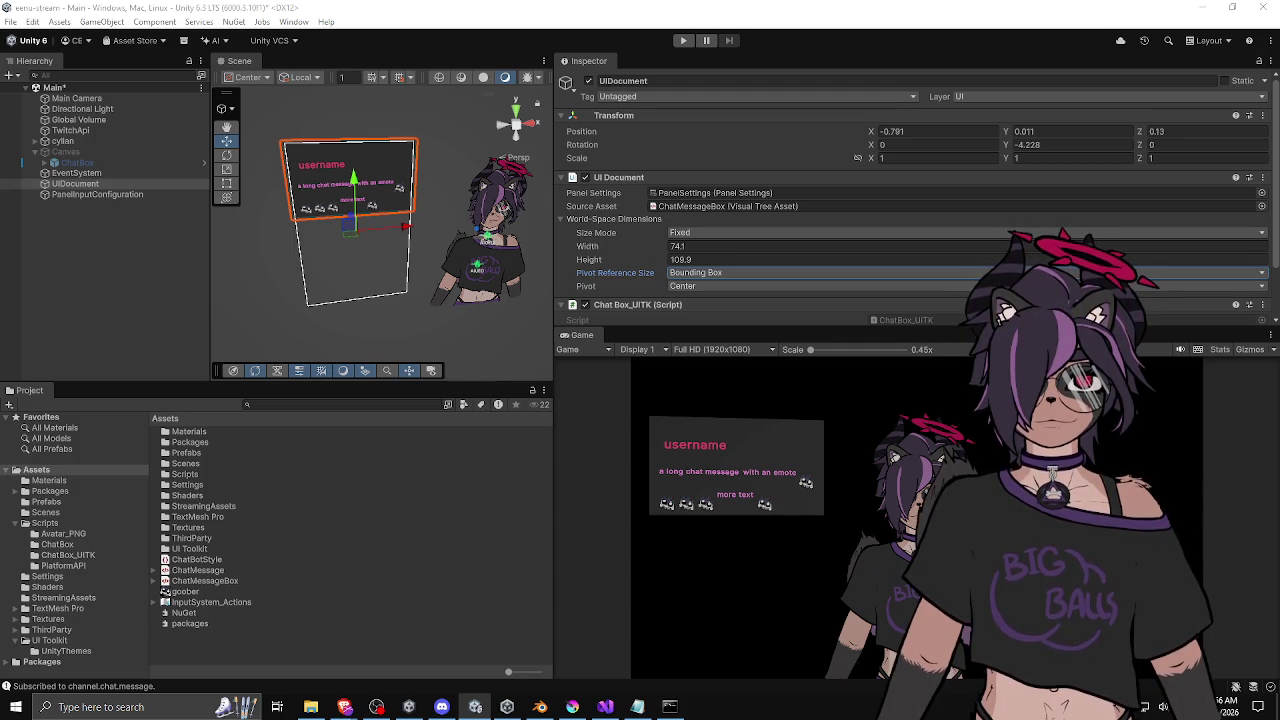
pyautogui.click(75, 184)
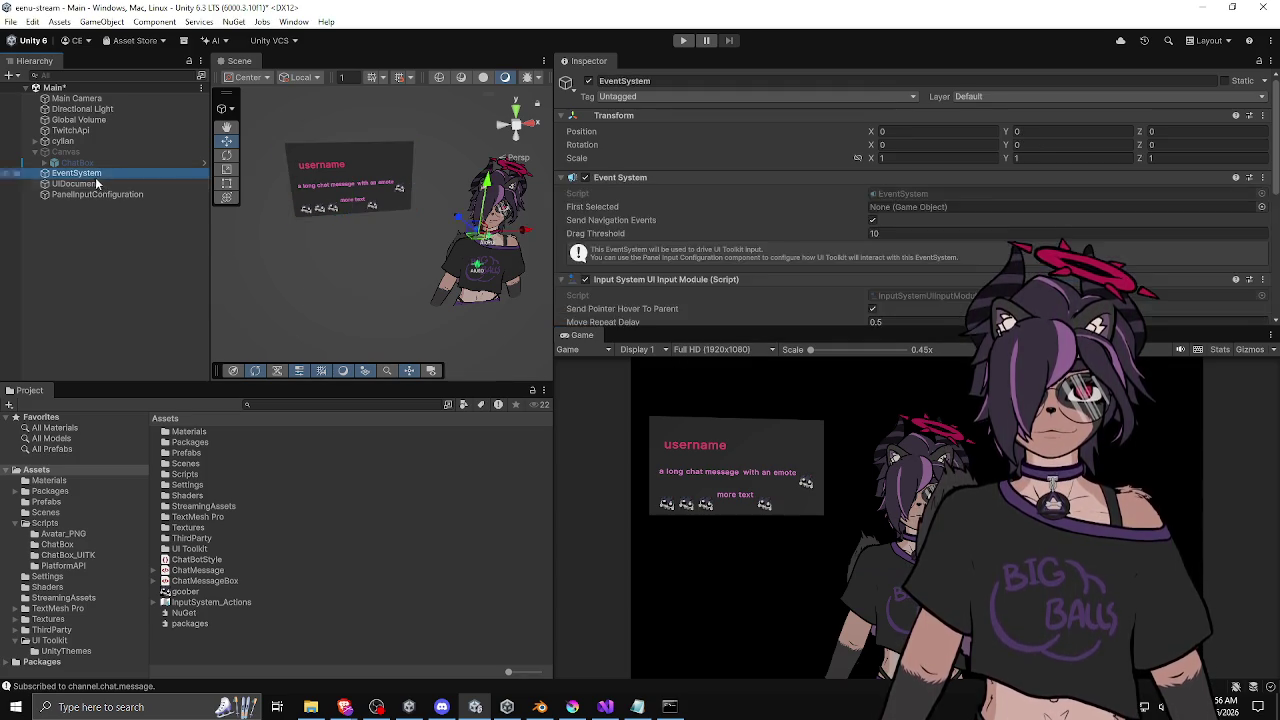
pyautogui.click(588, 81)
pyautogui.click(588, 81)
pyautogui.click(588, 81)
pyautogui.click(588, 81)
pyautogui.moveTo(552, 265); pyautogui.dragTo(556, 265)
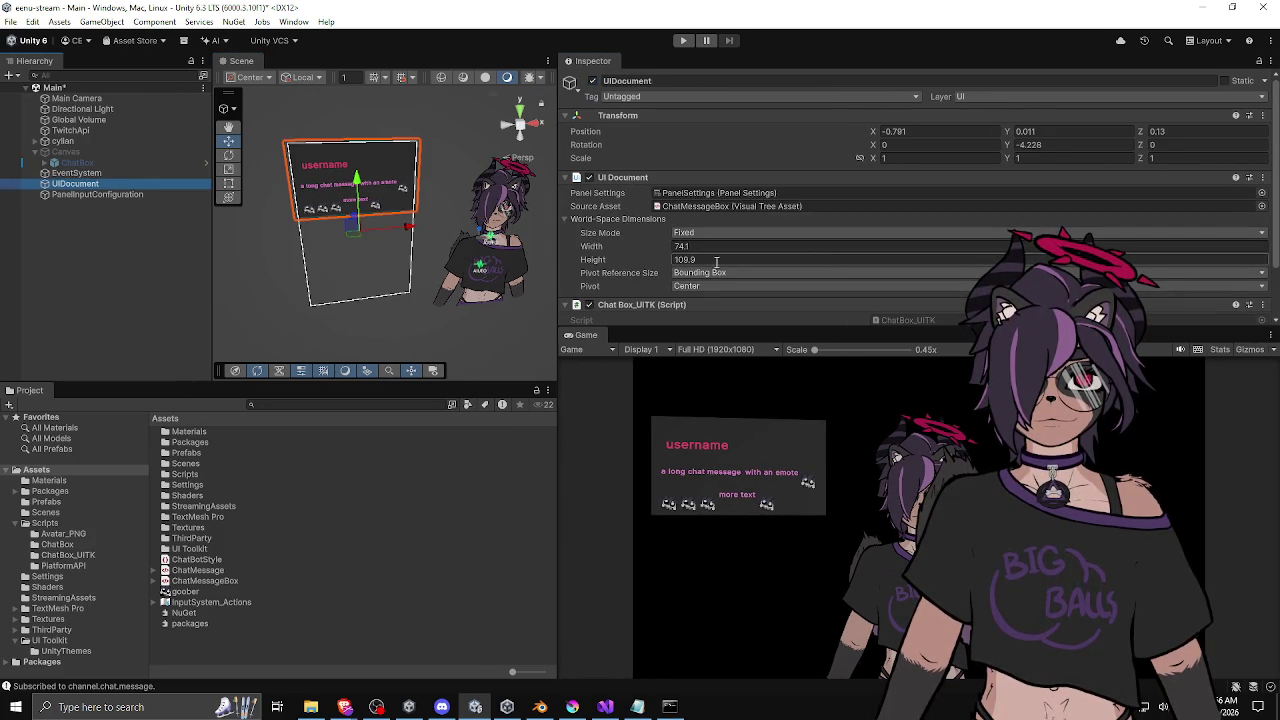
pyautogui.moveTo(629, 250)
pyautogui.mouseDown()
pyautogui.moveTo(605, 252)
pyautogui.moveTo(642, 253)
pyautogui.mouseUp()
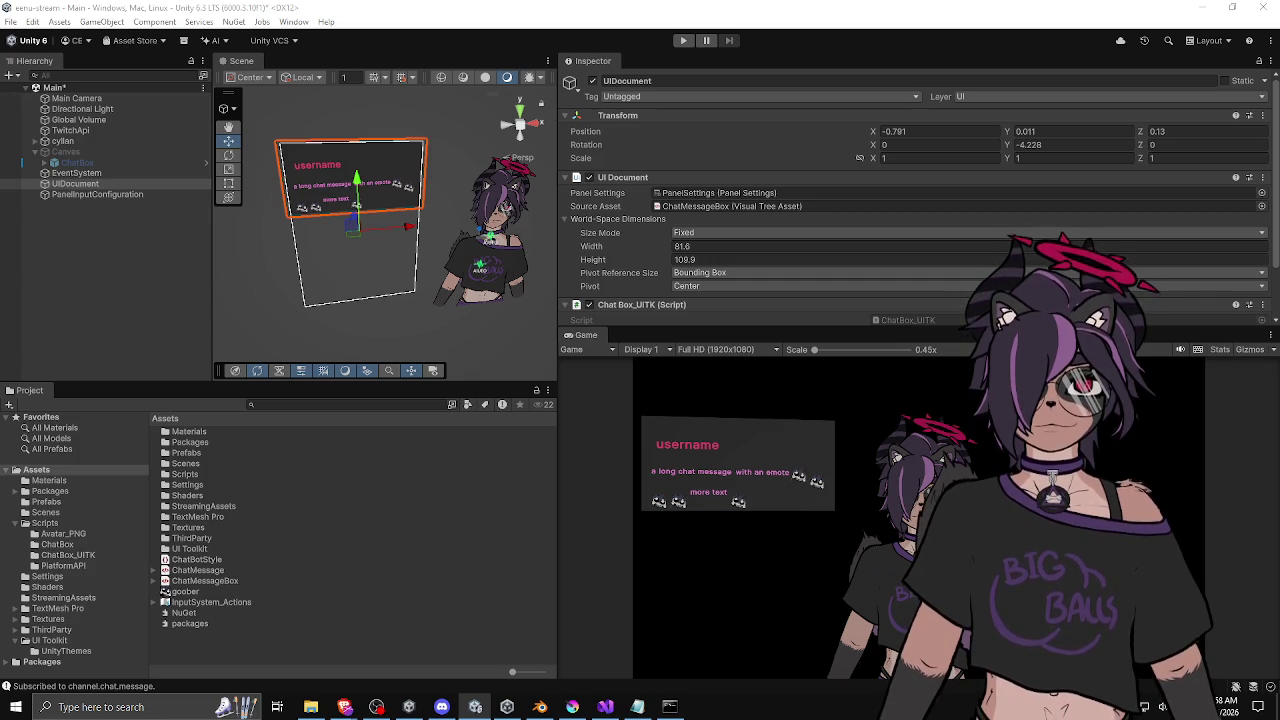
# Save the scene with the chat box document width at 81.6.
pyautogui.hotkey('ctrl', 's')
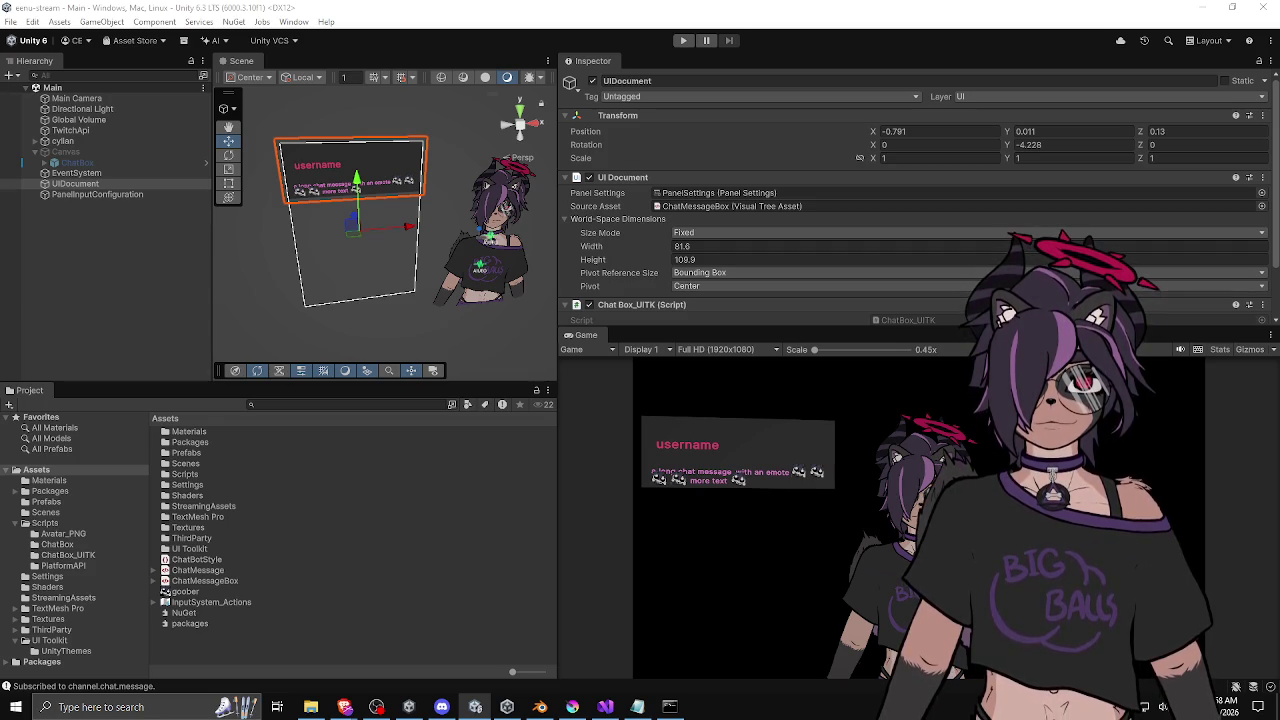
# Resize the Scene and Inspector panels to view the recompiled chat box layout.
pyautogui.moveTo(558, 367)
pyautogui.mouseDown()
pyautogui.moveTo(518, 367)
pyautogui.moveTo(560, 367)
pyautogui.mouseUp()
# Narrow the chat box width to 78.6, toggle UIDocument to refresh it, and save the scene.
pyautogui.moveTo(642, 251); pyautogui.dragTo(636, 262)
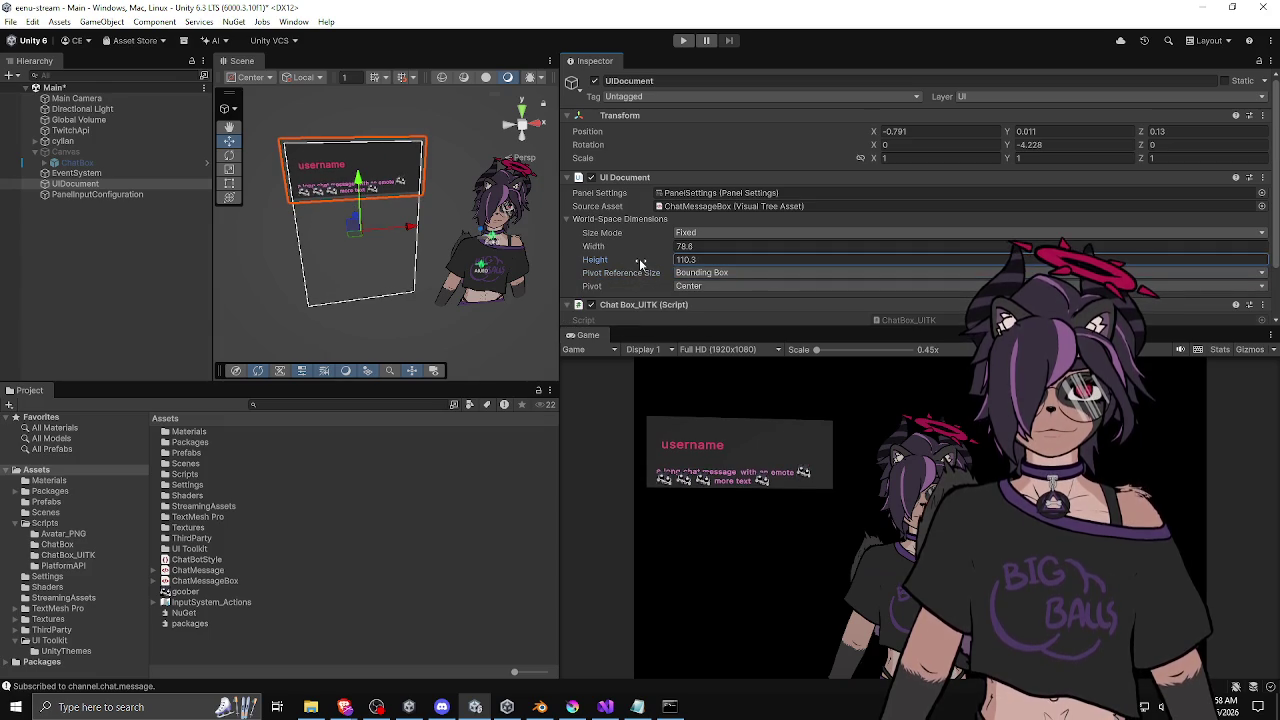
pyautogui.click(590, 178)
pyautogui.click(590, 178)
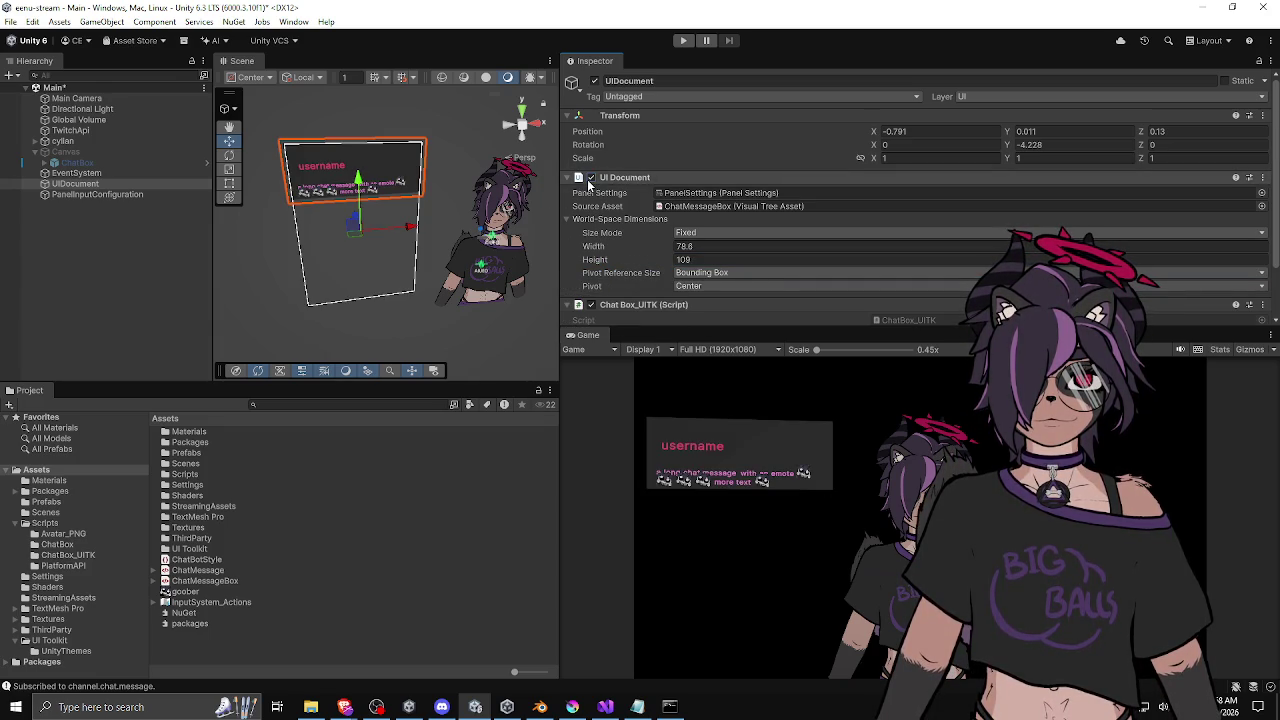
pyautogui.hotkey('ctrl', 's')
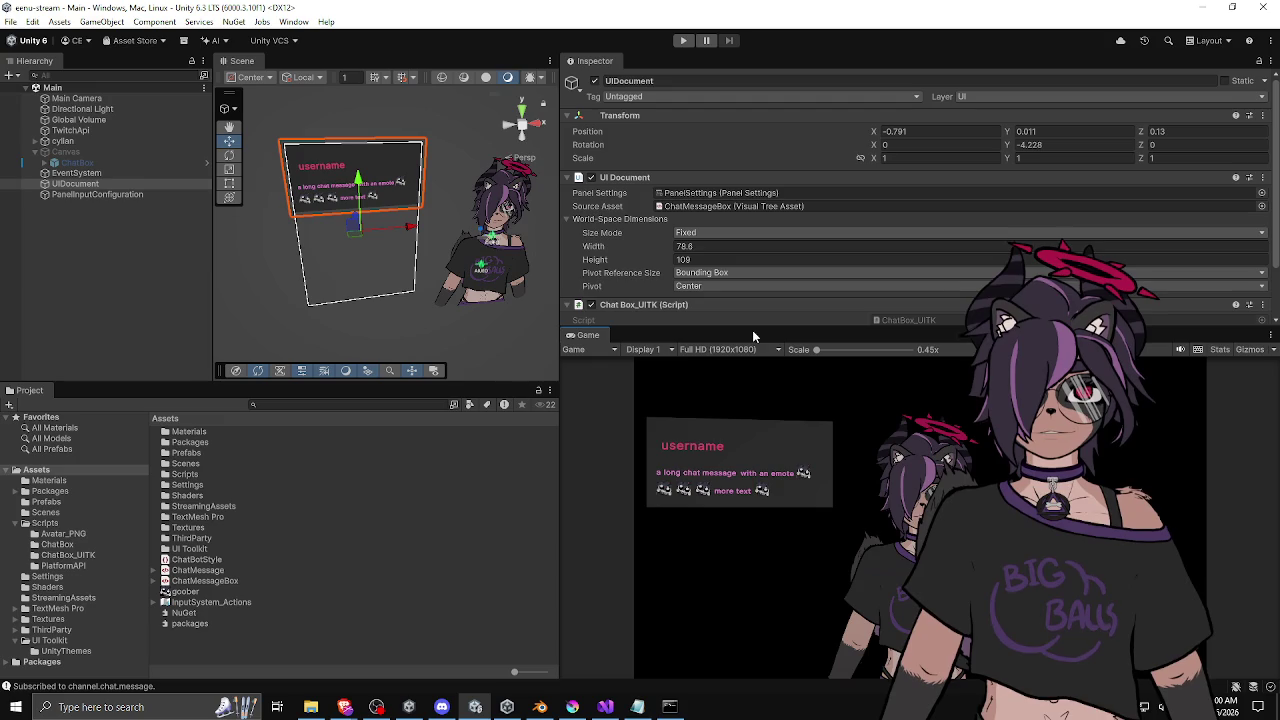
pyautogui.moveTo(752, 330); pyautogui.dragTo(734, 192)
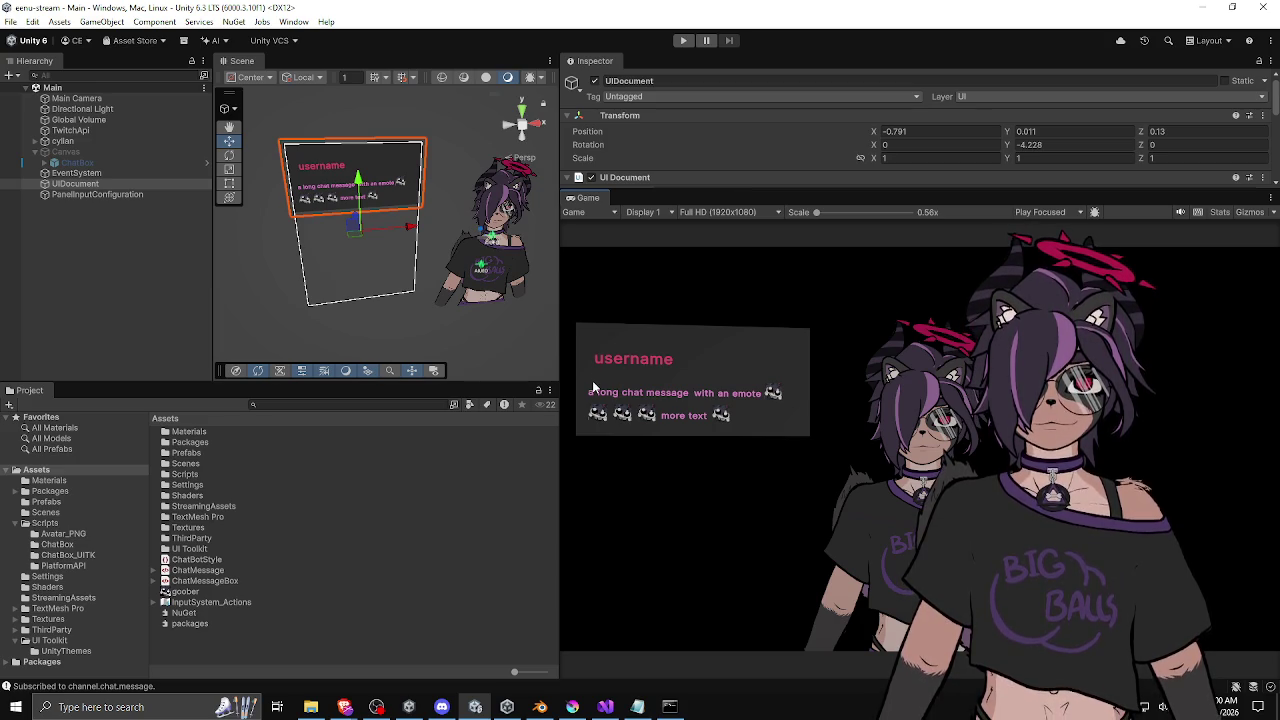
# Widen the Game view and inspect the EventSystem and PanelInputConfiguration objects before reselecting UIDocument.
pyautogui.moveTo(559, 344)
pyautogui.mouseDown()
pyautogui.moveTo(629, 343)
pyautogui.moveTo(548, 345)
pyautogui.mouseUp()
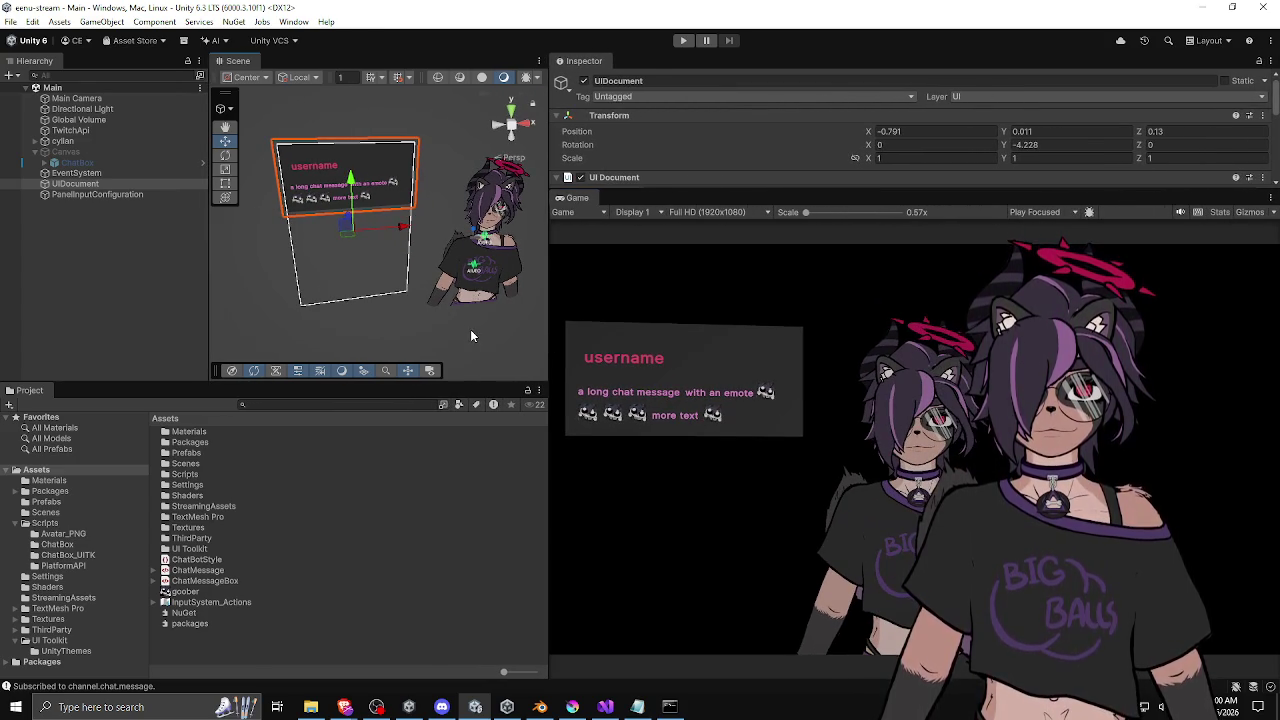
pyautogui.click(76, 173)
pyautogui.click(97, 194)
pyautogui.click(70, 184)
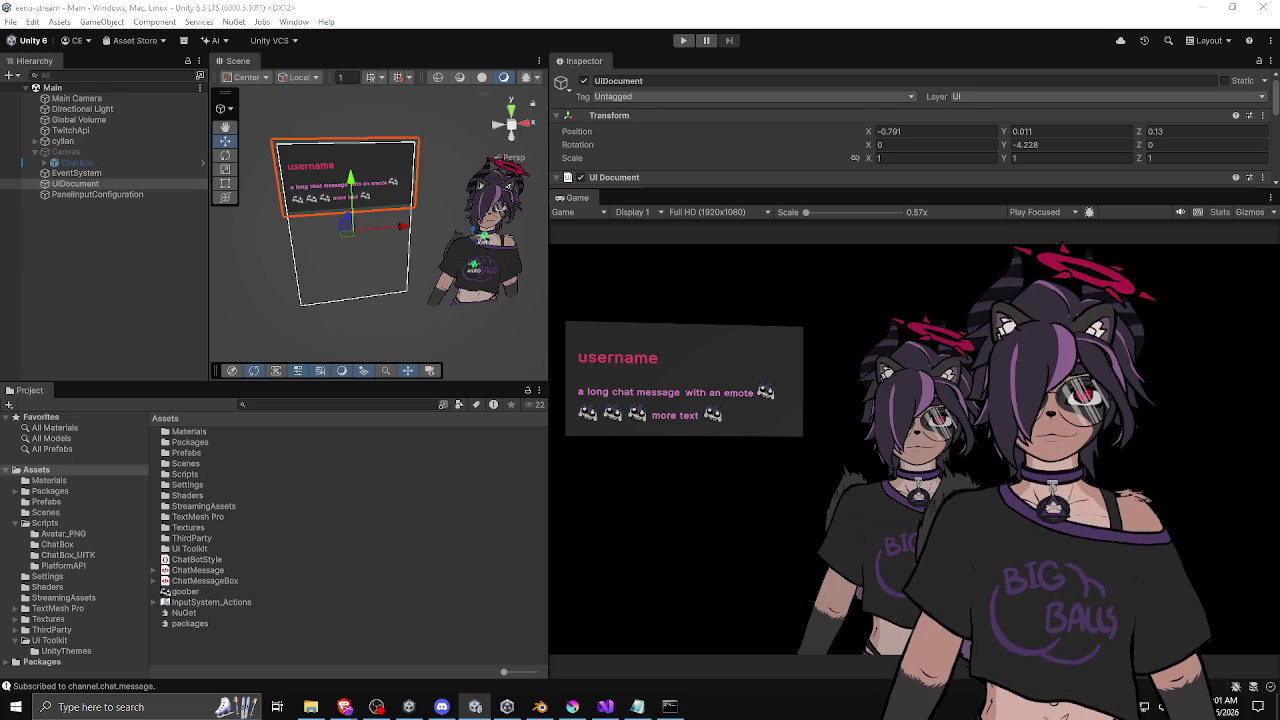
# Rebalance the Scene, Project and Hierarchy panes and clear the UIDocument selection.
pyautogui.moveTo(549, 358)
pyautogui.mouseDown()
pyautogui.moveTo(585, 368)
pyautogui.moveTo(569, 373)
pyautogui.mouseUp()
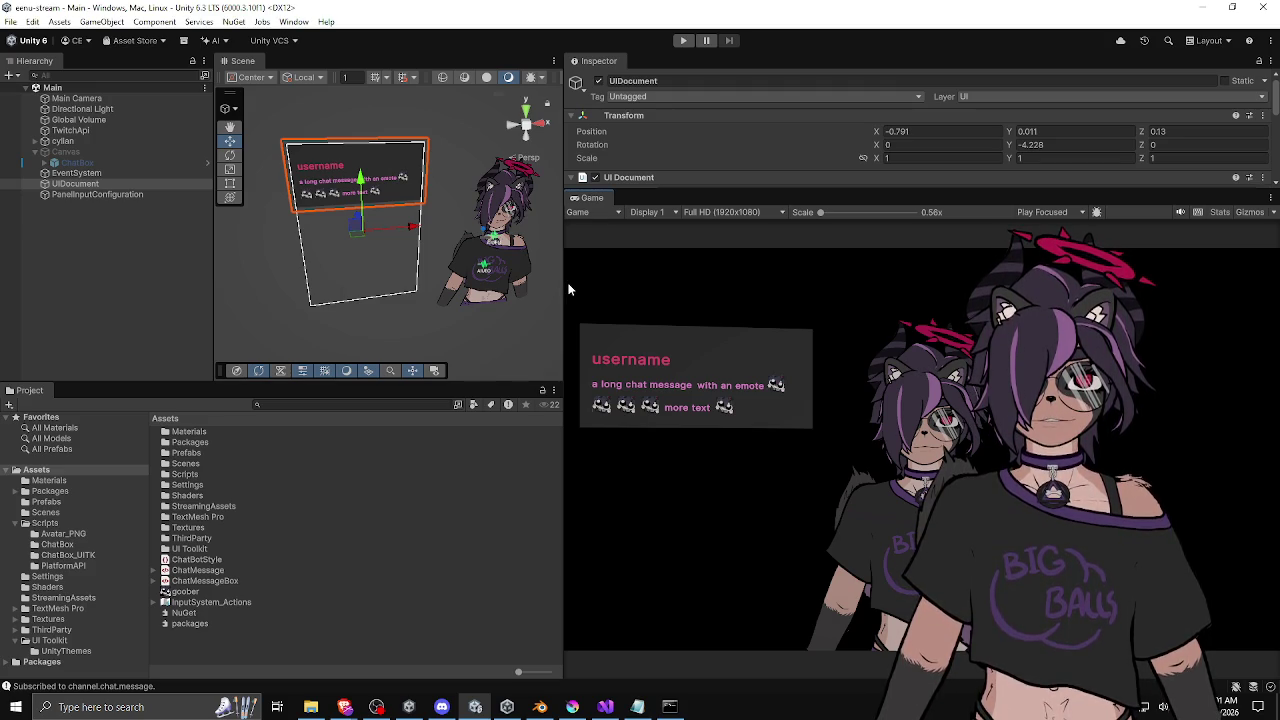
pyautogui.moveTo(566, 289); pyautogui.dragTo(588, 289)
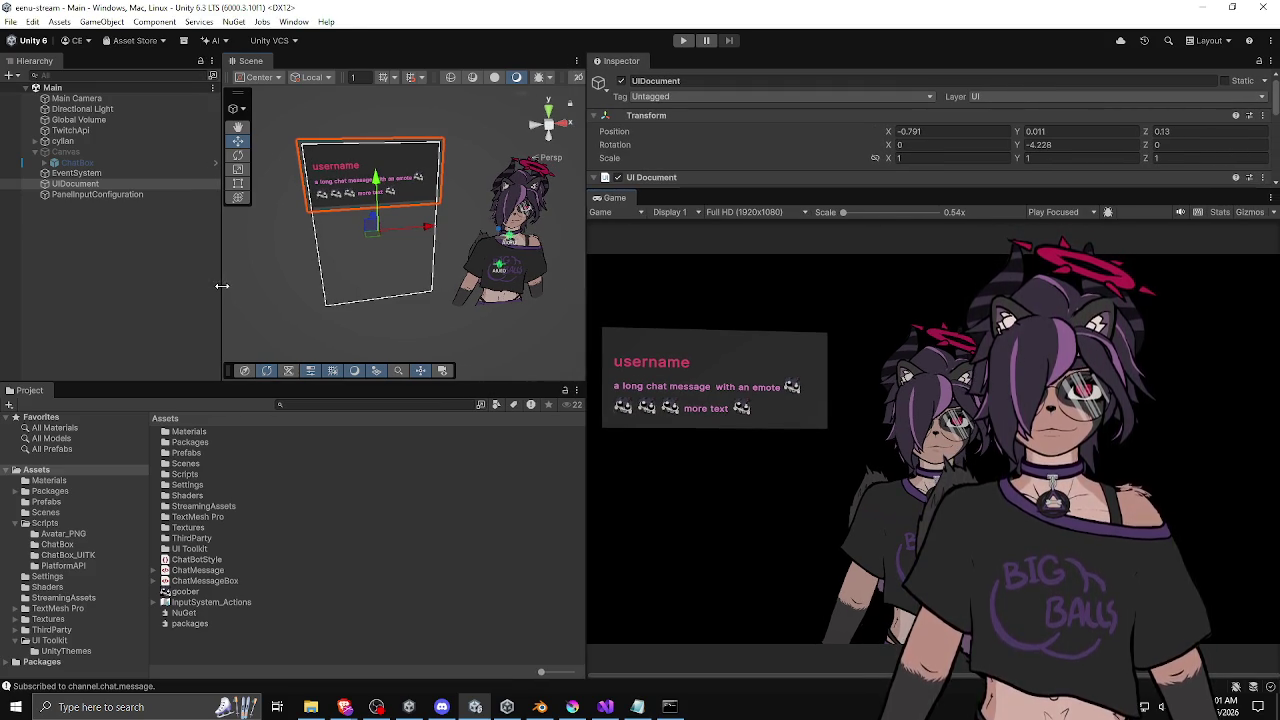
pyautogui.moveTo(222, 286); pyautogui.dragTo(208, 286)
pyautogui.click(136, 279)
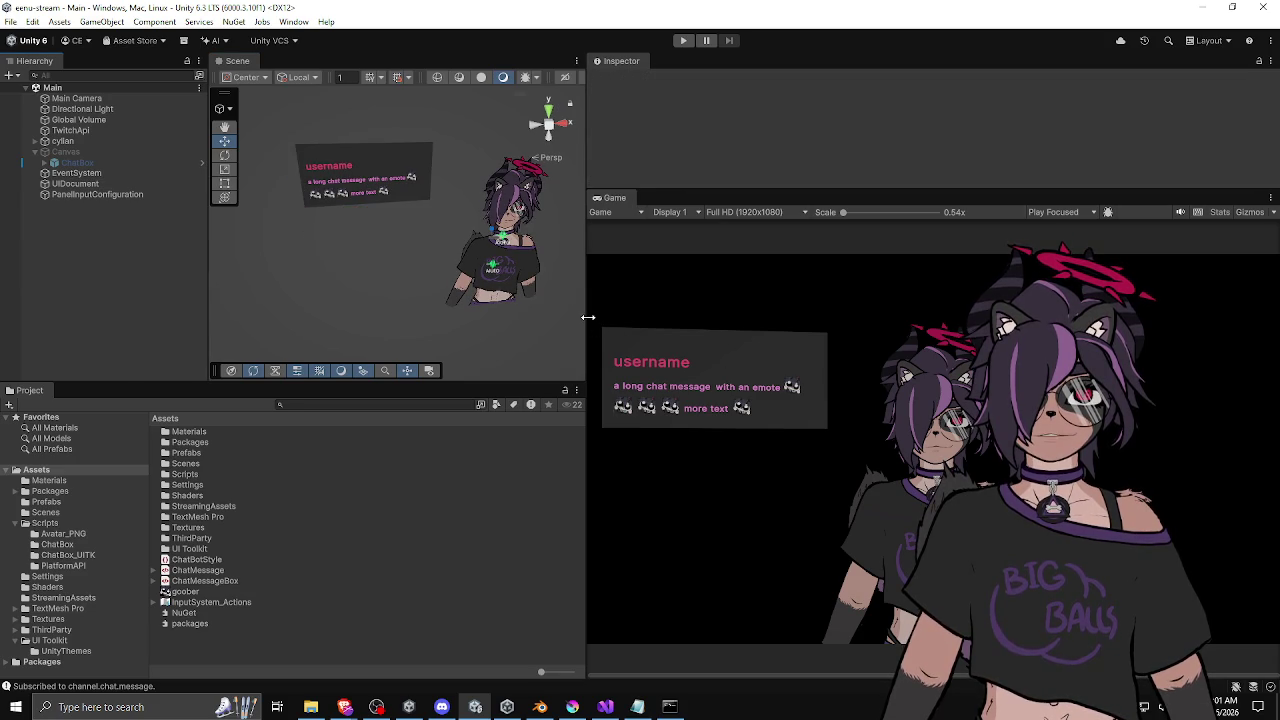
pyautogui.moveTo(588, 317); pyautogui.dragTo(594, 320)
# Review the Awake() loop creating five chat messages in ChatBox_UITK.cs, then run the game in Unity.
pyautogui.click(605, 706)
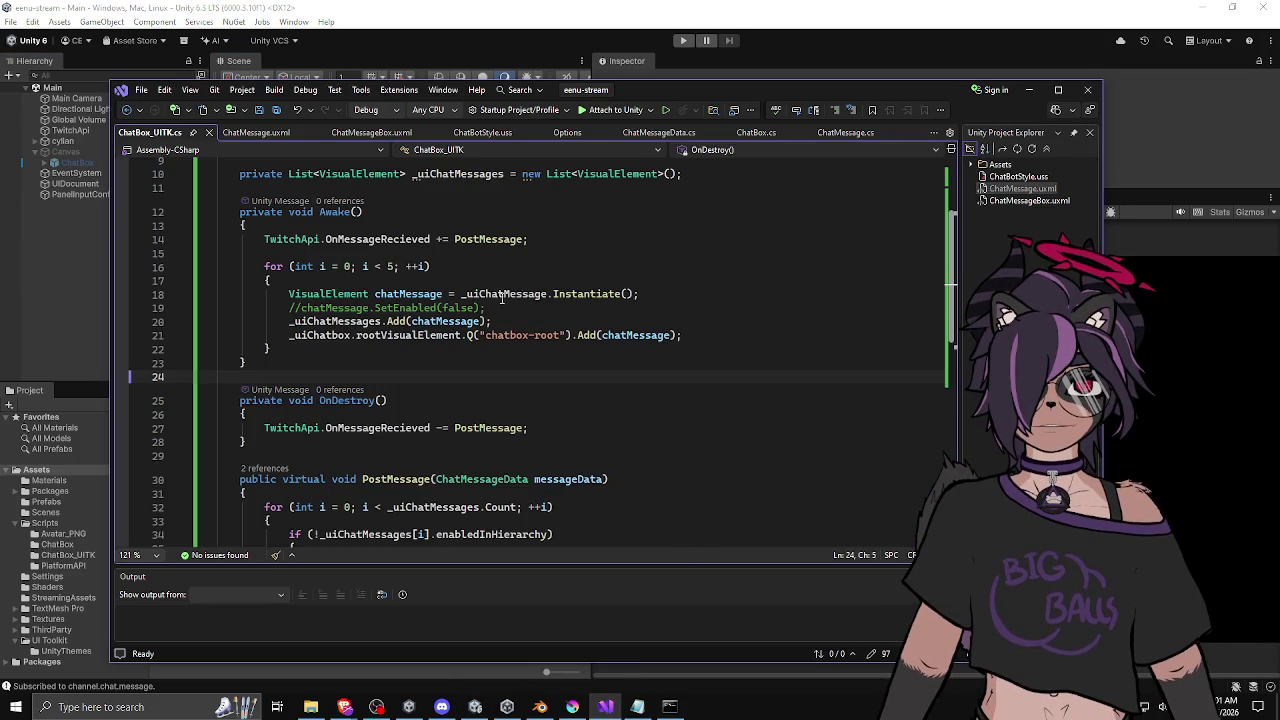
pyautogui.click(491, 321)
pyautogui.moveTo(633, 90)
pyautogui.mouseDown()
pyautogui.moveTo(721, 152)
pyautogui.moveTo(795, 358)
pyautogui.moveTo(649, 402)
pyautogui.moveTo(656, 290)
pyautogui.moveTo(644, 91)
pyautogui.moveTo(631, 78)
pyautogui.mouseUp()
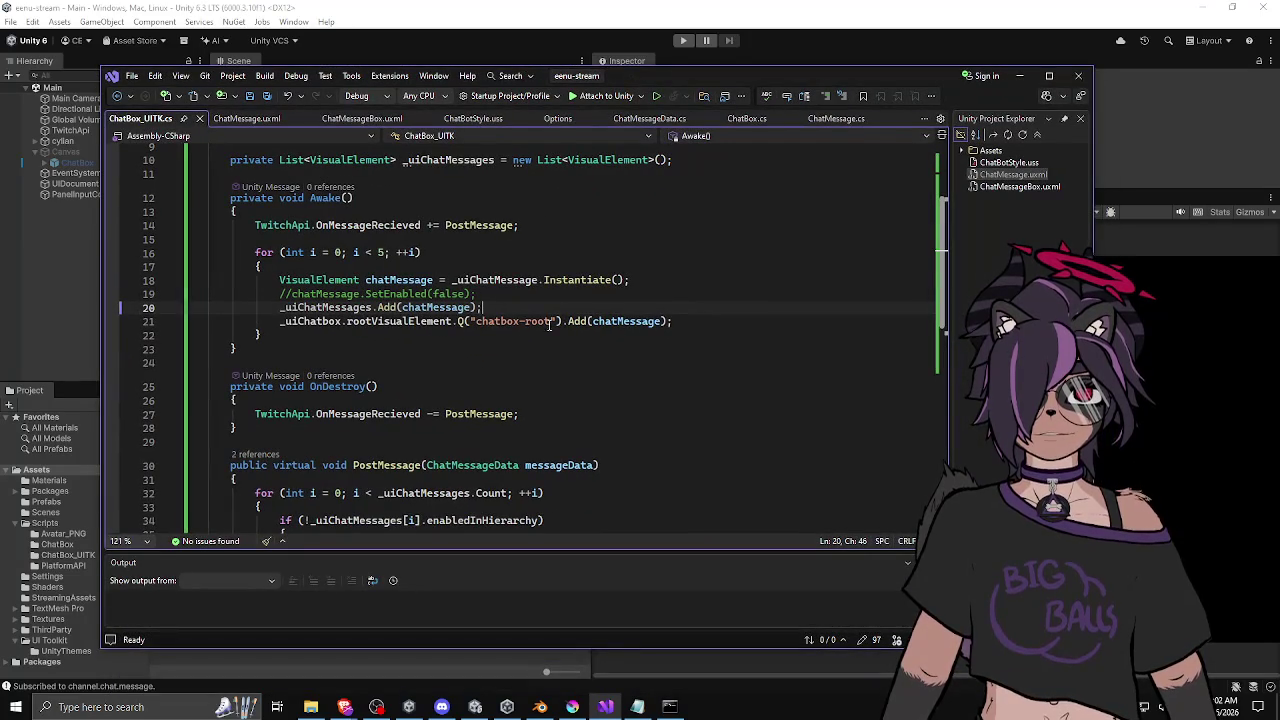
pyautogui.click(686, 320)
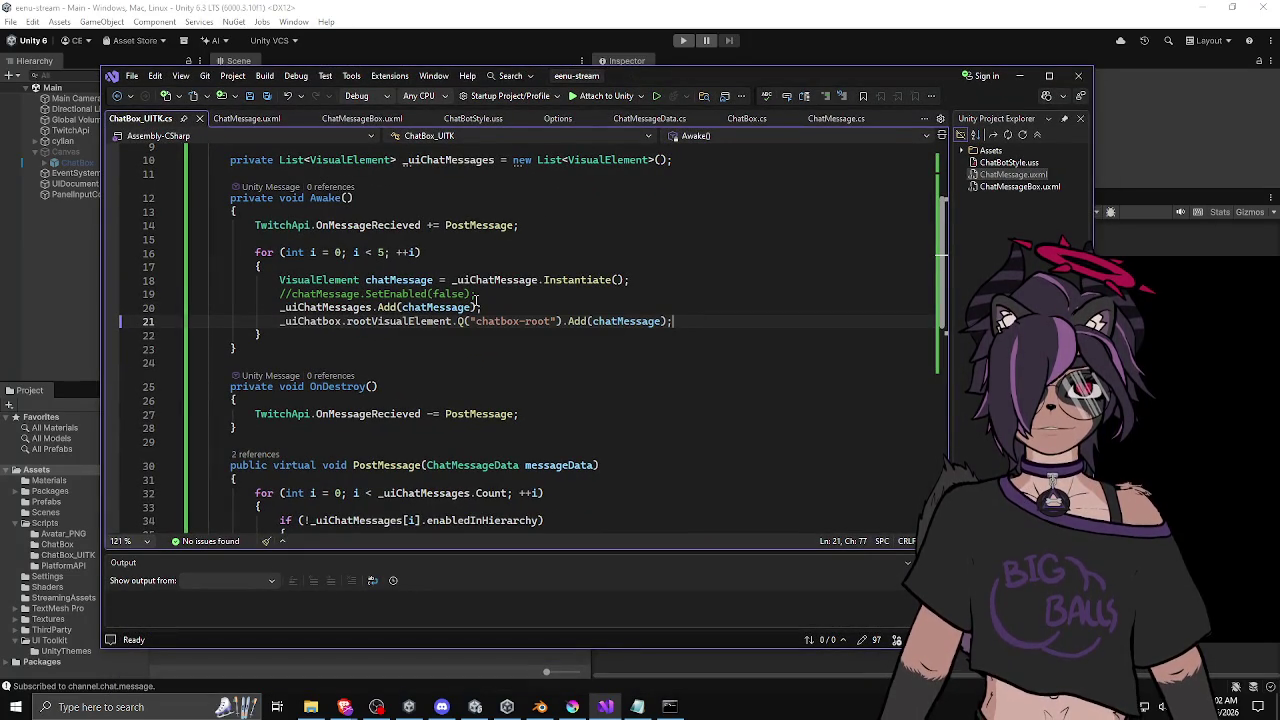
pyautogui.click(500, 297)
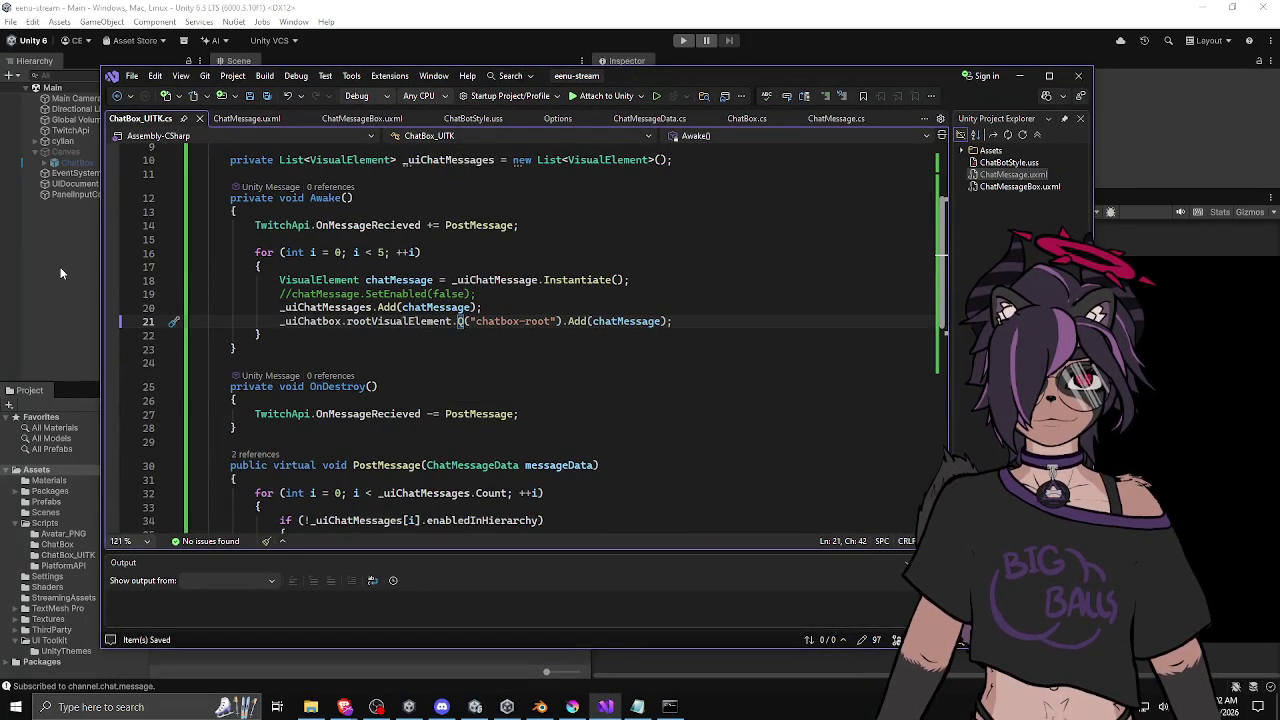
pyautogui.click(60, 267)
pyautogui.click(683, 40)
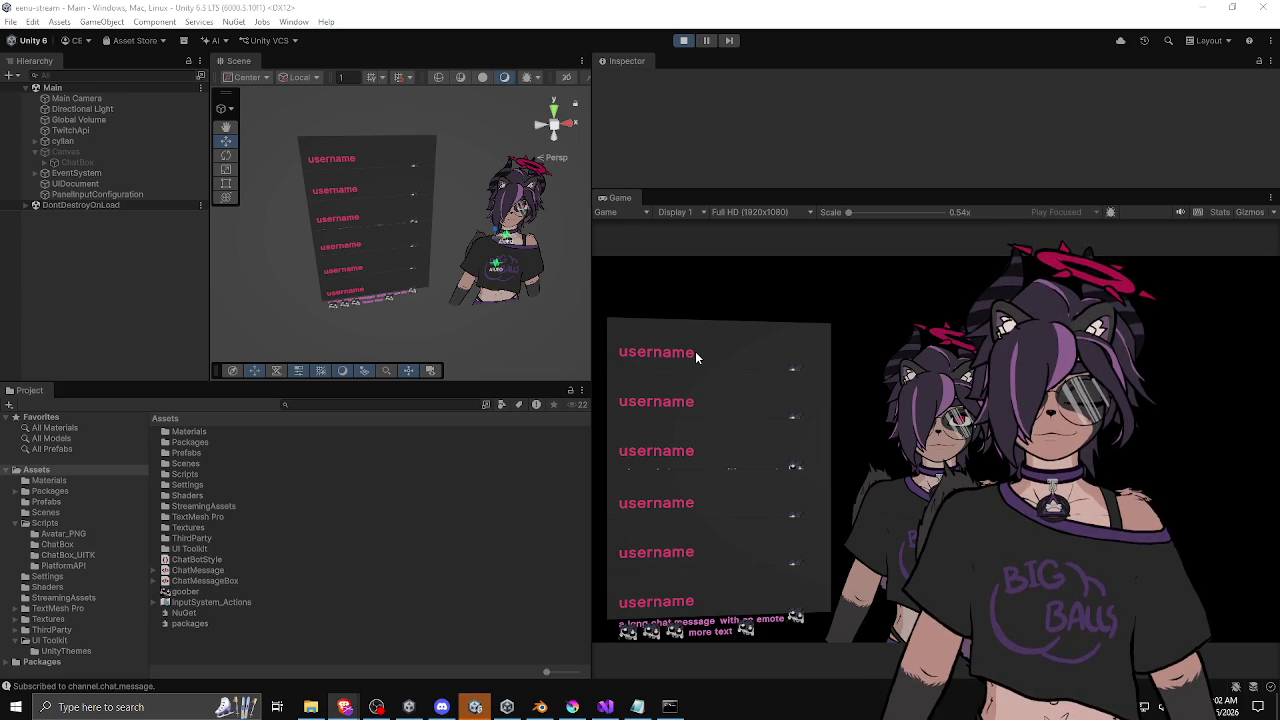
# While playing, select UIDocument and raise the chat box height to 197.6.
pyautogui.click(98, 183)
pyautogui.moveTo(670, 192); pyautogui.dragTo(678, 364)
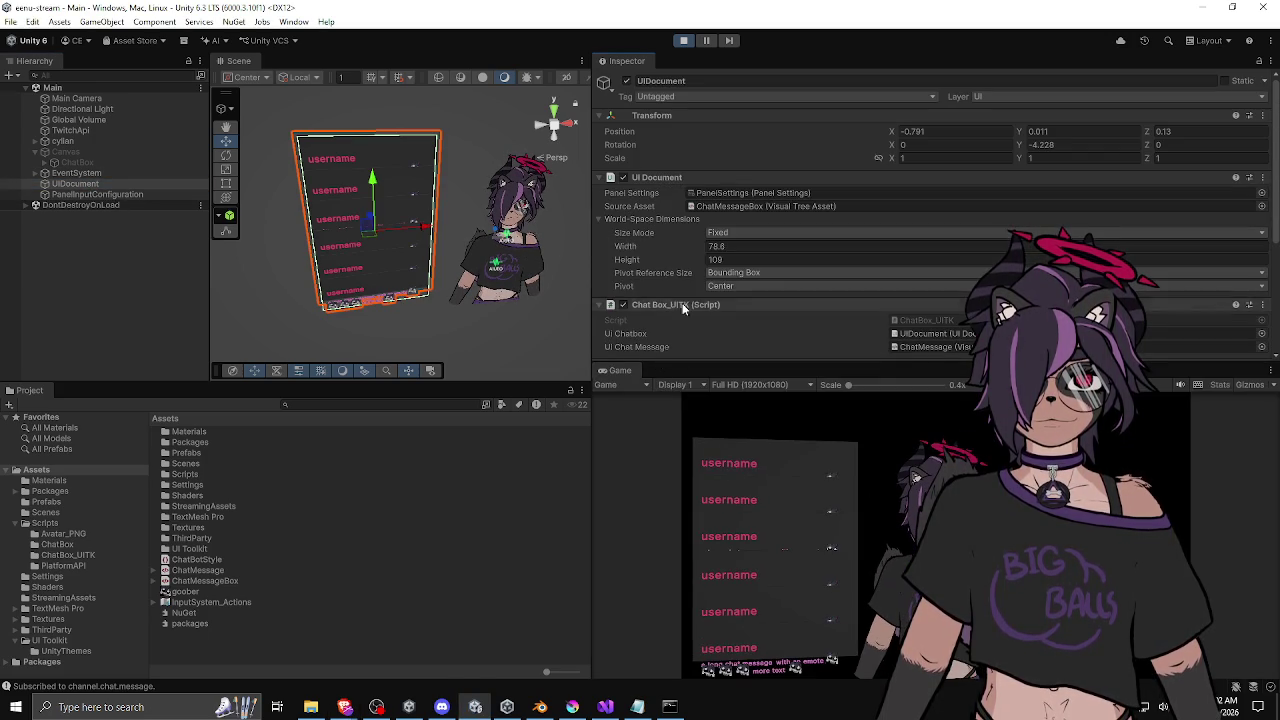
pyautogui.moveTo(672, 259); pyautogui.dragTo(854, 244)
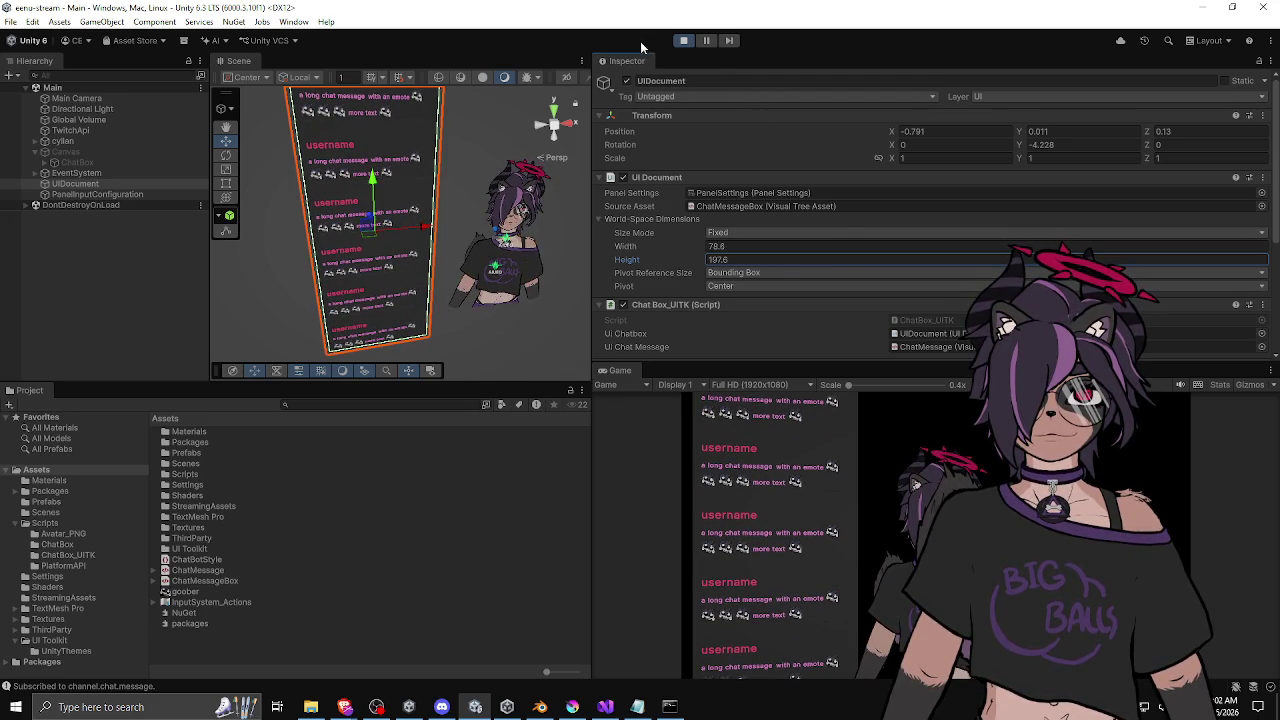
# Restart Play mode, raise the chat box height to 201.8, then stop the test.
pyautogui.click(682, 41)
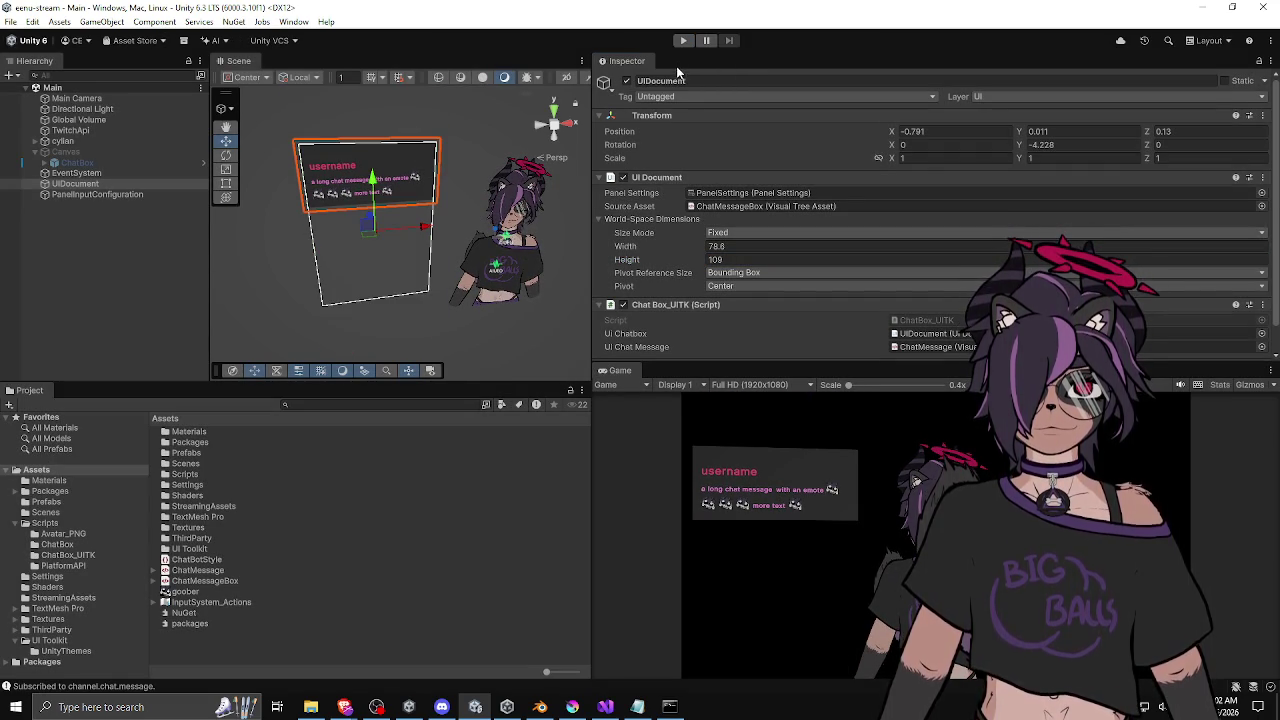
pyautogui.click(682, 41)
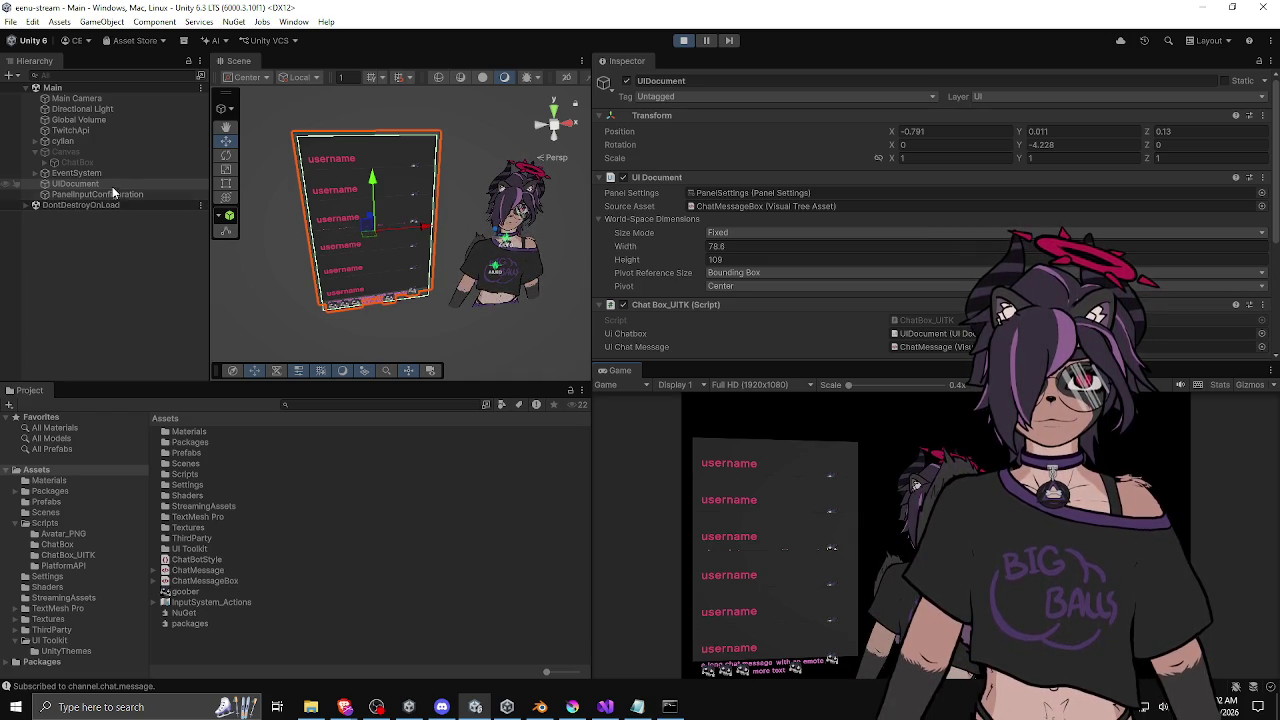
pyautogui.moveTo(633, 260)
pyautogui.mouseDown()
pyautogui.moveTo(828, 242)
pyautogui.moveTo(948, 210)
pyautogui.moveTo(618, 268)
pyautogui.moveTo(632, 258)
pyautogui.mouseUp()
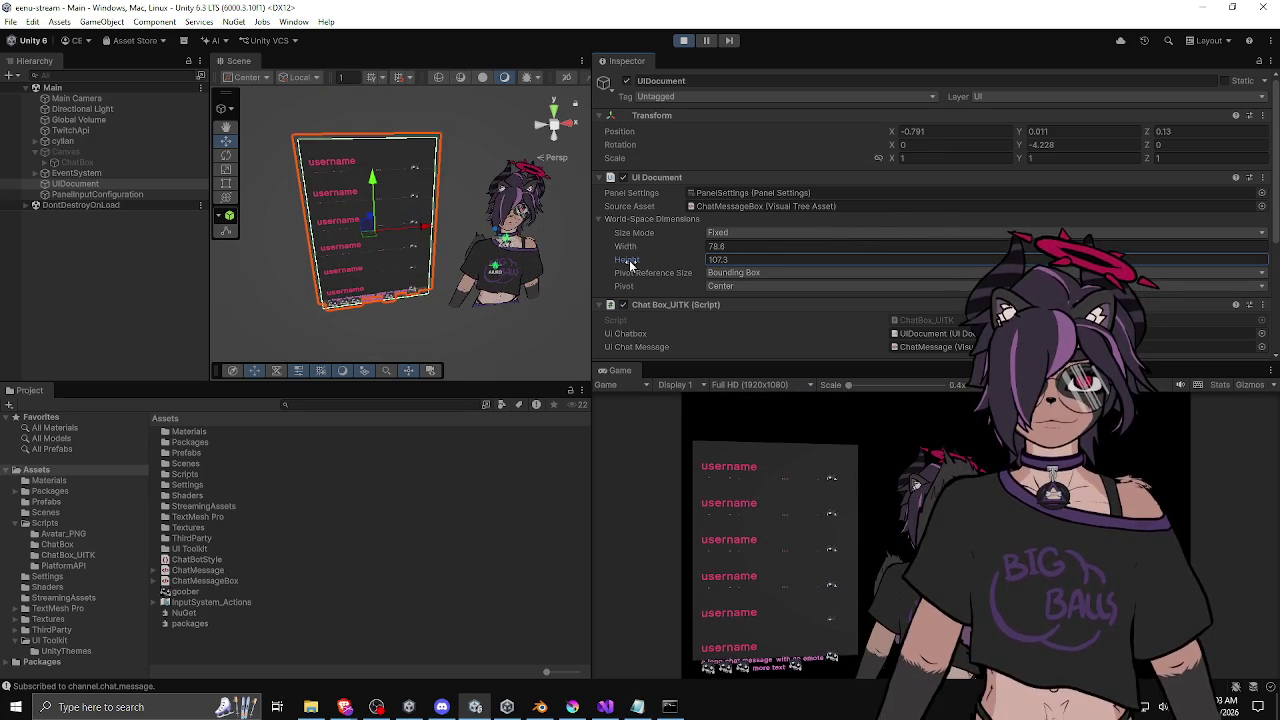
pyautogui.click(685, 42)
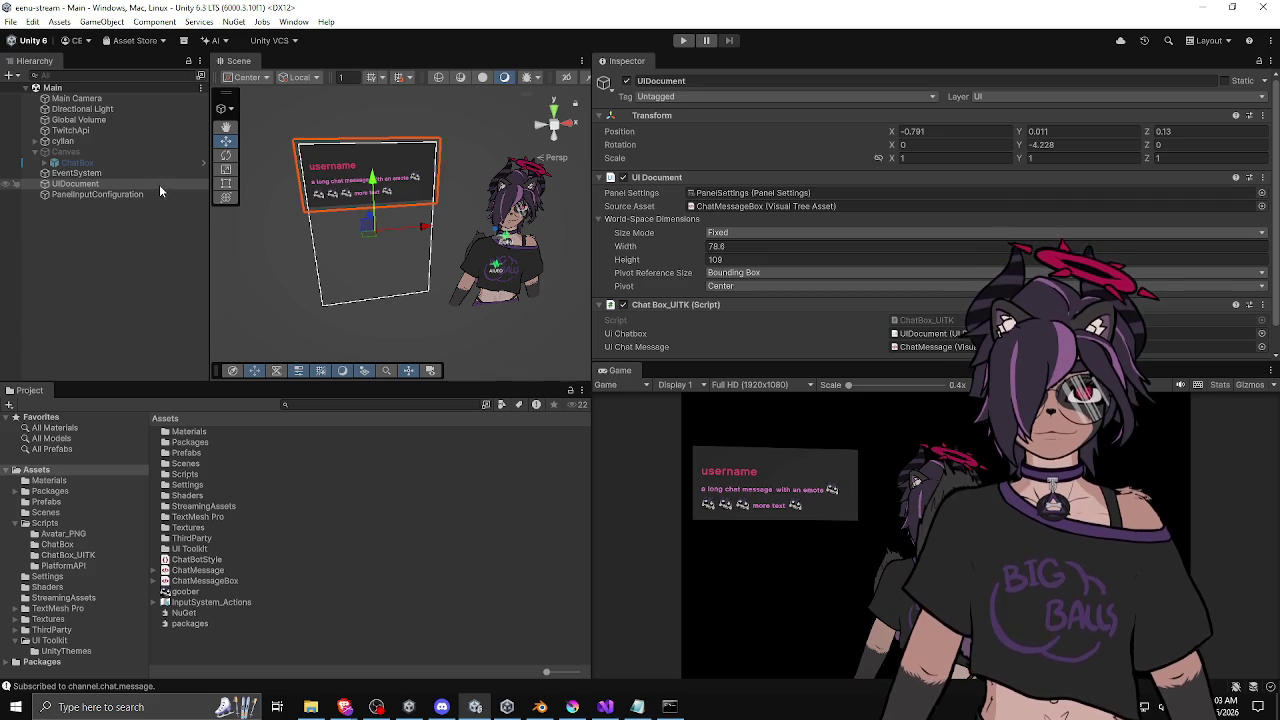
# Select the ChatMessage visual tree asset to show its UXML import settings.
pyautogui.click(222, 572)
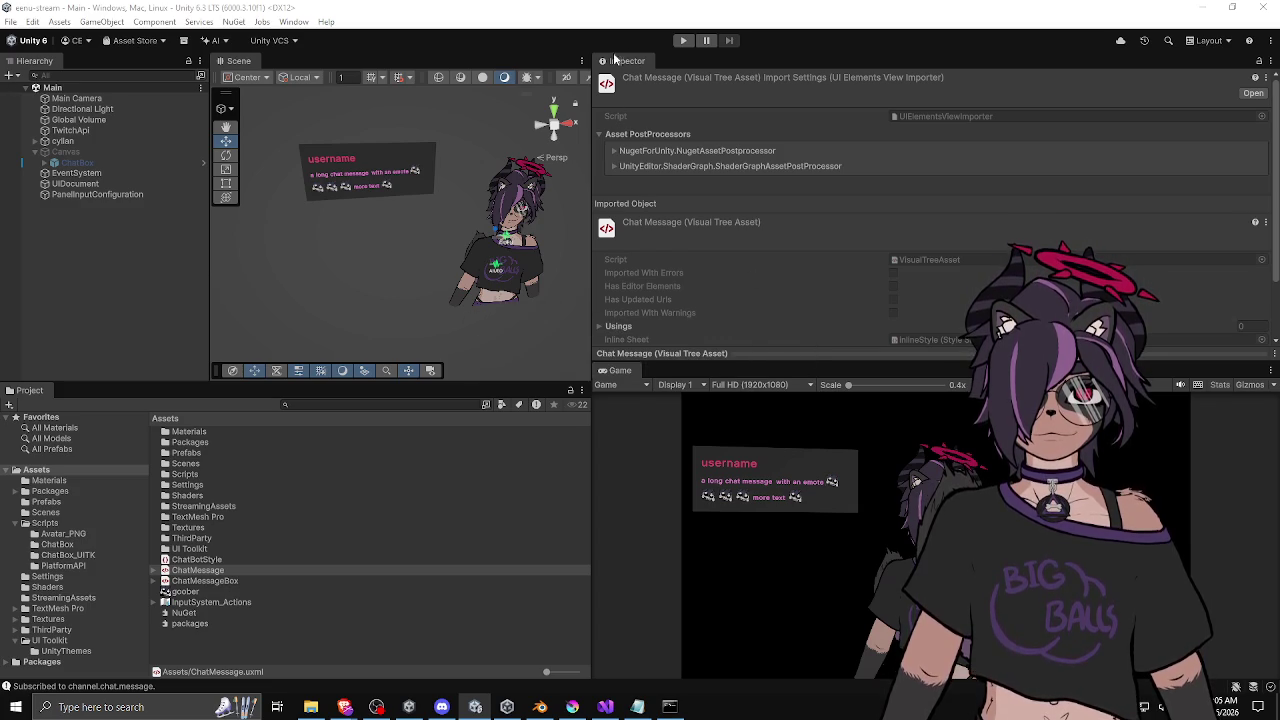
# Enter Play mode and raise the UIDocument's world-space height to about 211.8.
pyautogui.click(683, 41)
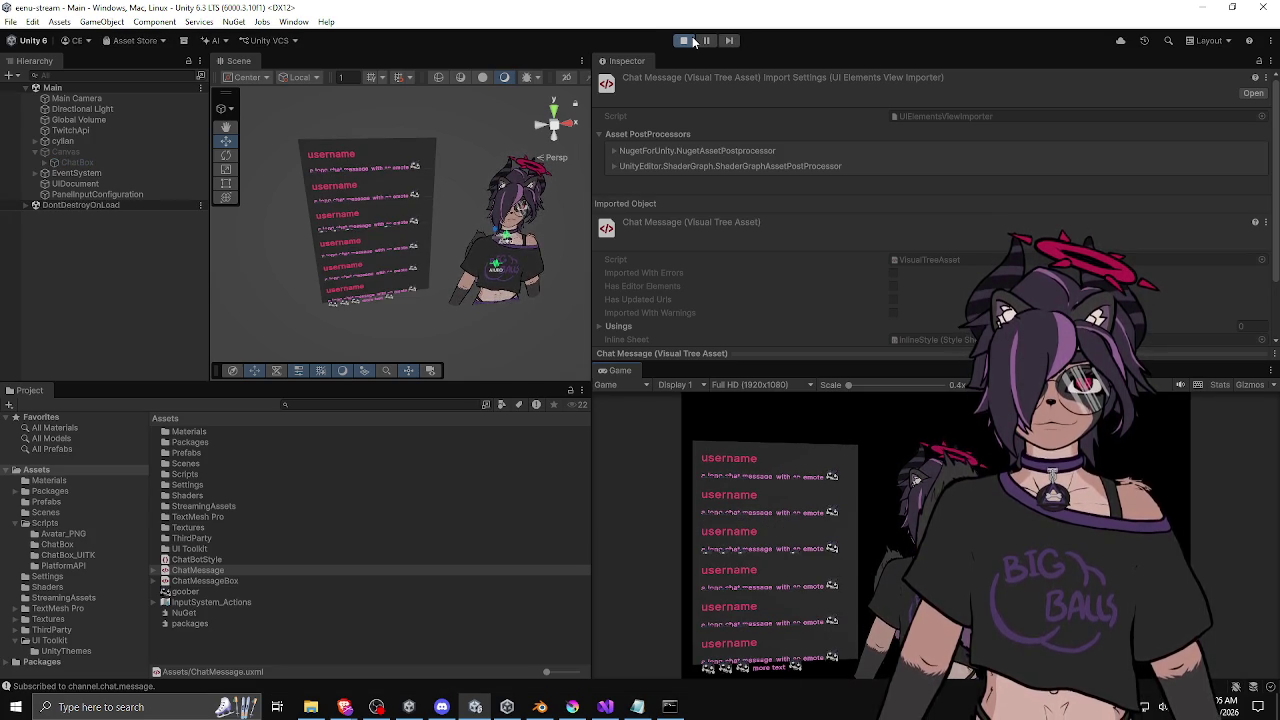
pyautogui.click(111, 184)
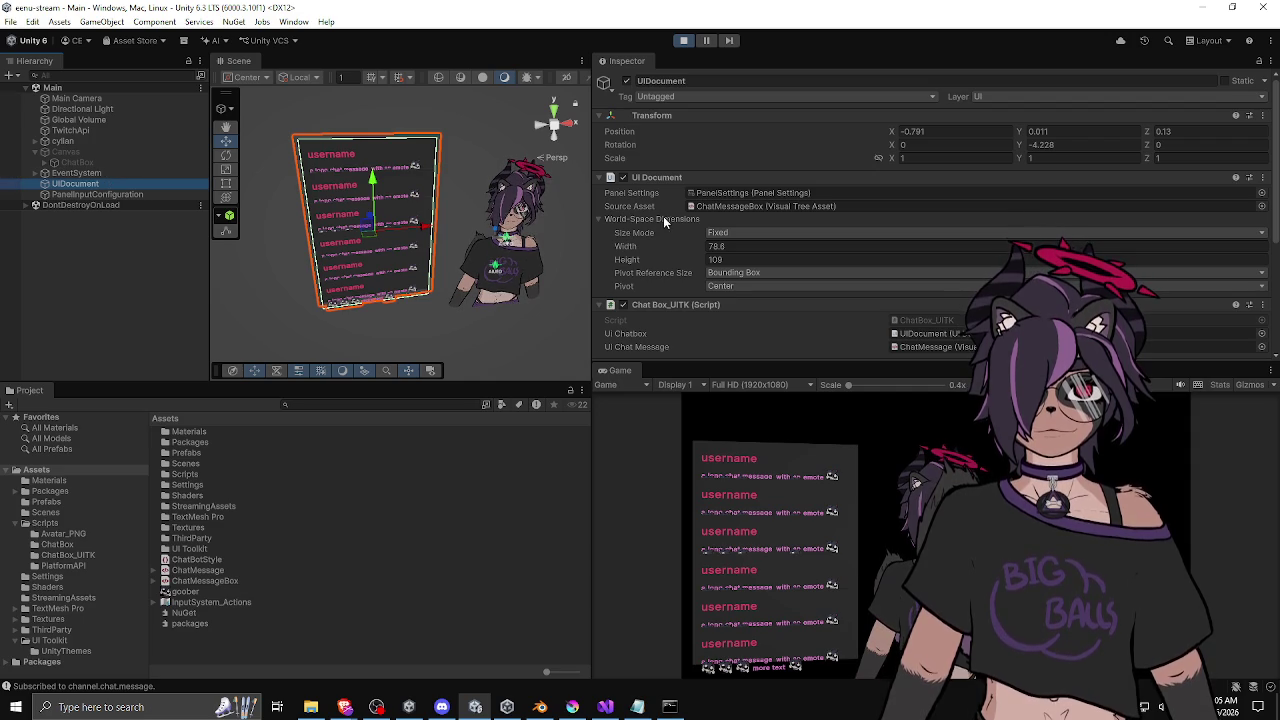
pyautogui.moveTo(659, 268)
pyautogui.mouseDown()
pyautogui.moveTo(988, 240)
pyautogui.moveTo(752, 252)
pyautogui.moveTo(873, 237)
pyautogui.mouseUp()
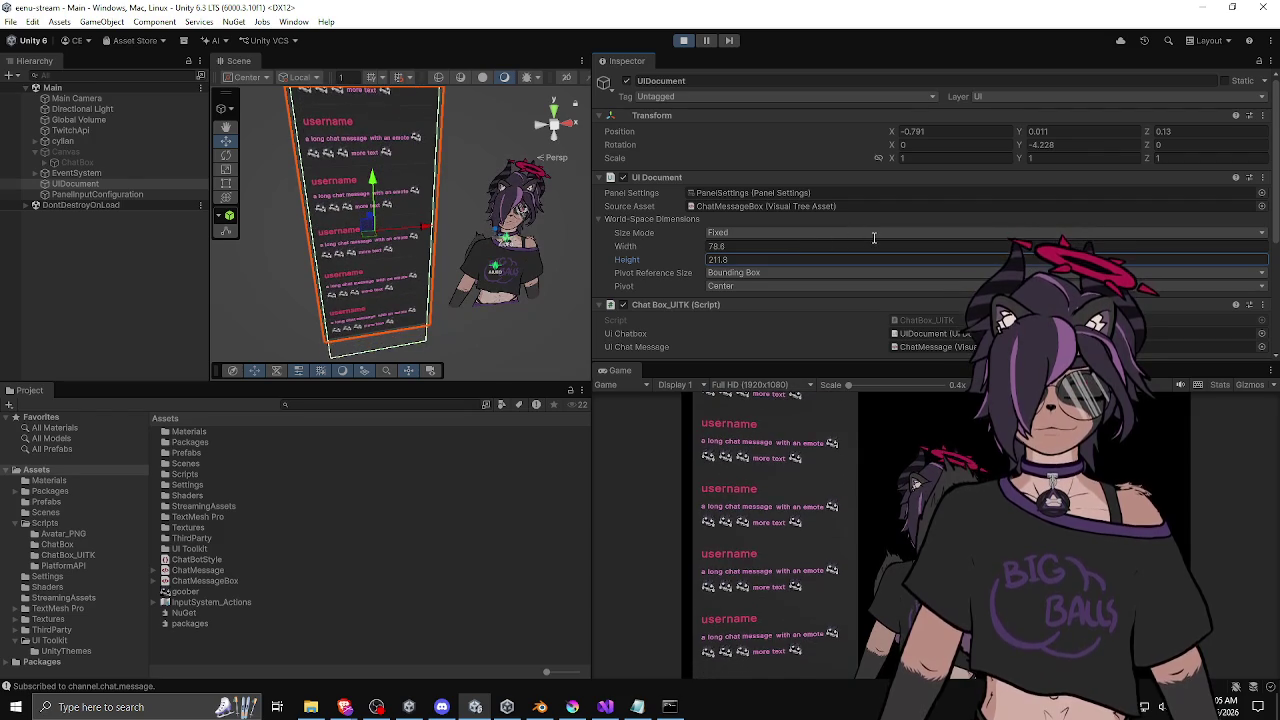
# Stop Play mode so the chat panel goes back to its edit-time single sample message.
pyautogui.click(683, 40)
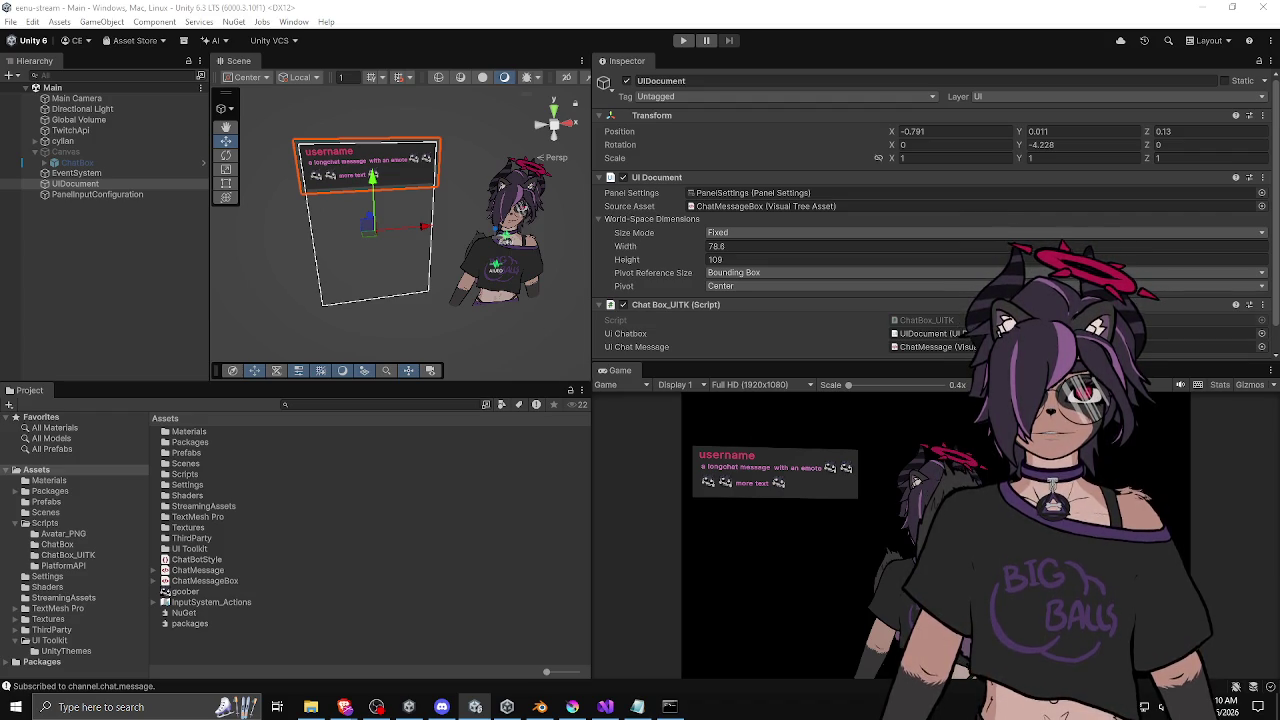
# Open ChatMessage.uxml in UI Builder and select the first labels in the message span.
pyautogui.doubleClick(930, 346)
pyautogui.moveTo(207, 148)
pyautogui.mouseDown()
pyautogui.moveTo(207, 101)
pyautogui.moveTo(224, 101)
pyautogui.mouseUp()
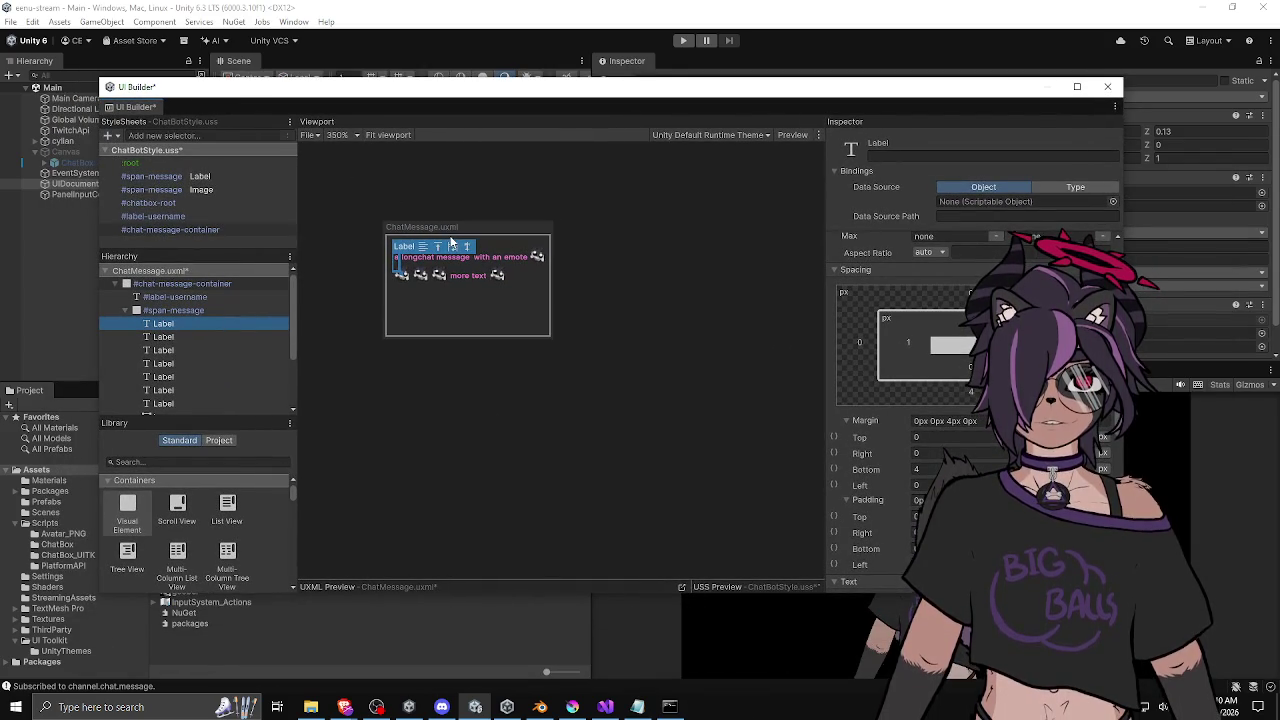
pyautogui.click(504, 392)
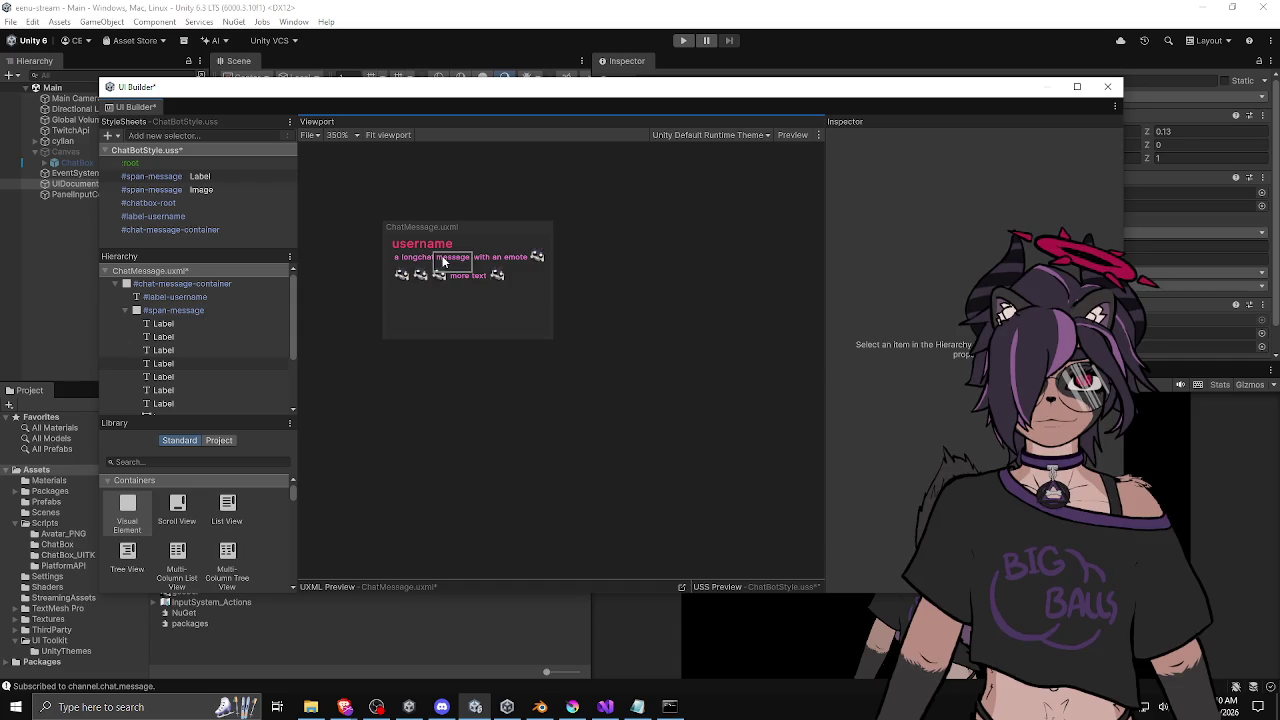
pyautogui.click(187, 322)
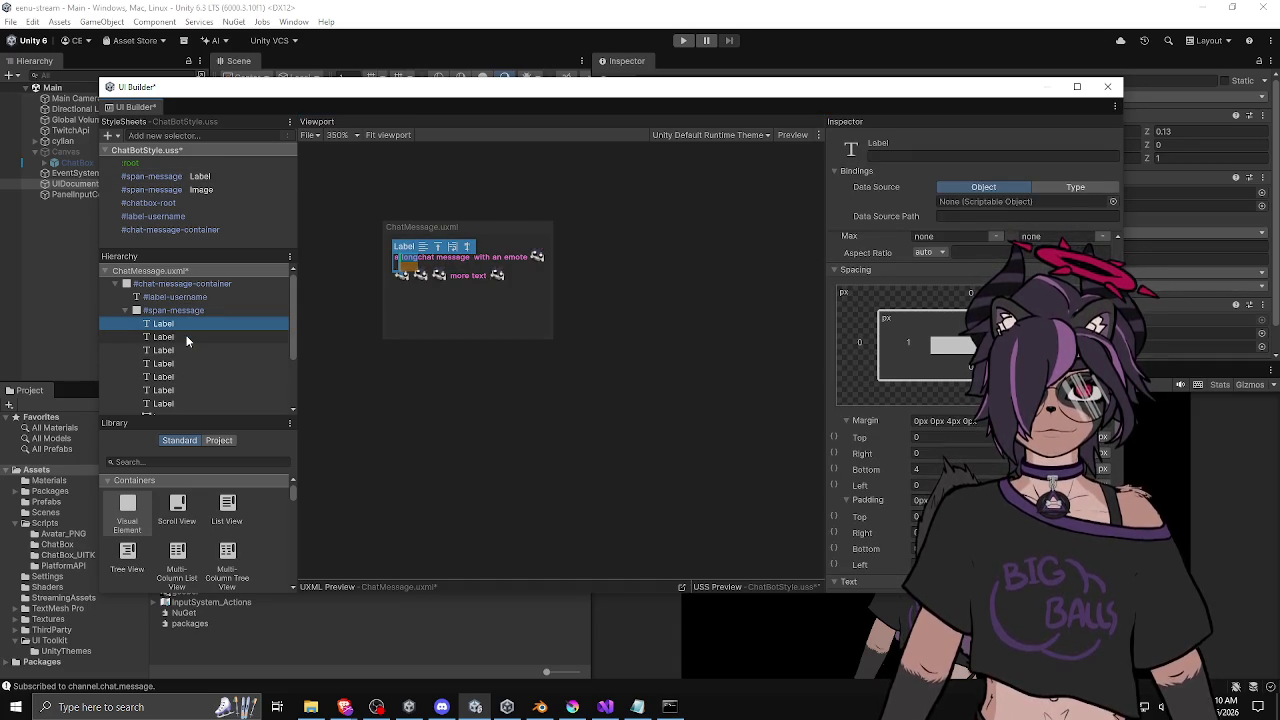
pyautogui.click(186, 335)
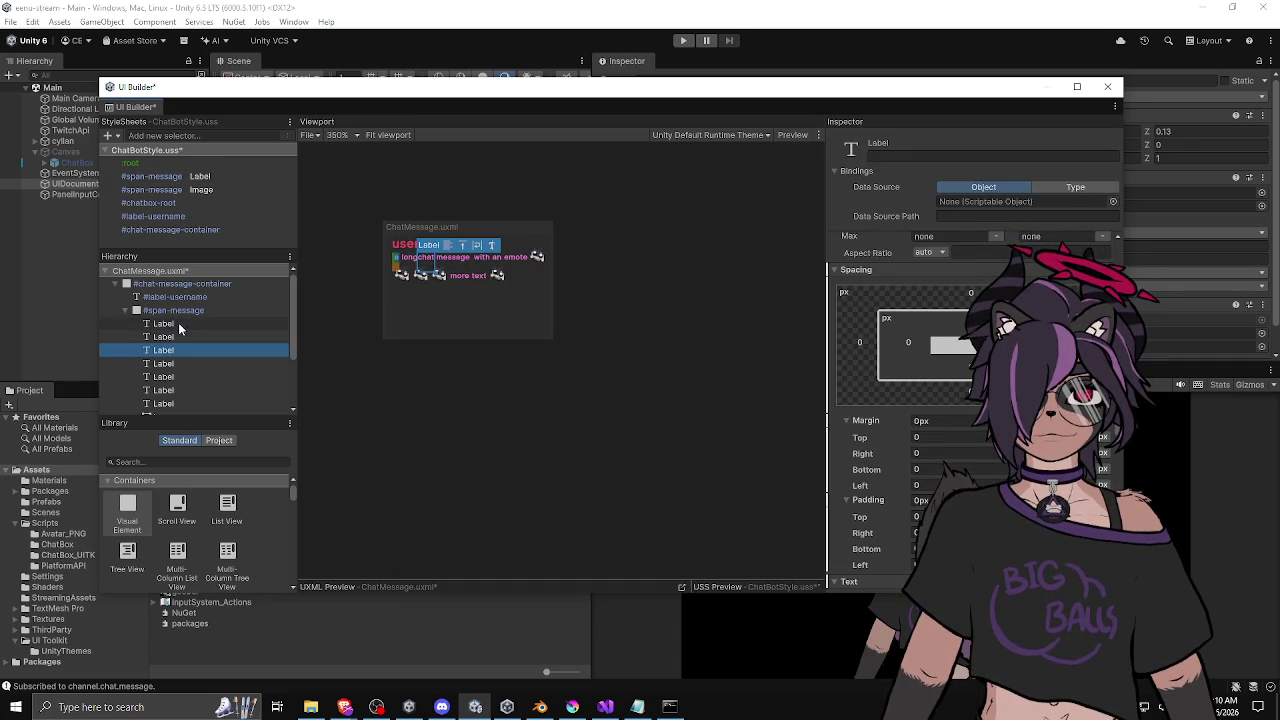
pyautogui.click(174, 326)
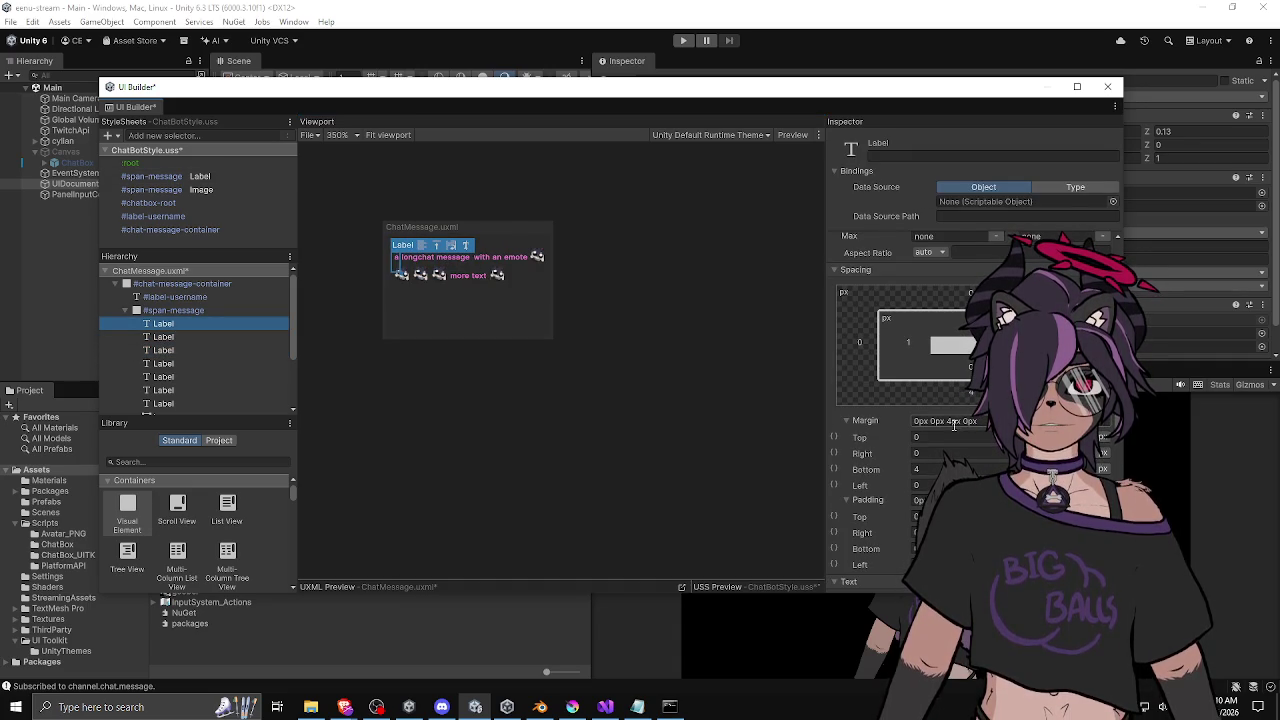
# Set the second message label's bottom margin to 0 and check the third label's margin.
pyautogui.click(982, 419)
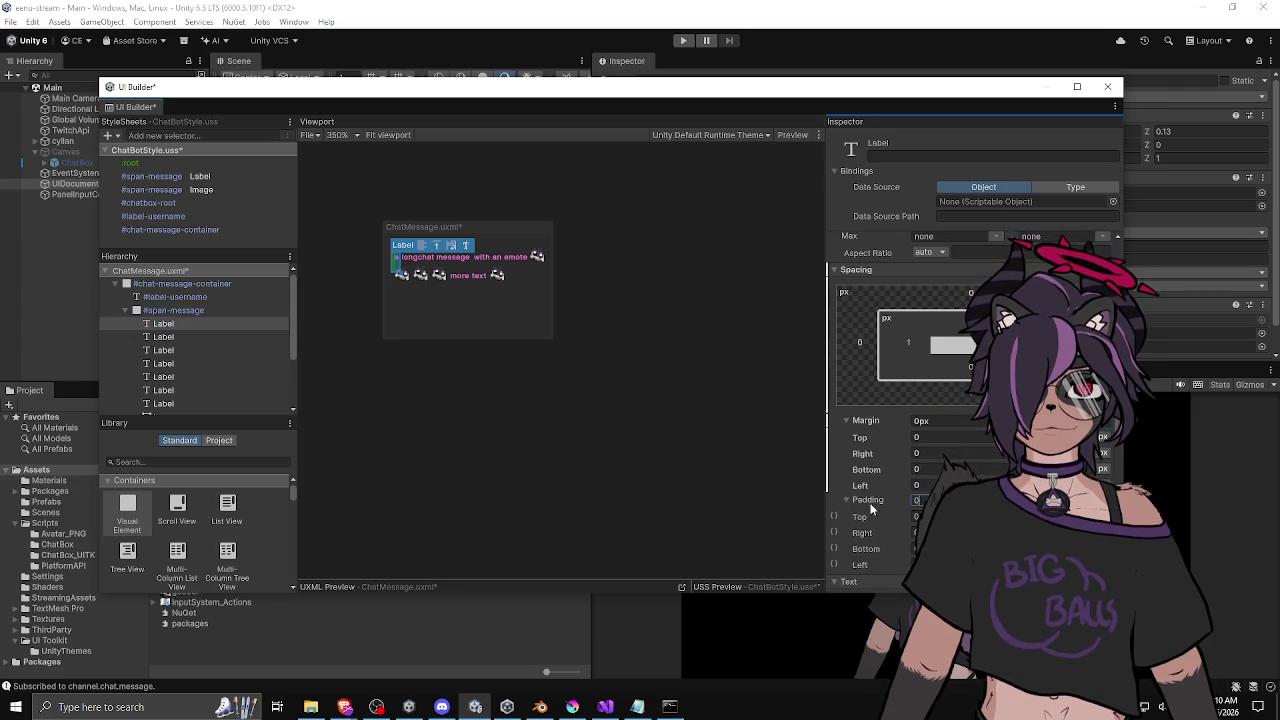
pyautogui.click(180, 337)
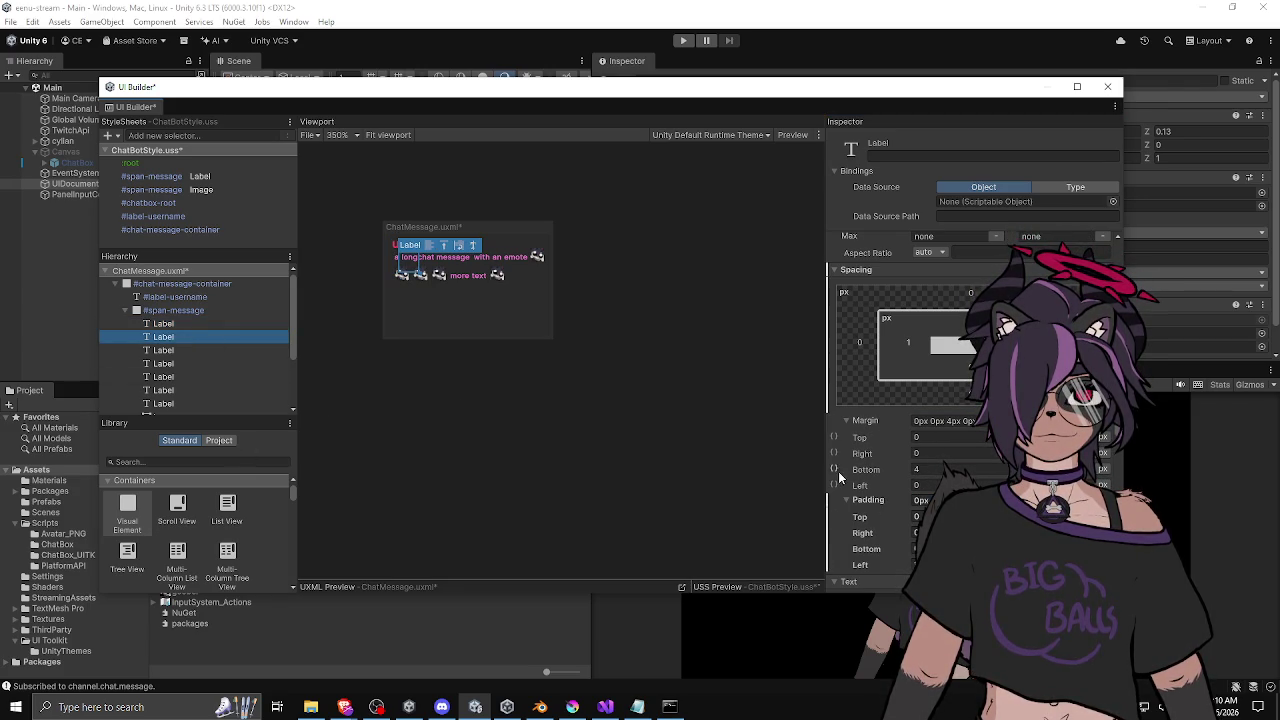
pyautogui.click(950, 469)
pyautogui.write('0')
pyautogui.press('Tab')
pyautogui.press('Tab')
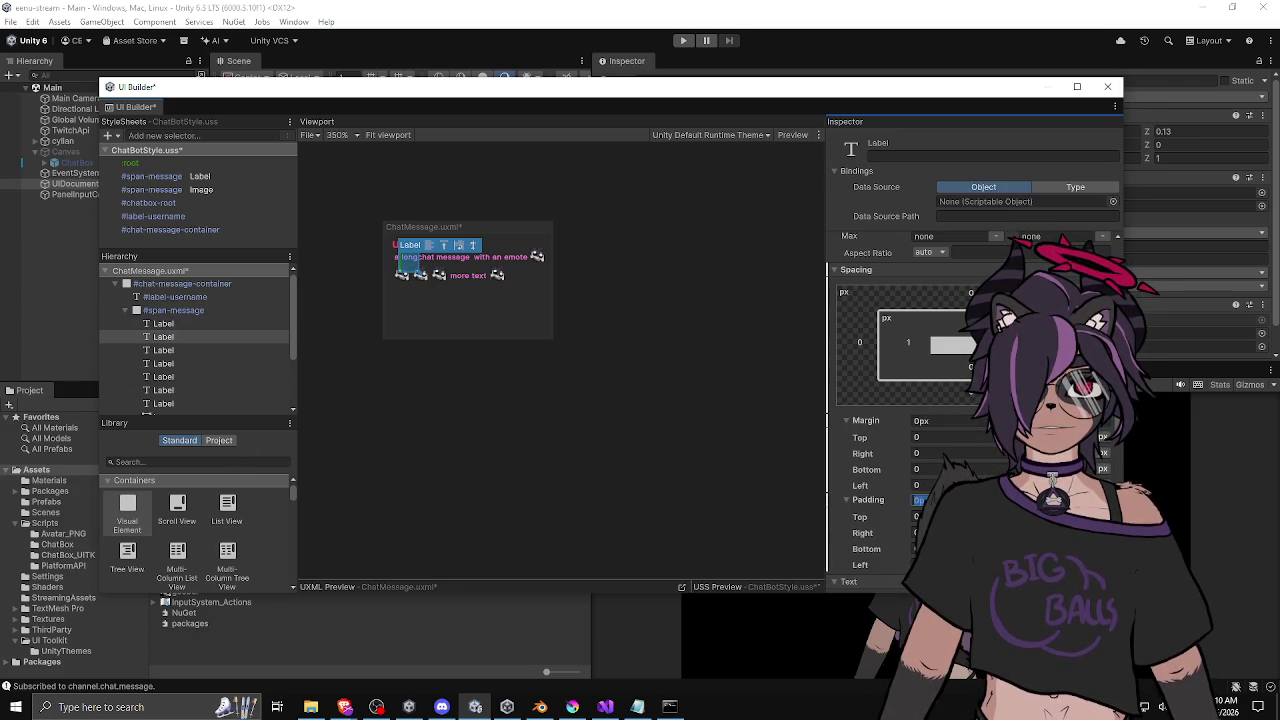
pyautogui.click(178, 350)
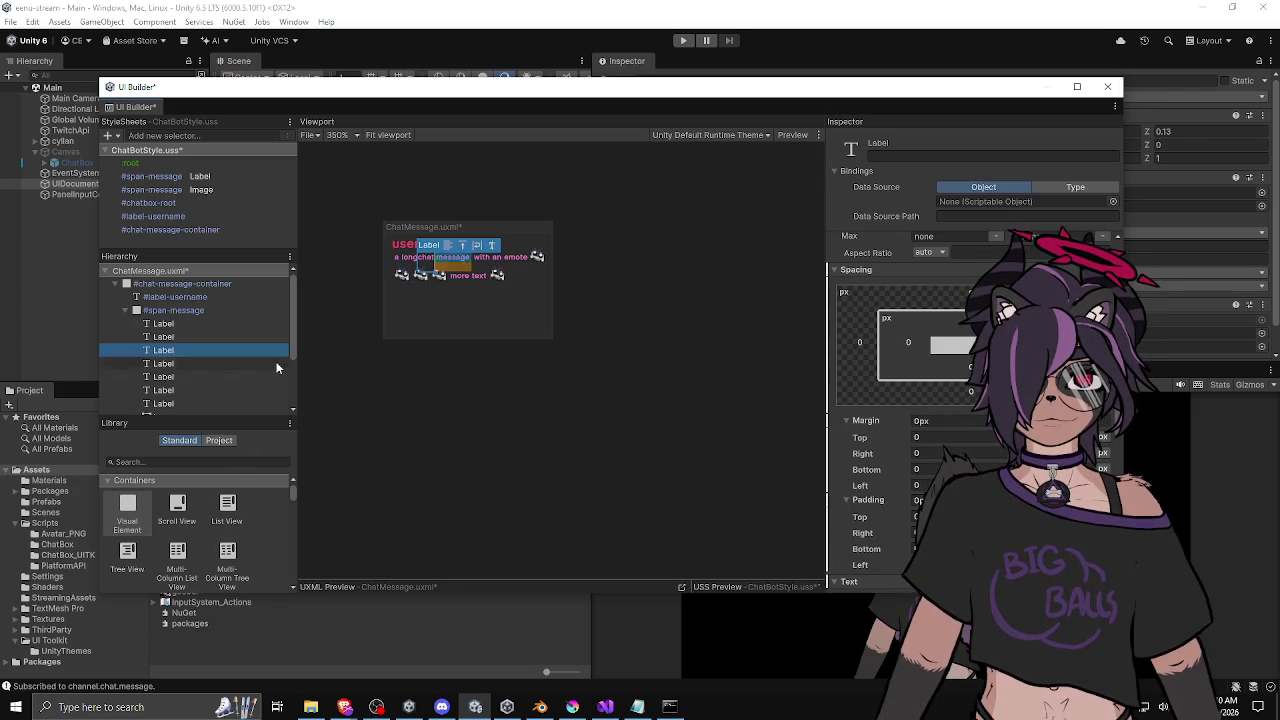
pyautogui.click(972, 425)
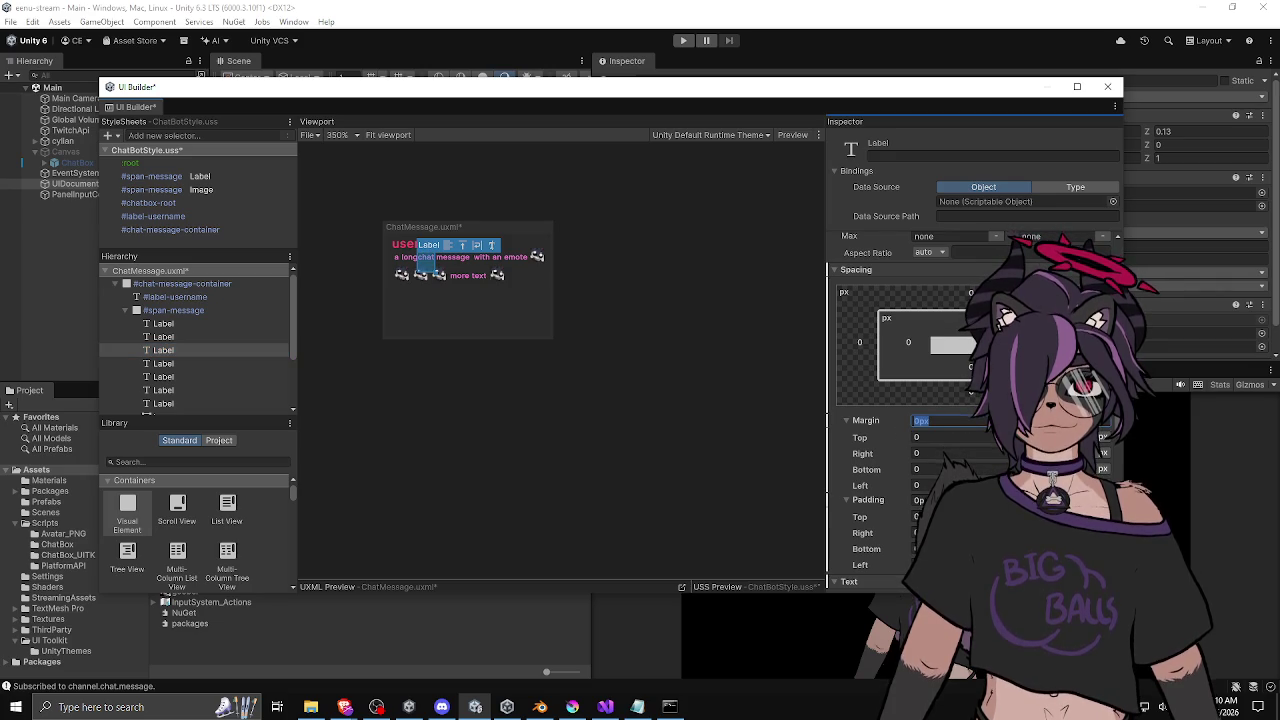
# Set the bottom margin of the fourth and fifth message labels to 0.
pyautogui.click(212, 364)
pyautogui.click(950, 421)
pyautogui.write('0')
pyautogui.press('Return')
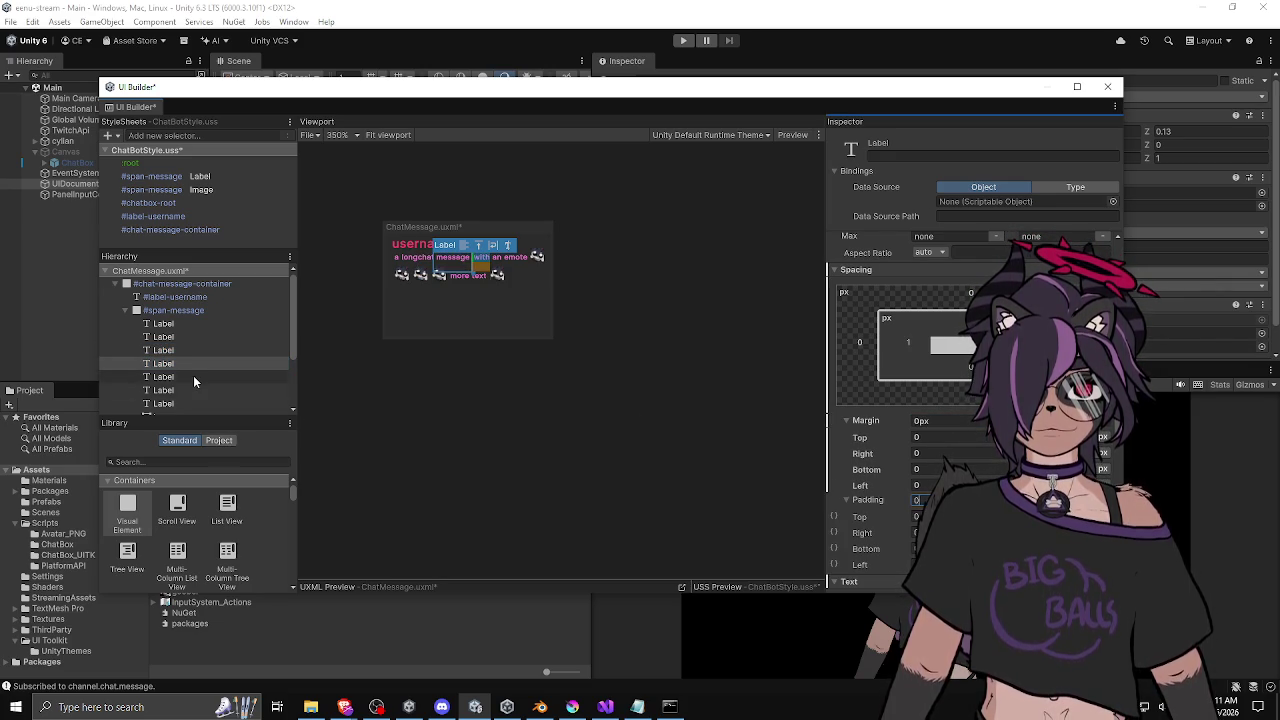
pyautogui.click(194, 376)
pyautogui.click(975, 421)
pyautogui.write('0')
pyautogui.press('Return')
# Remove the fifth label's inline margin override, then preview with Unity Default Runtime Theme.
pyautogui.rightClick(884, 425)
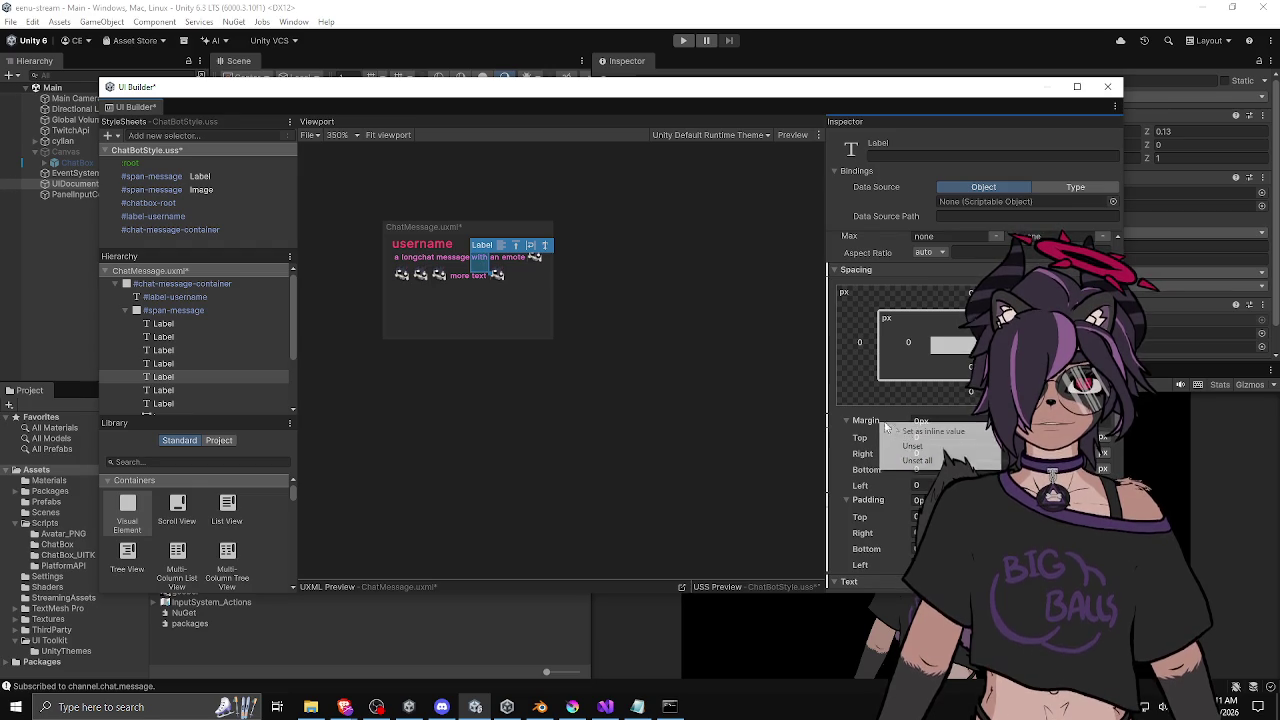
pyautogui.click(918, 449)
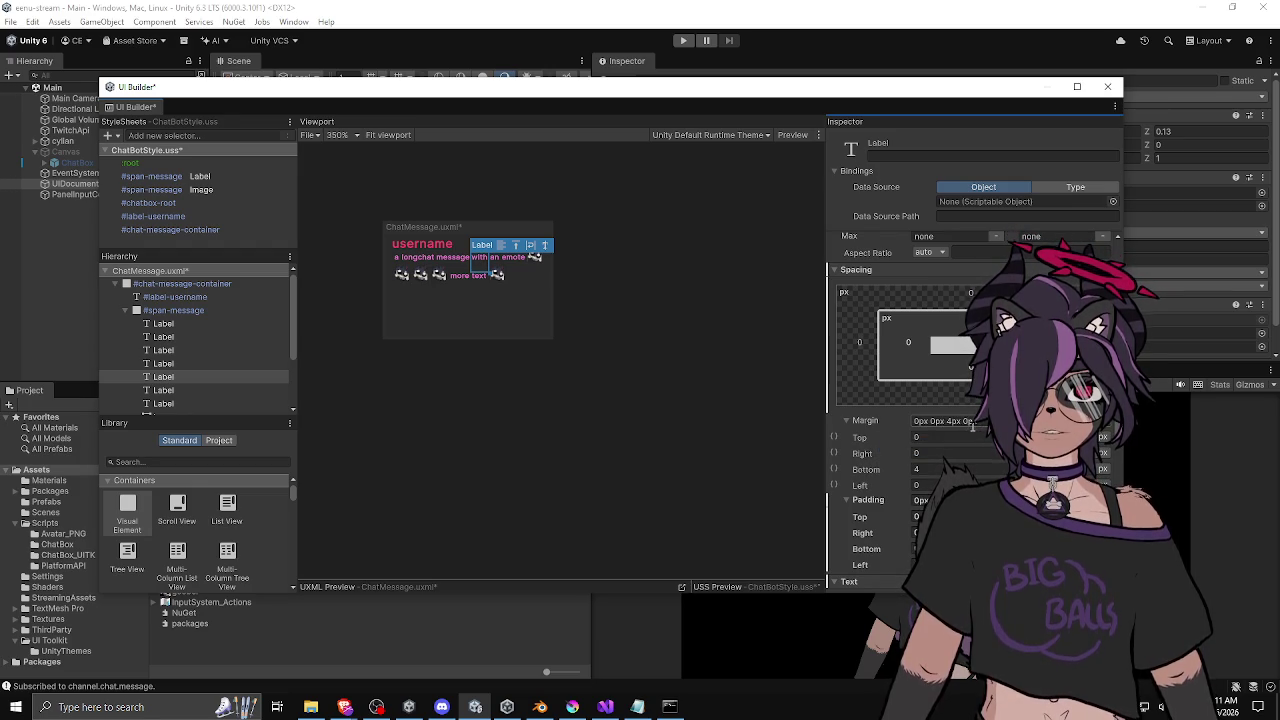
pyautogui.rightClick(834, 452)
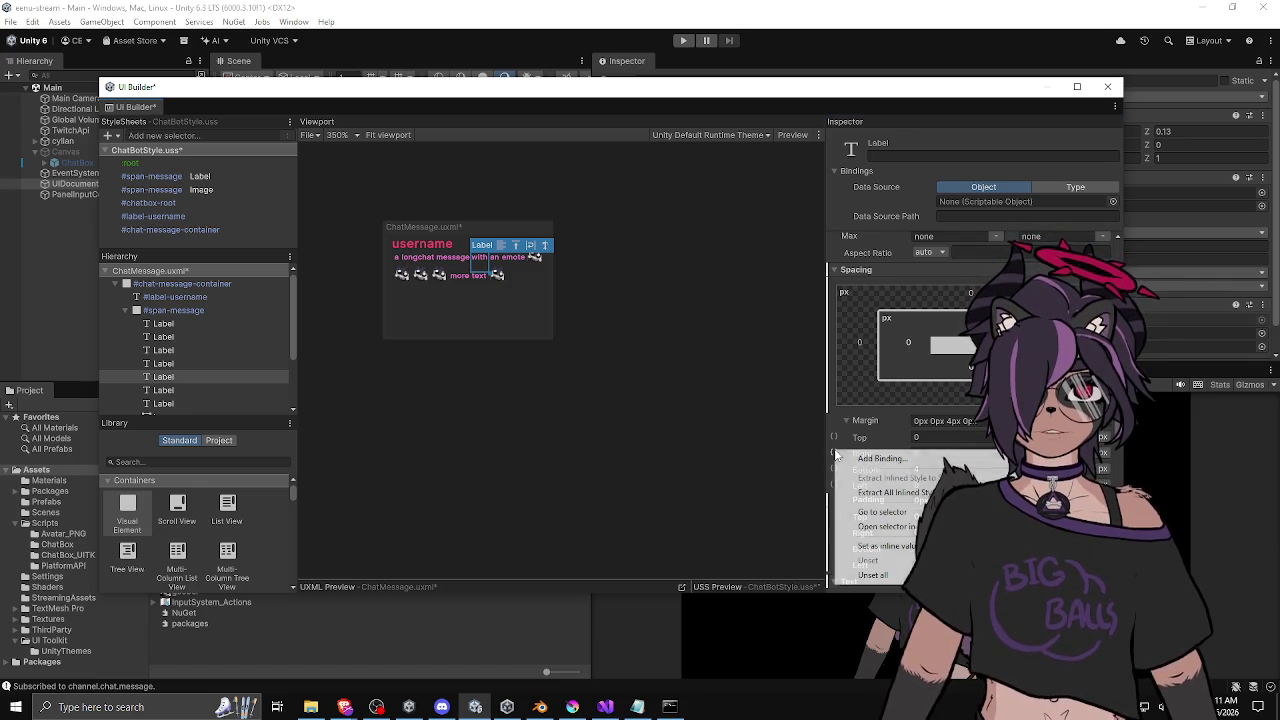
pyautogui.click(860, 418)
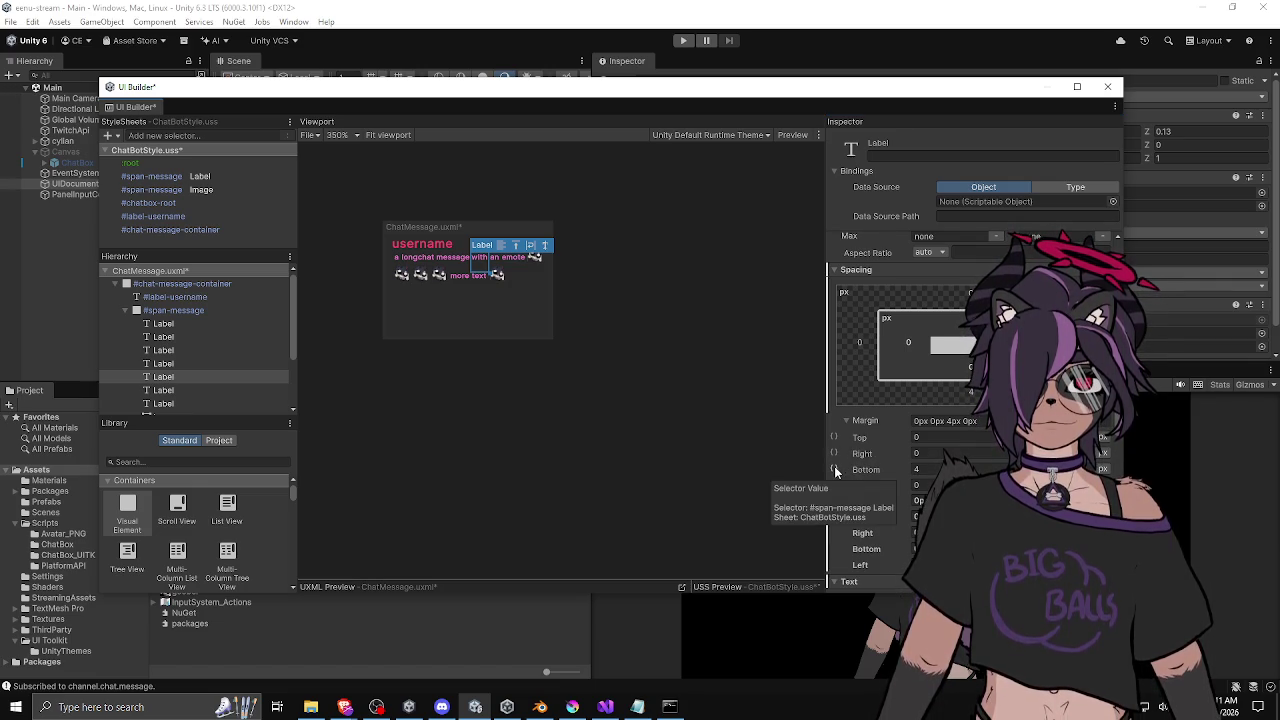
pyautogui.rightClick(869, 497)
pyautogui.click(903, 520)
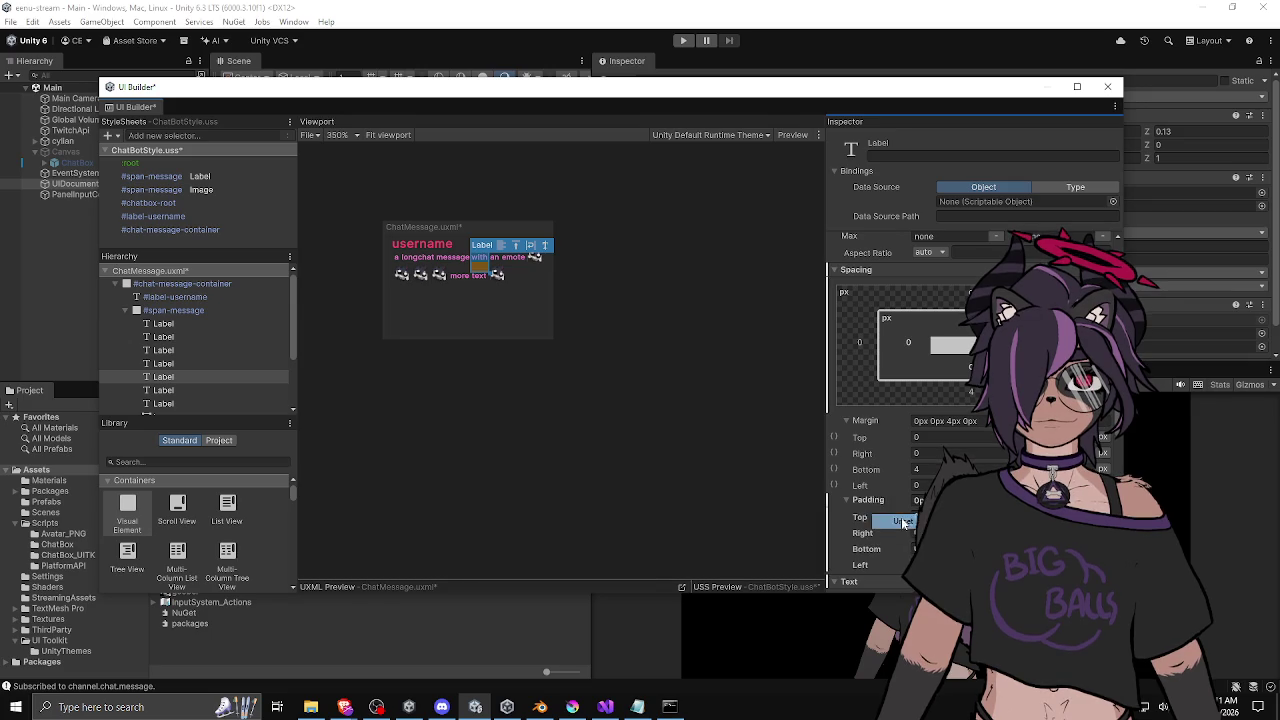
pyautogui.scroll(-2, 877, 494)
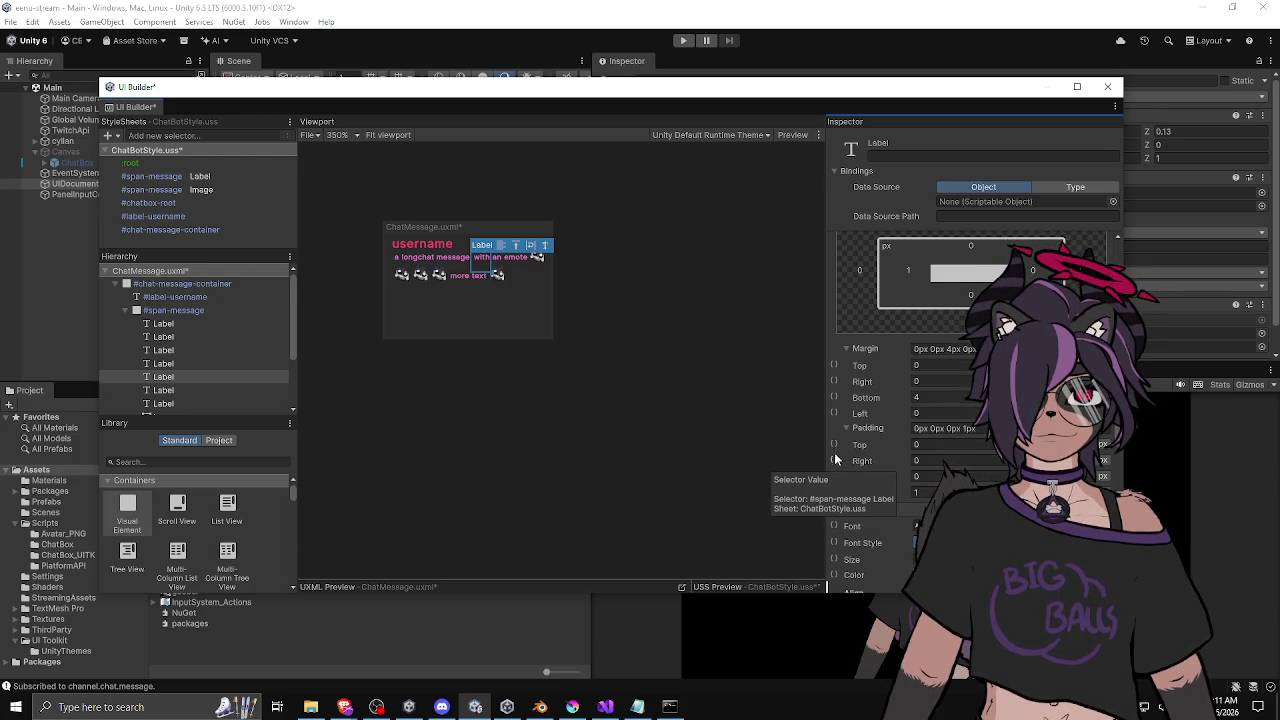
pyautogui.click(704, 136)
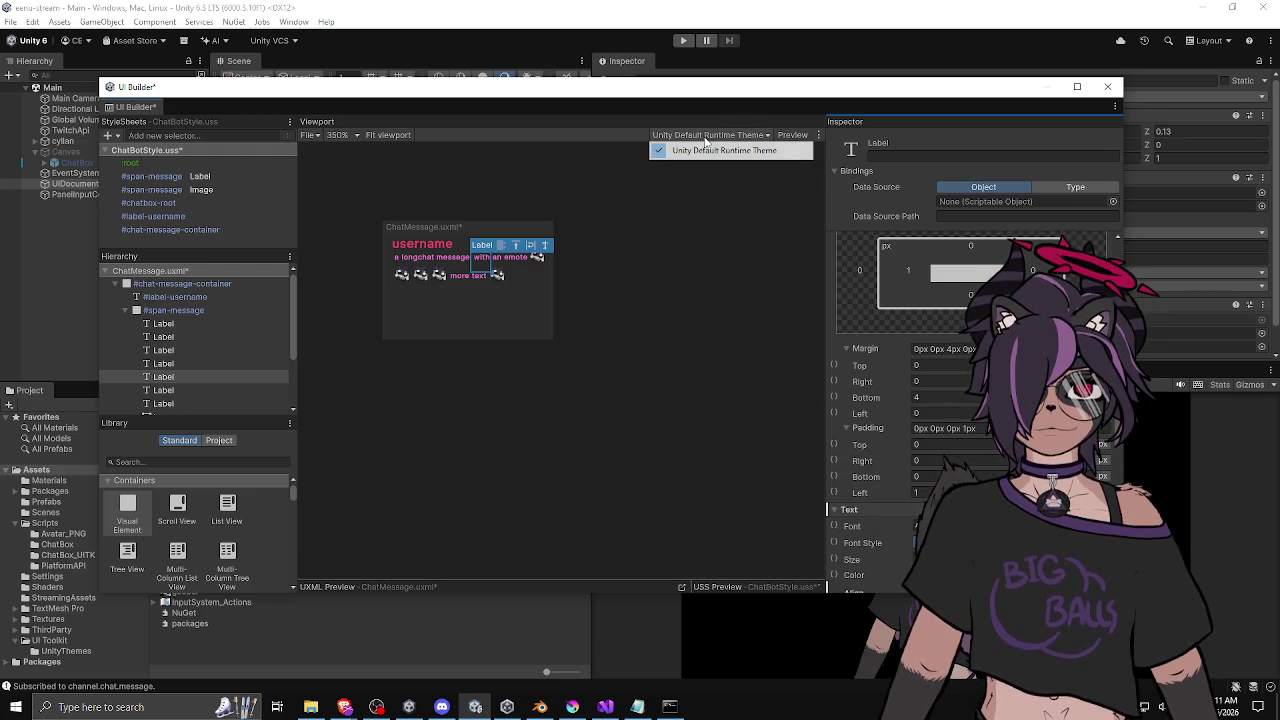
pyautogui.click(725, 151)
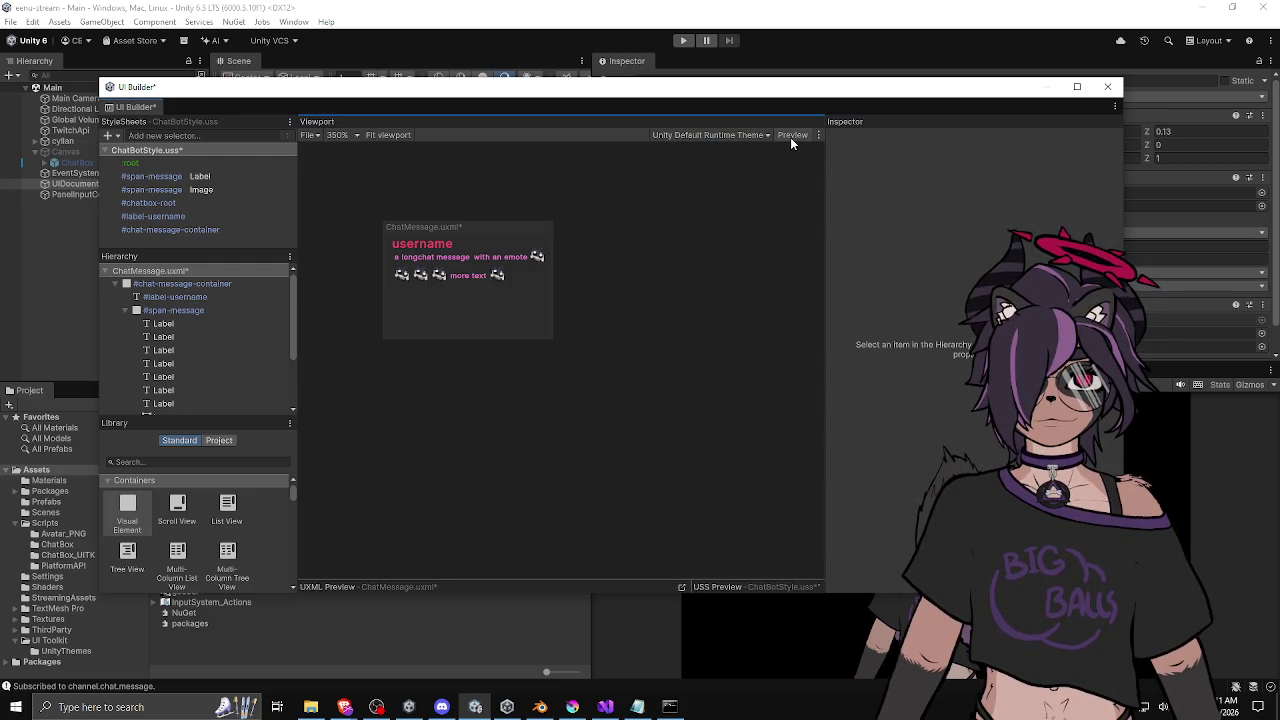
# Inspect the :root style rule in the StyleSheets panel.
pyautogui.click(150, 162)
pyautogui.scroll(10, 866, 315)
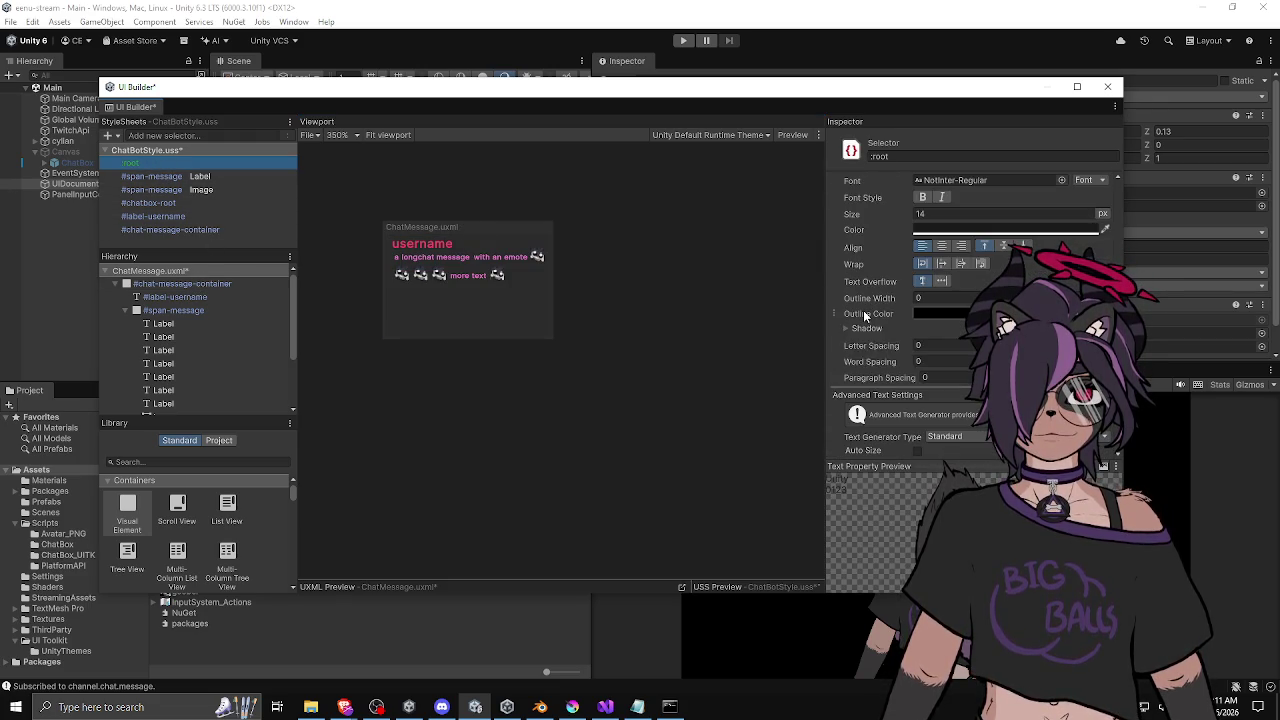
pyautogui.scroll(10, 865, 316)
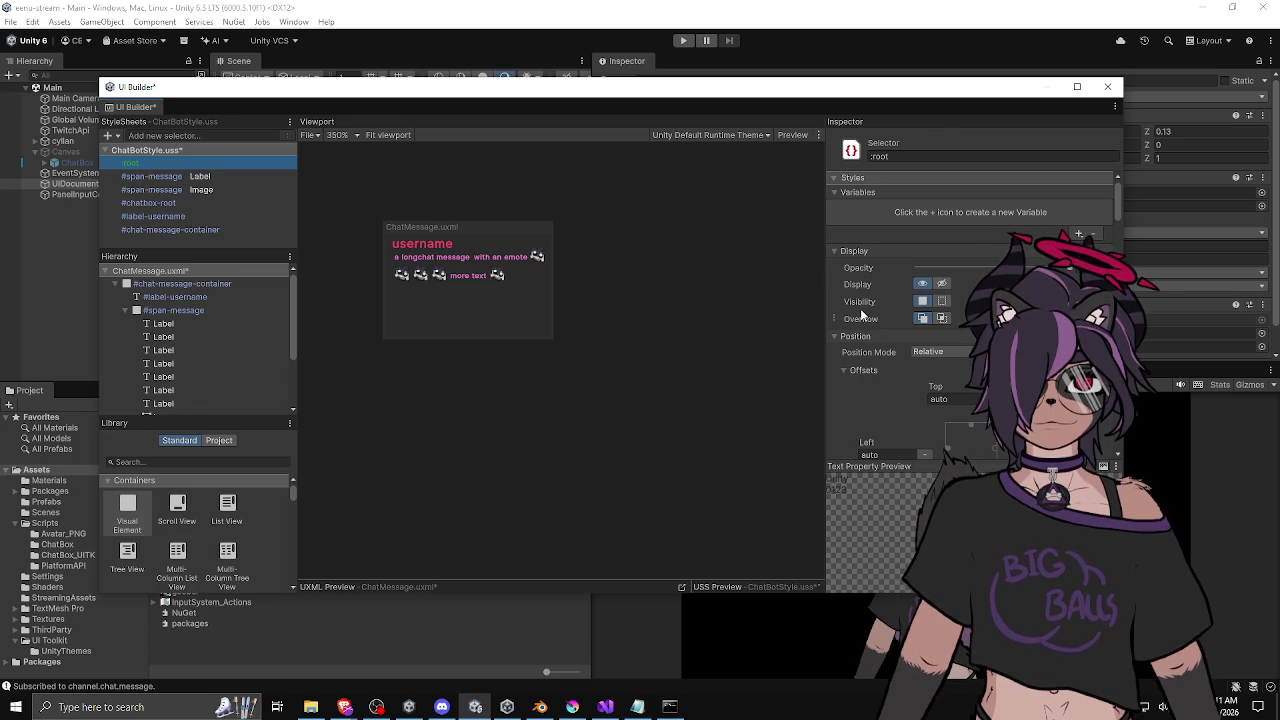
pyautogui.scroll(-10, 860, 316)
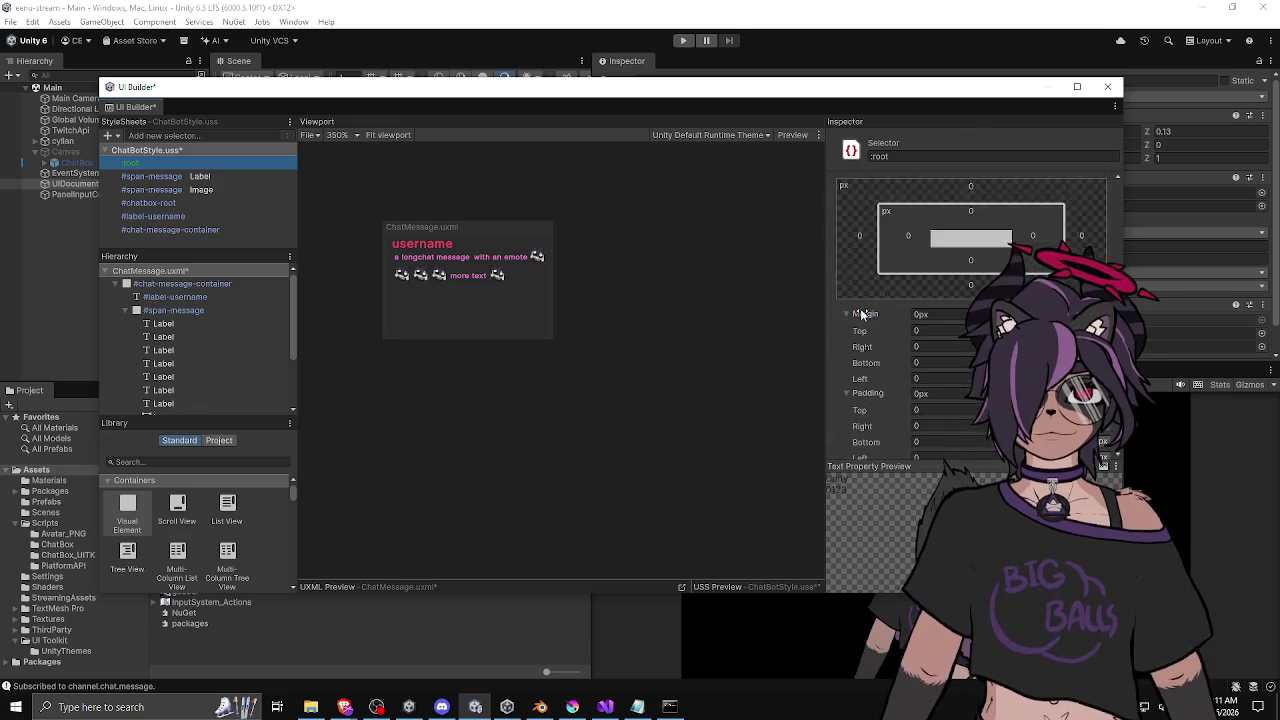
pyautogui.scroll(2, 861, 313)
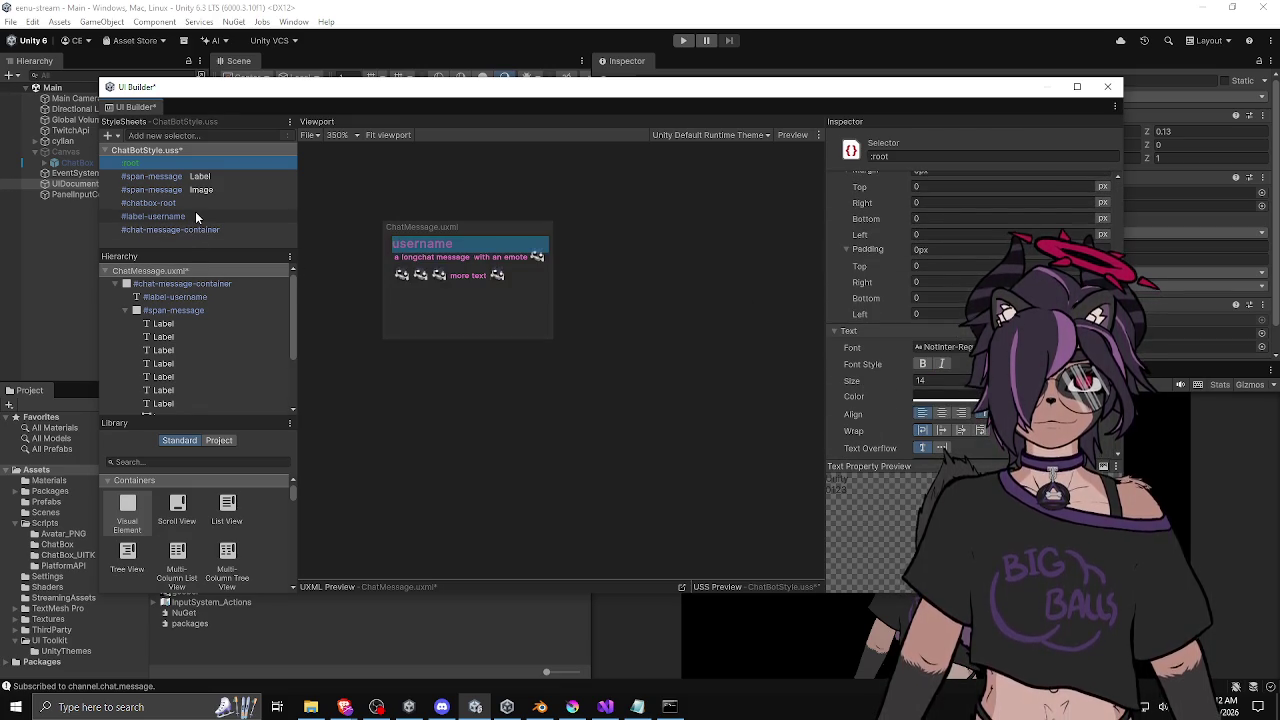
# Set the #span-message Label rule's Padding Left to an explicit 0 value.
pyautogui.click(150, 178)
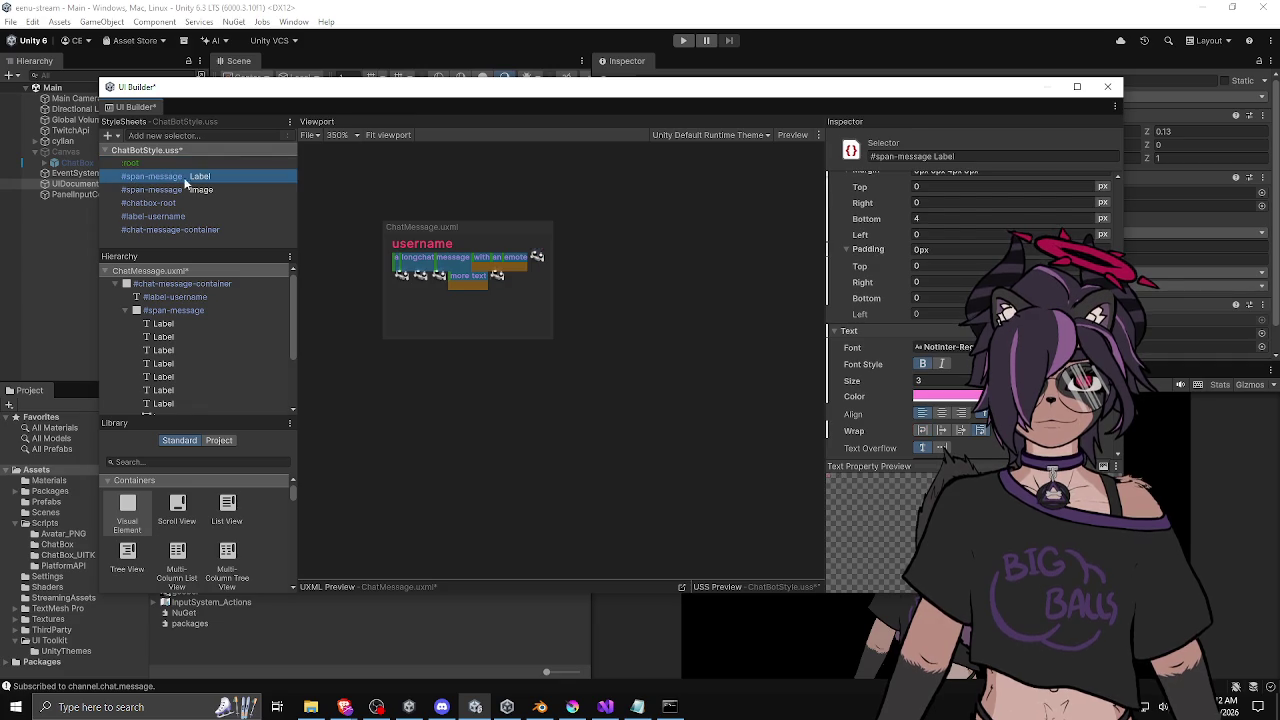
pyautogui.click(962, 314)
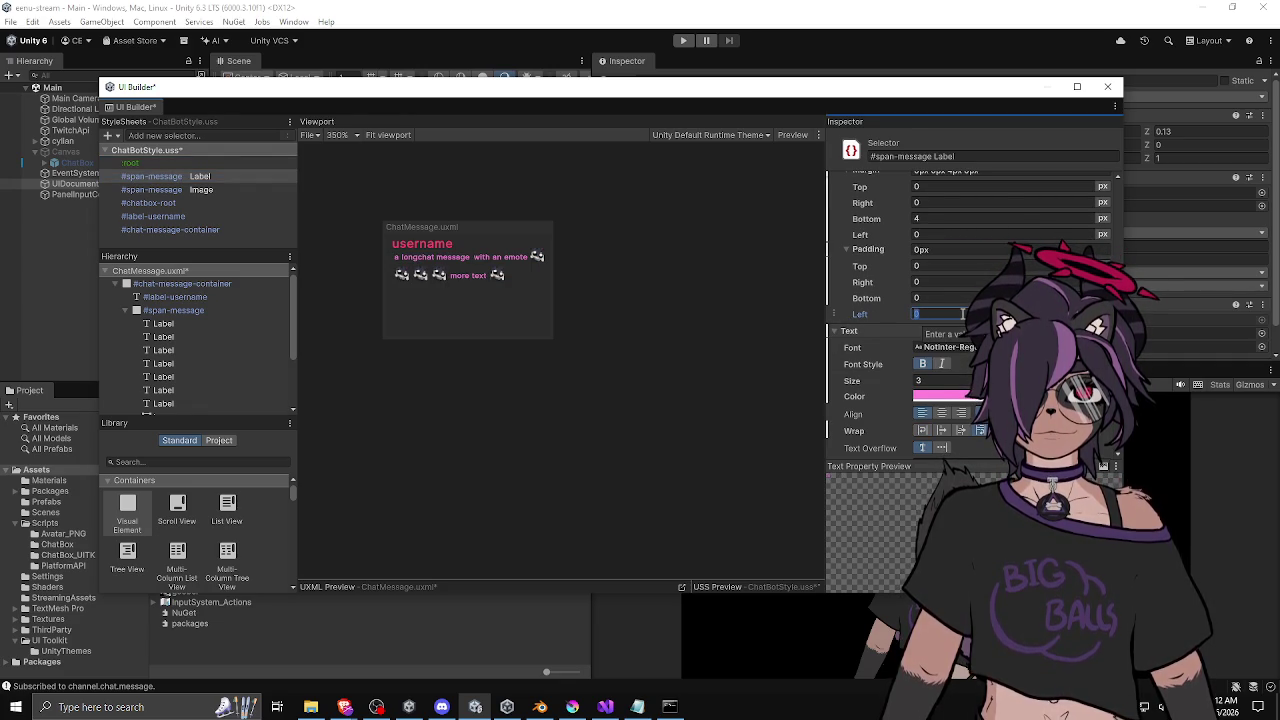
pyautogui.click(850, 330)
pyautogui.rightClick(868, 317)
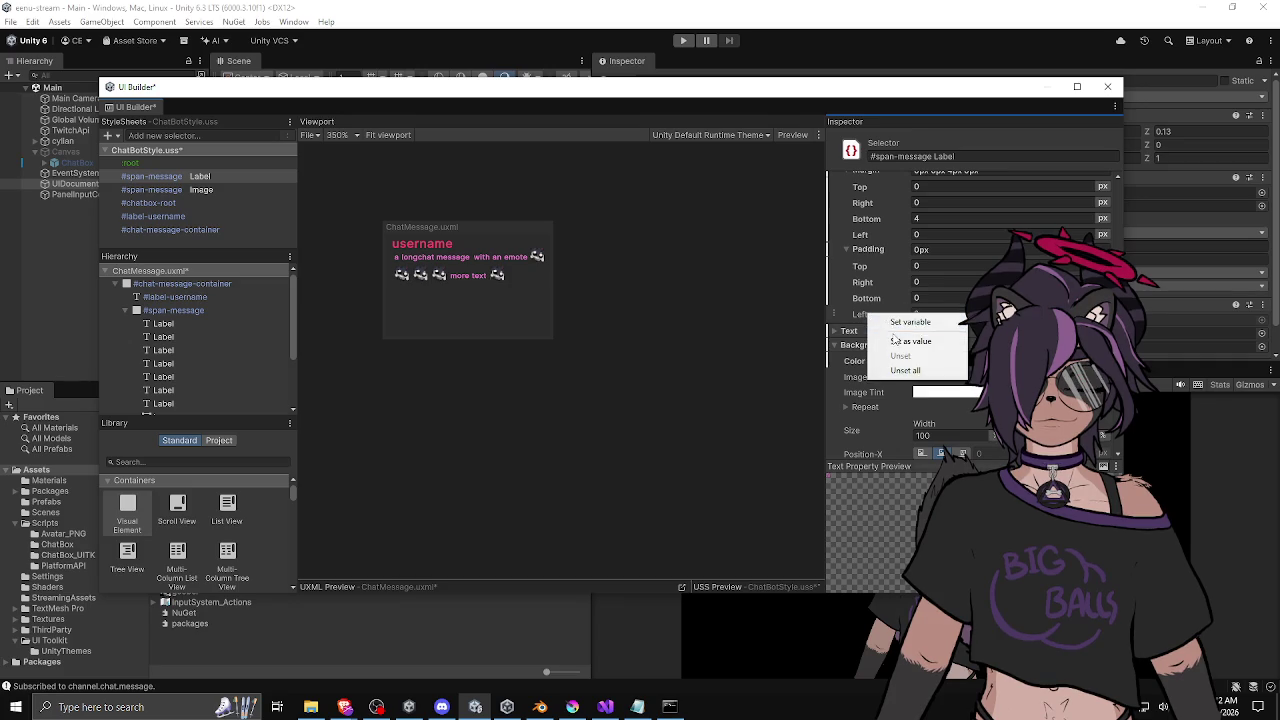
pyautogui.click(842, 330)
pyautogui.rightClick(871, 318)
pyautogui.click(910, 341)
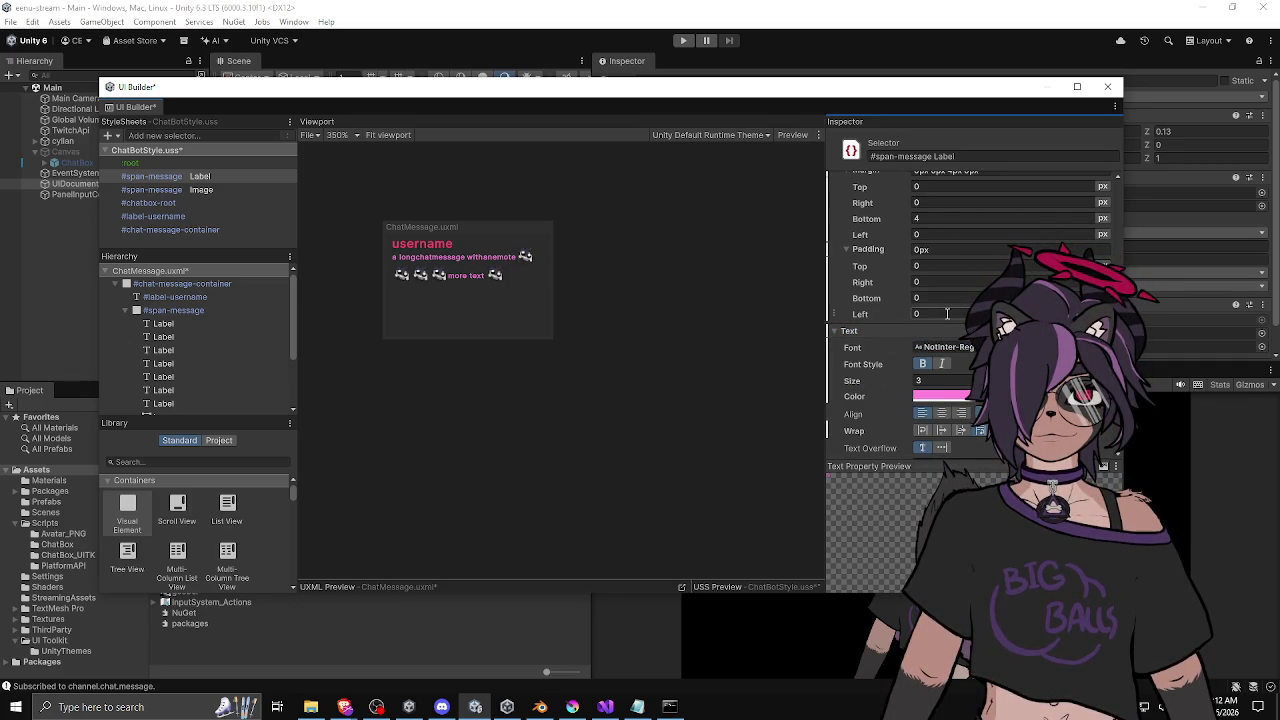
pyautogui.scroll(5, 946, 298)
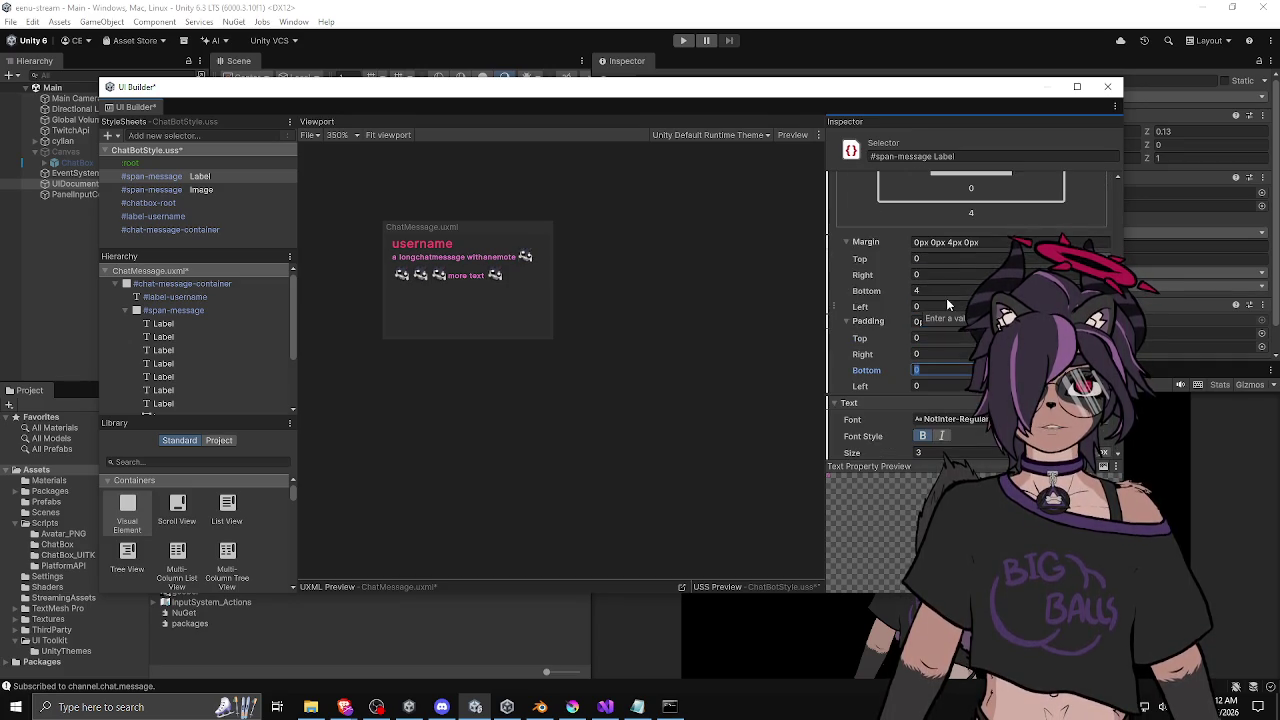
pyautogui.scroll(-3, 933, 287)
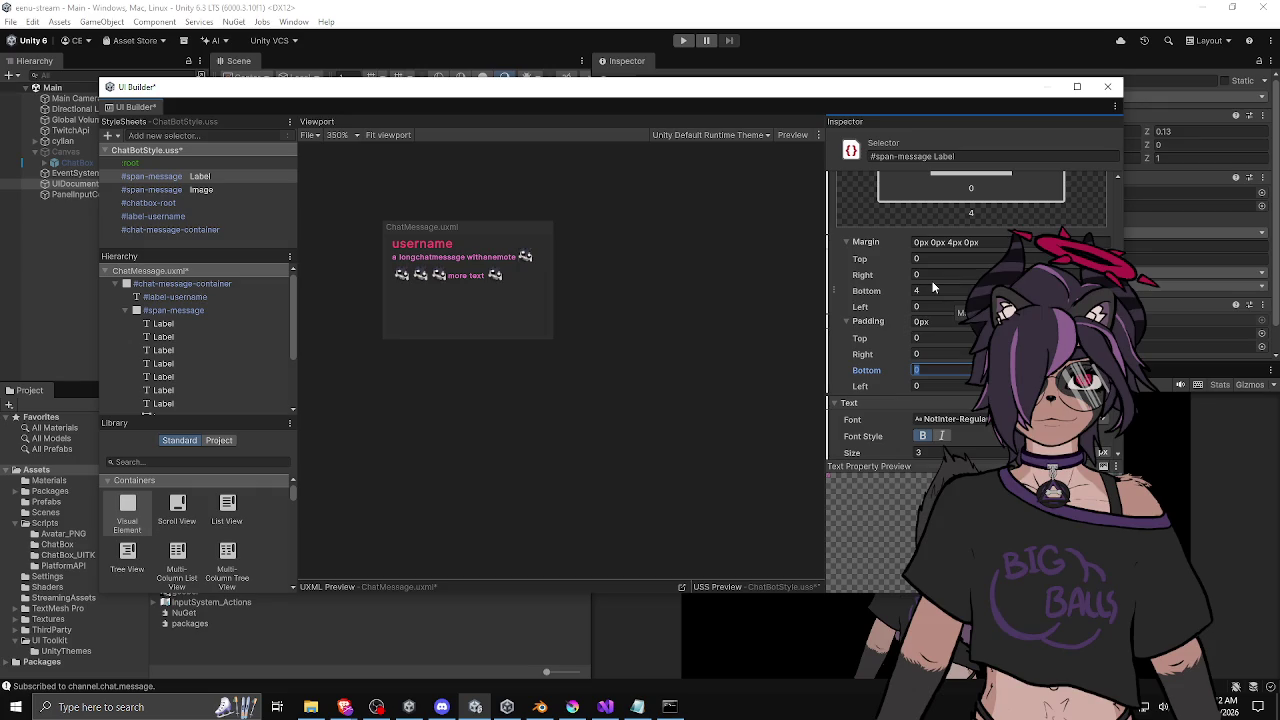
pyautogui.click(178, 324)
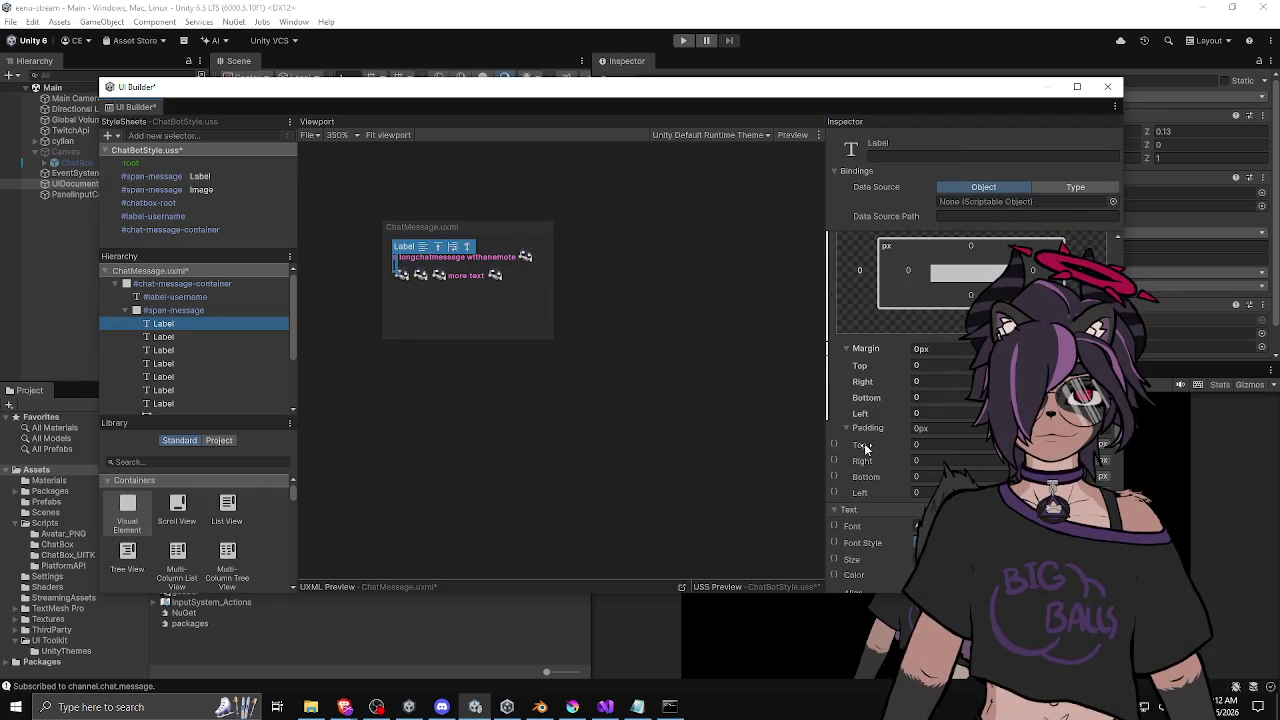
# Unset the inline margins on the first four #span-message labels.
pyautogui.rightClick(871, 344)
pyautogui.click(899, 386)
pyautogui.click(163, 337)
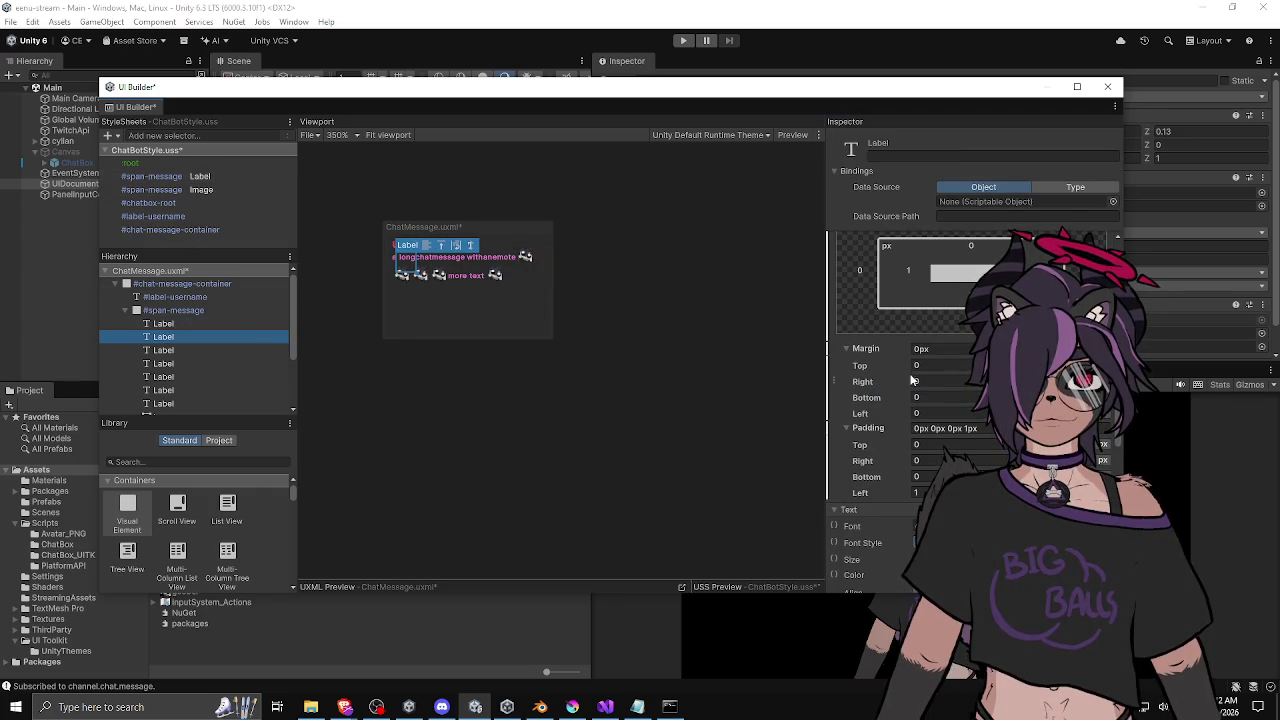
pyautogui.rightClick(905, 348)
pyautogui.click(901, 384)
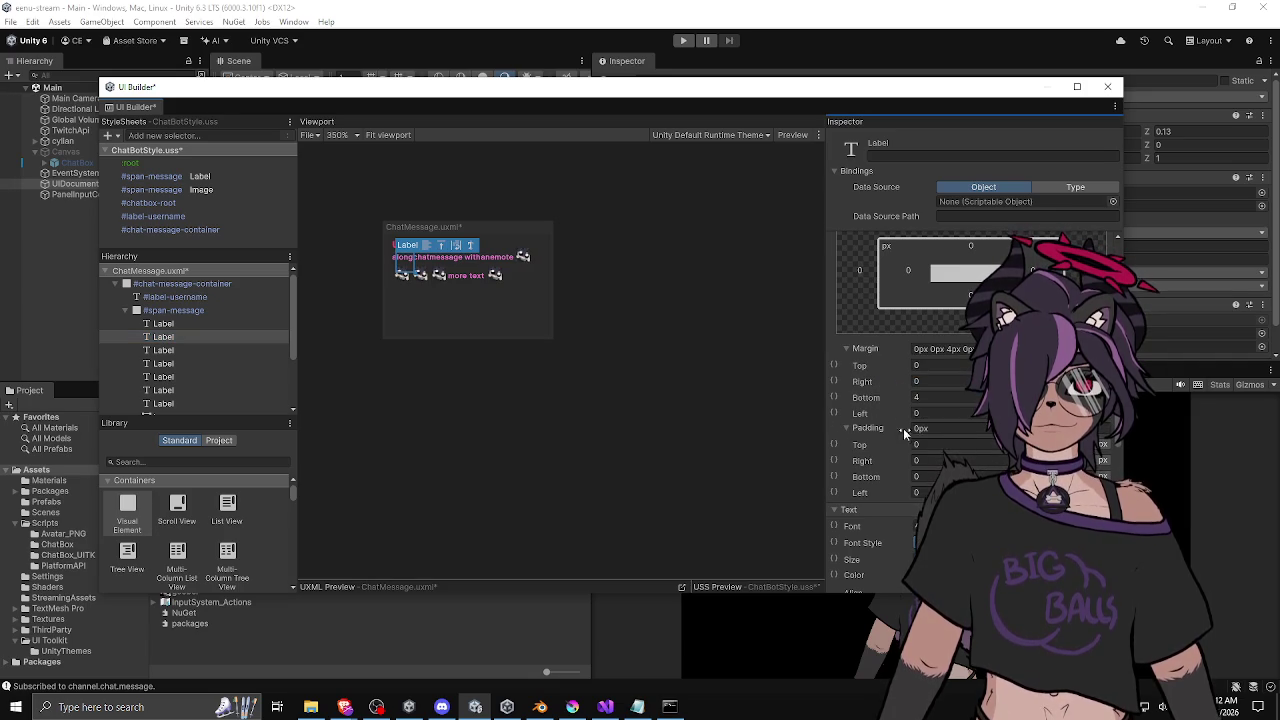
pyautogui.click(163, 350)
pyautogui.rightClick(886, 352)
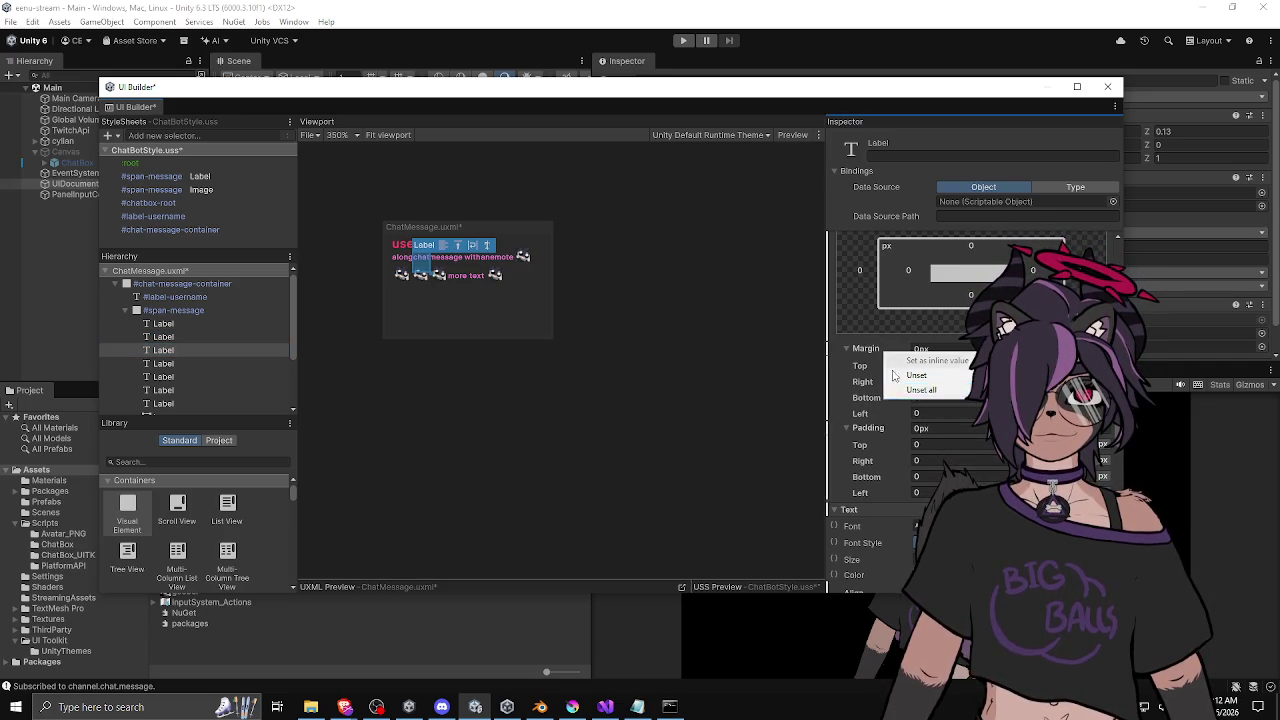
pyautogui.click(942, 392)
pyautogui.click(245, 362)
pyautogui.rightClick(877, 350)
pyautogui.click(912, 389)
# Review the remaining message labels and emote, then unset the username label's inline margins.
pyautogui.click(233, 380)
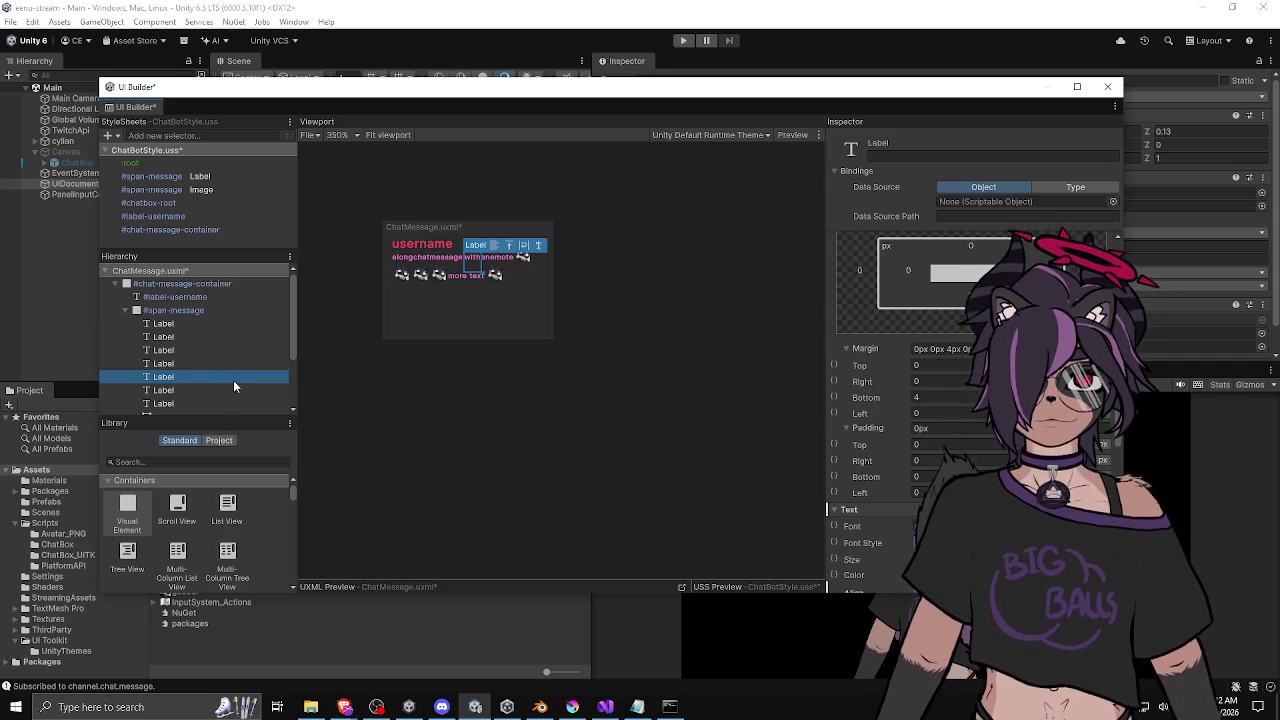
pyautogui.click(220, 390)
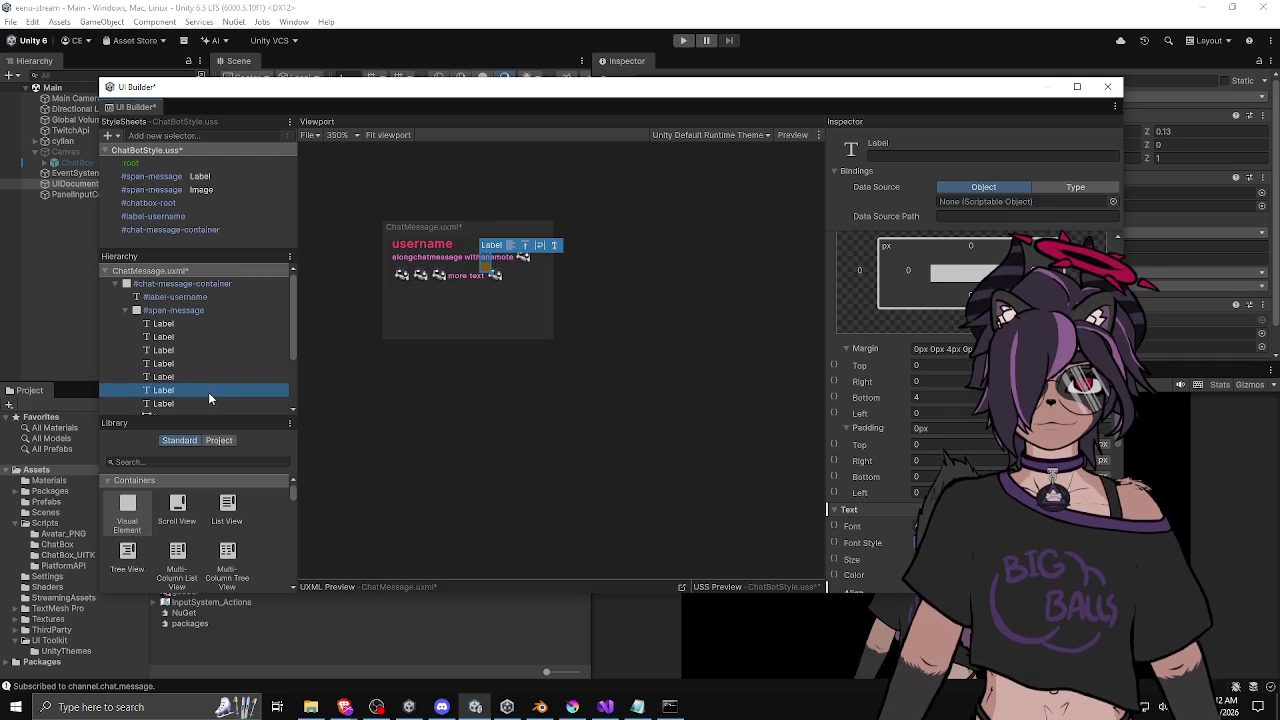
pyautogui.click(196, 403)
pyautogui.scroll(-3, 195, 400)
pyautogui.click(165, 346)
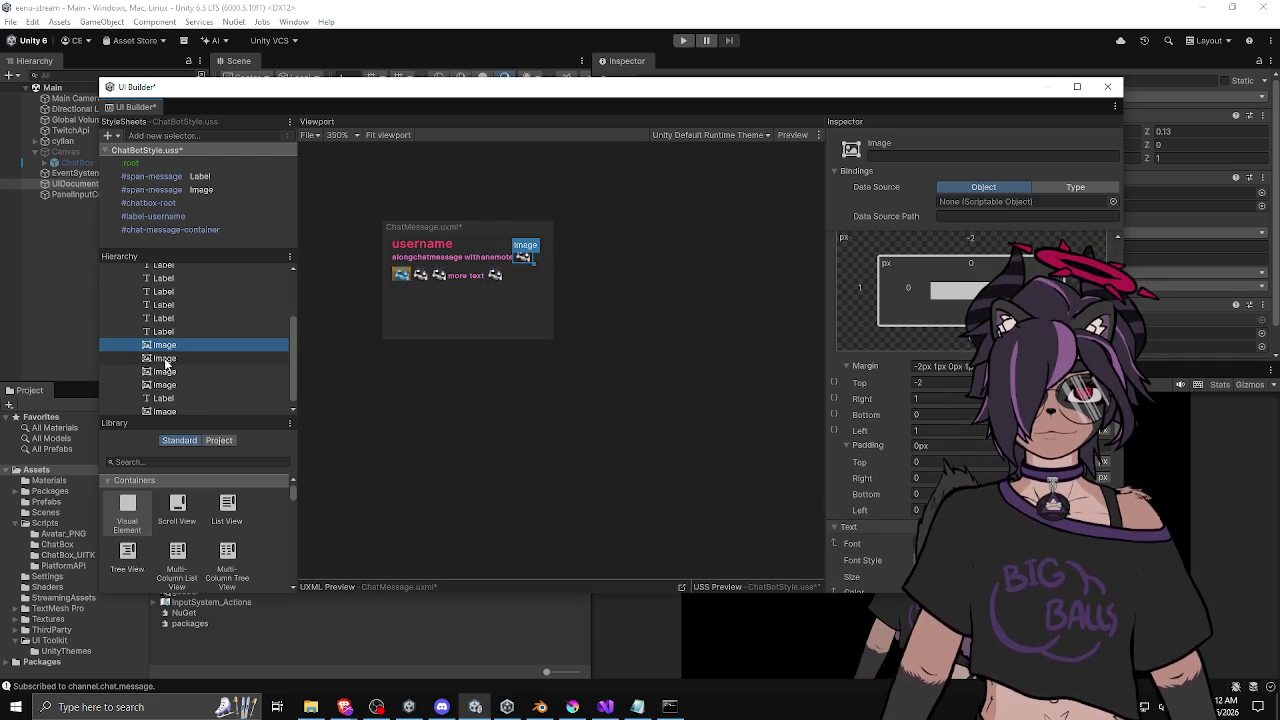
pyautogui.scroll(3, 175, 320)
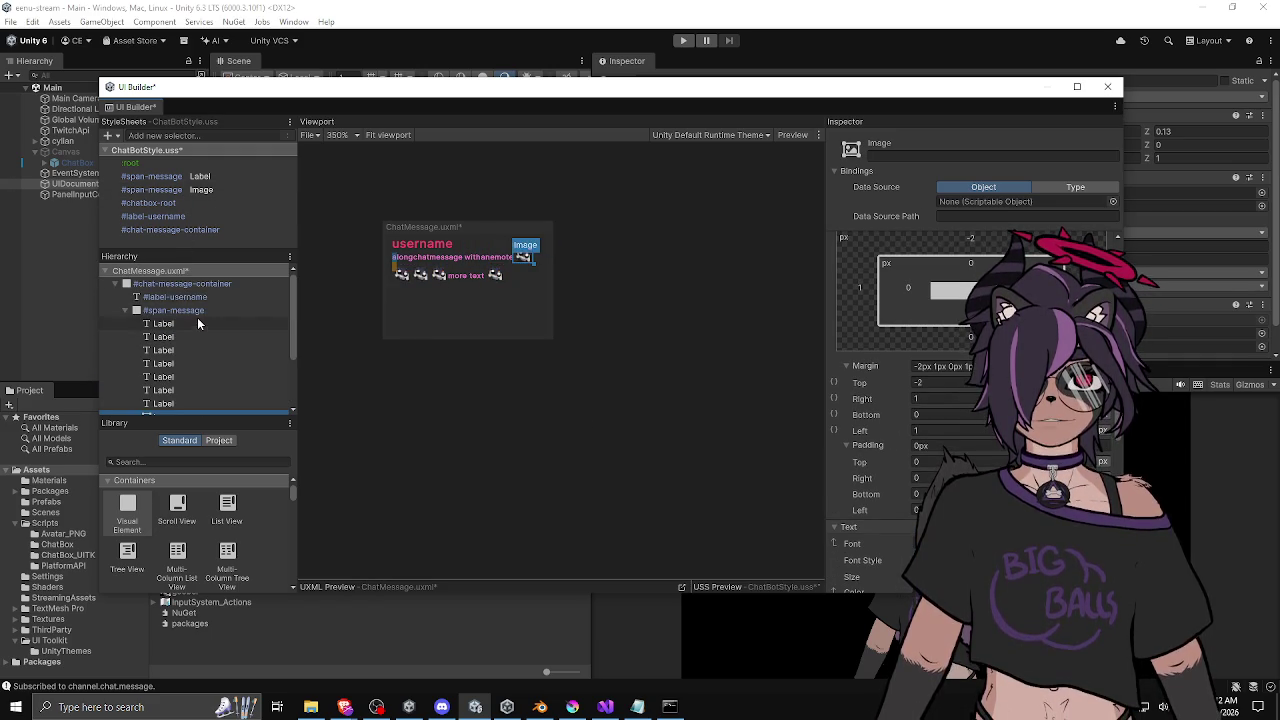
pyautogui.click(196, 300)
pyautogui.rightClick(879, 366)
pyautogui.click(910, 399)
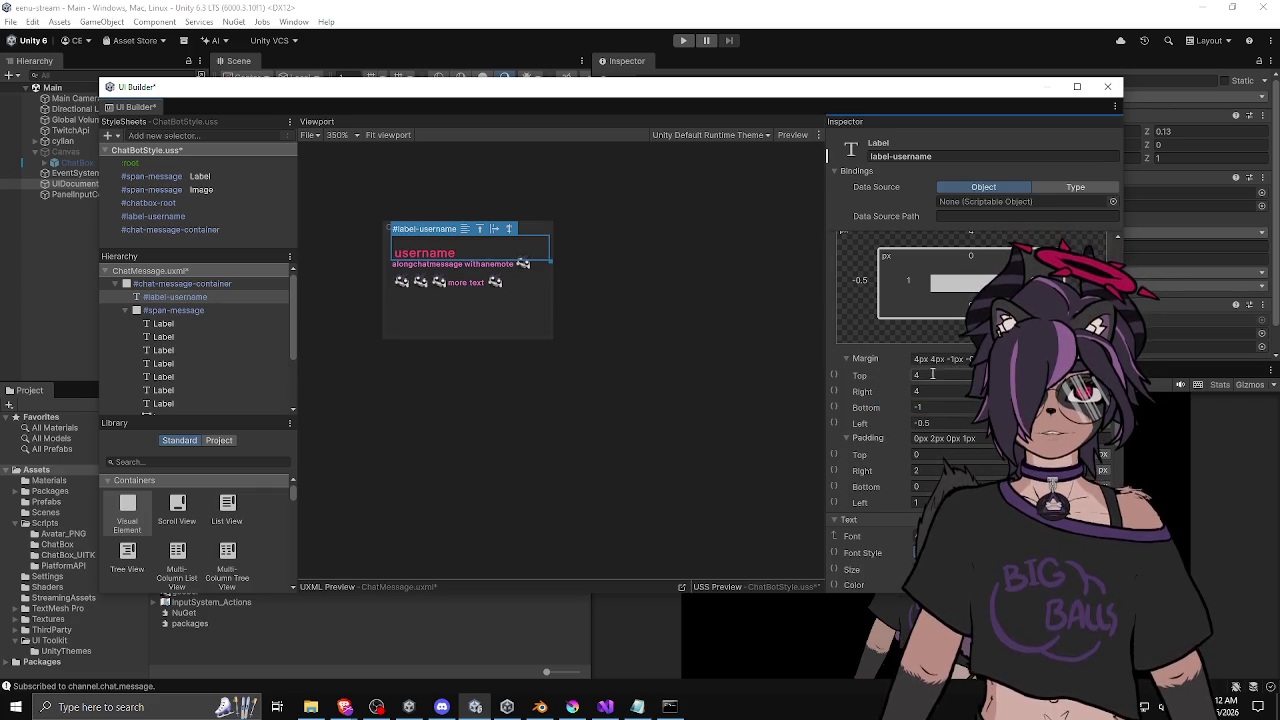
pyautogui.moveTo(837, 504)
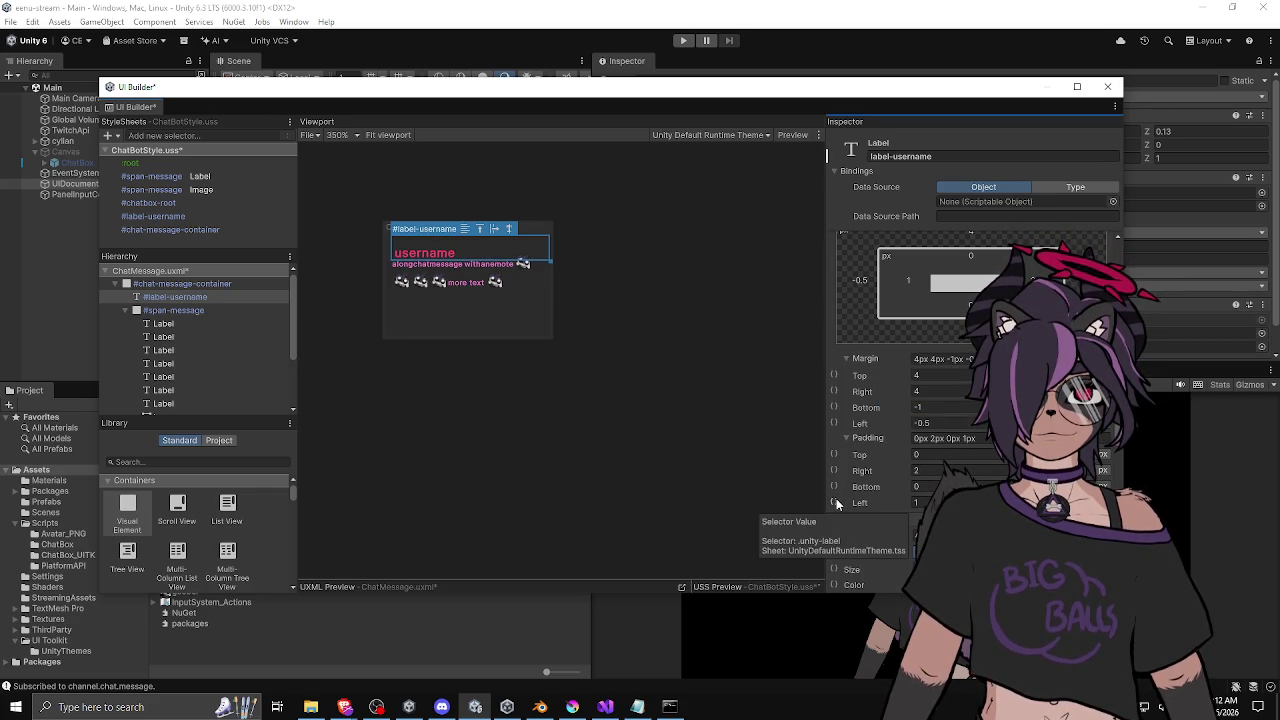
# In the #label-username rule, make right/left padding and right/bottom margins explicit, keeping bottom at -1.
pyautogui.click(152, 220)
pyautogui.rightClick(861, 356)
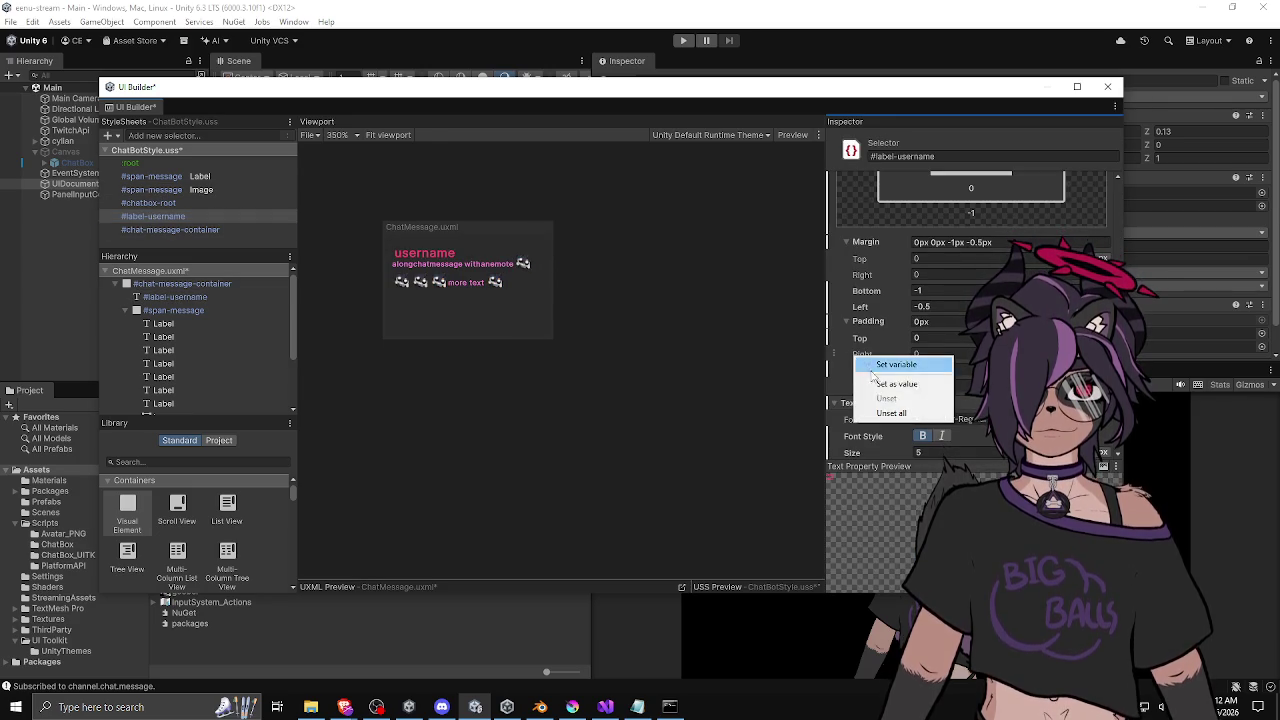
pyautogui.click(896, 384)
pyautogui.rightClick(863, 386)
pyautogui.click(886, 412)
pyautogui.rightClick(863, 273)
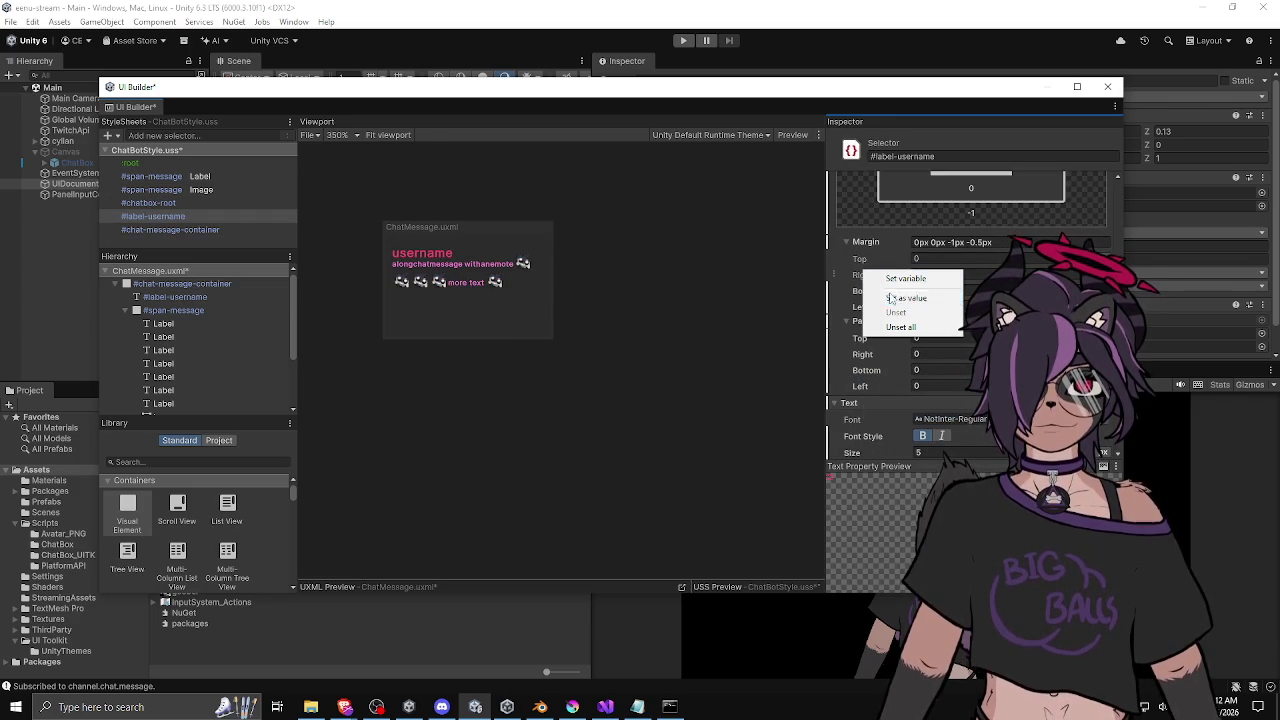
pyautogui.click(891, 297)
pyautogui.rightClick(862, 268)
pyautogui.click(886, 288)
pyautogui.click(886, 288)
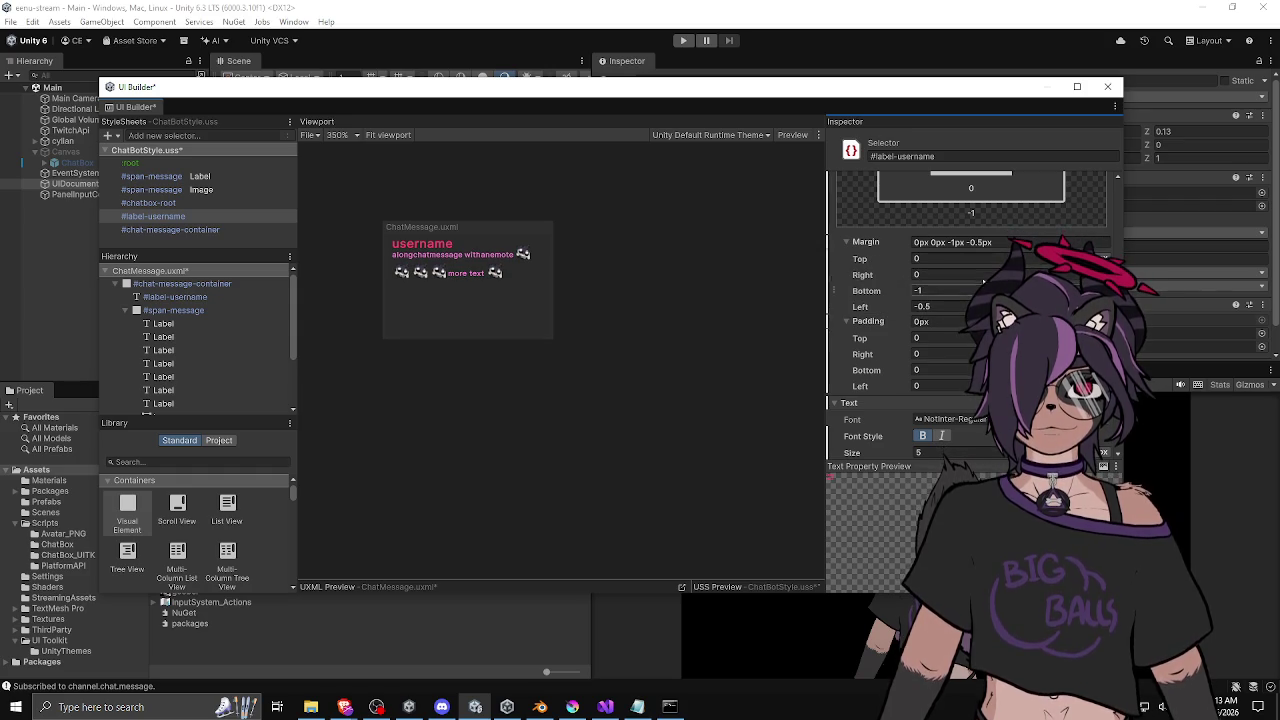
# Review the #chatbox-root and #span-message Image rules, then open the #span-message Label rule.
pyautogui.scroll(3, 884, 290)
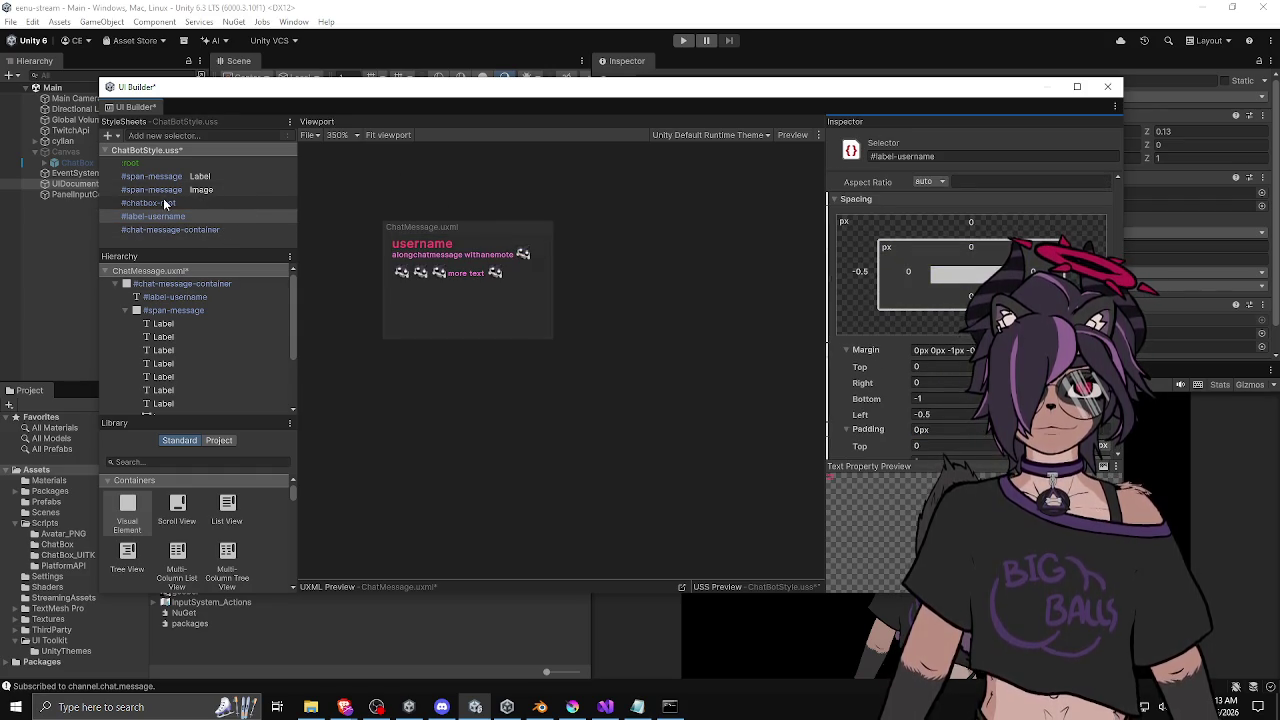
pyautogui.click(200, 202)
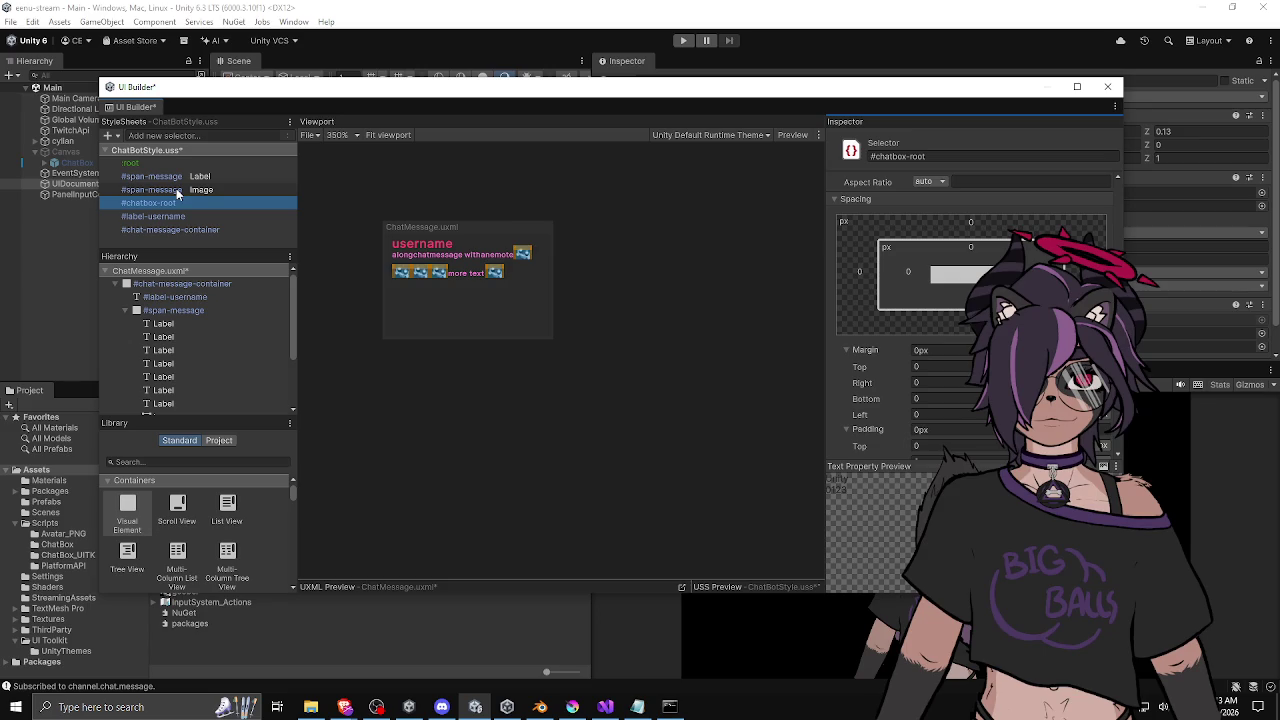
pyautogui.scroll(-1, 877, 362)
pyautogui.scroll(-10, 877, 362)
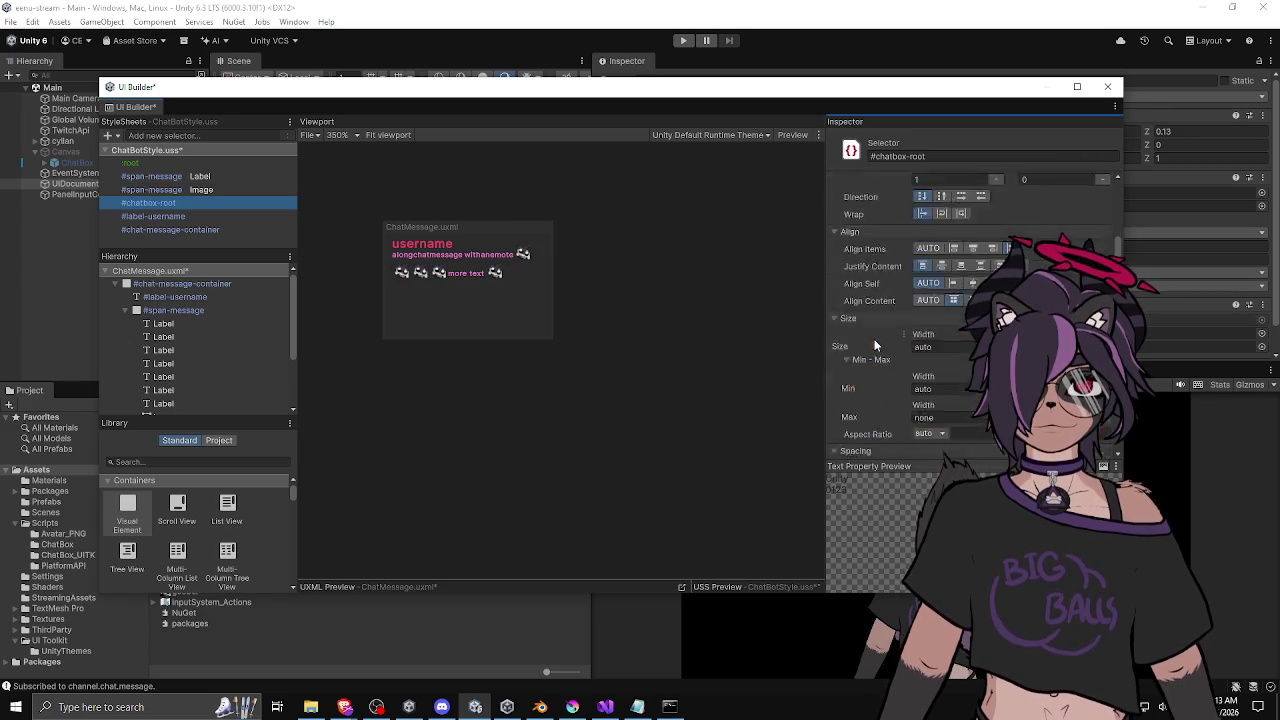
pyautogui.scroll(-6, 859, 338)
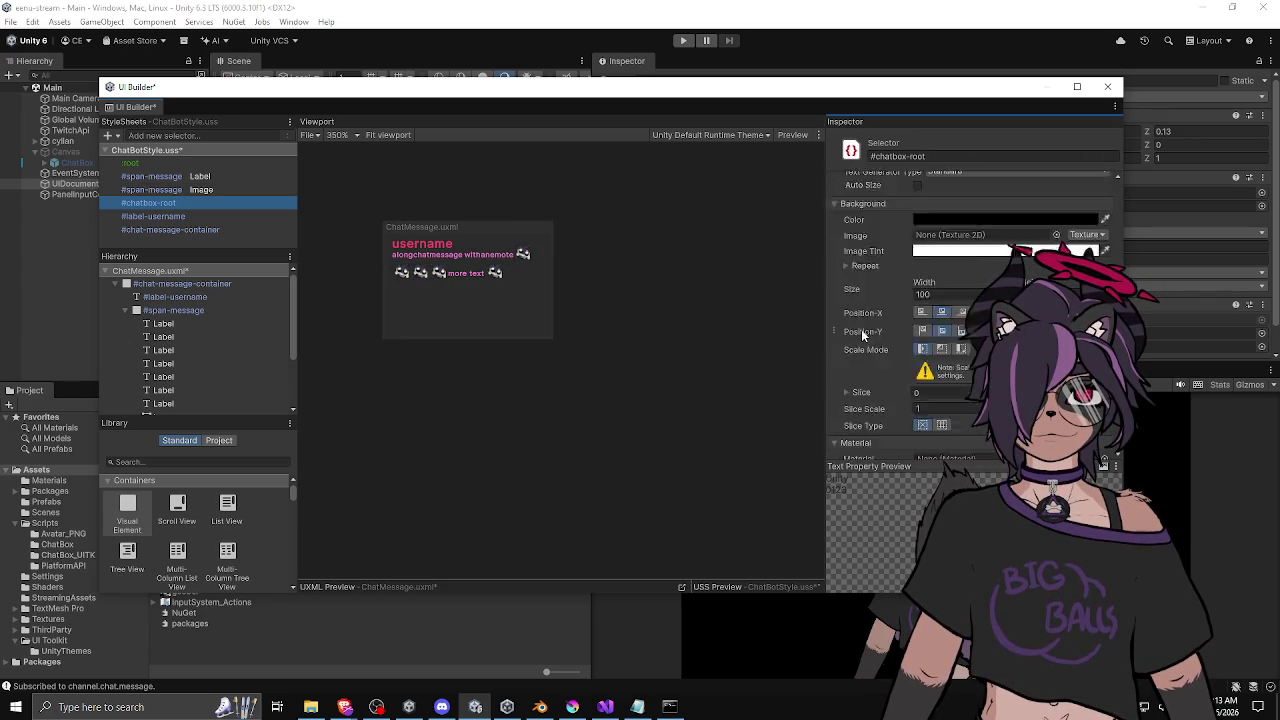
pyautogui.click(182, 192)
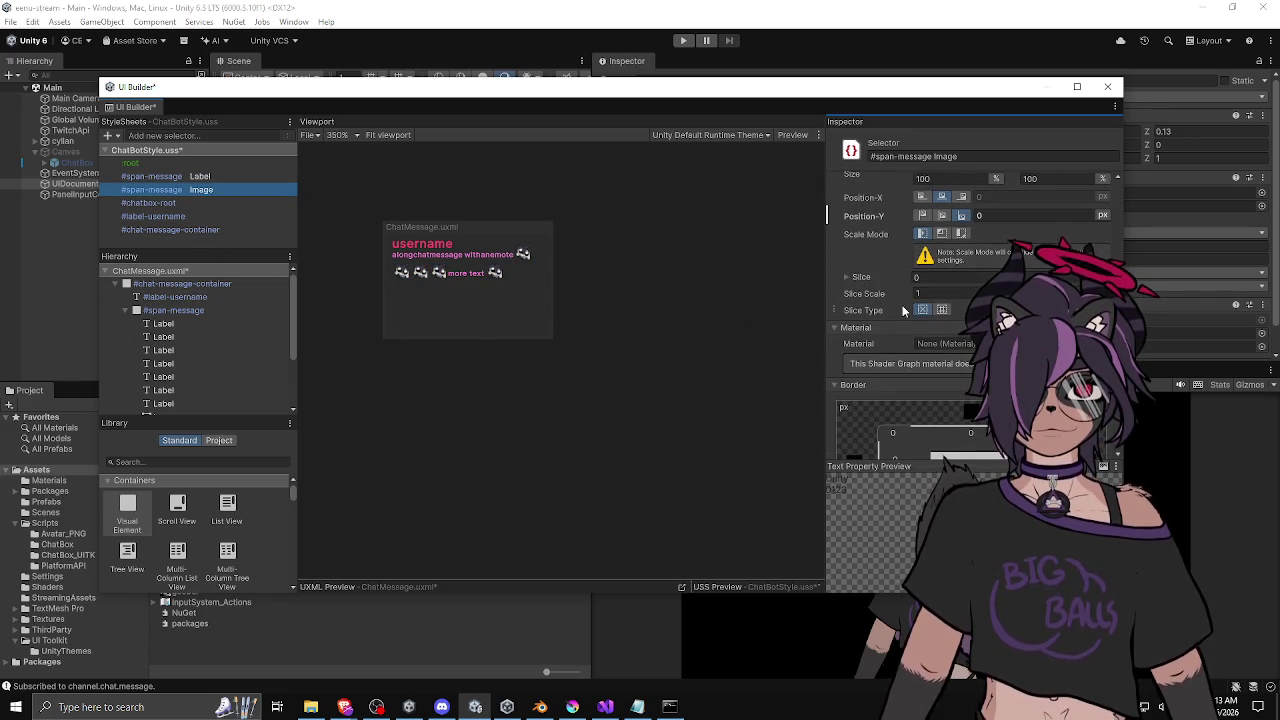
pyautogui.scroll(10, 902, 305)
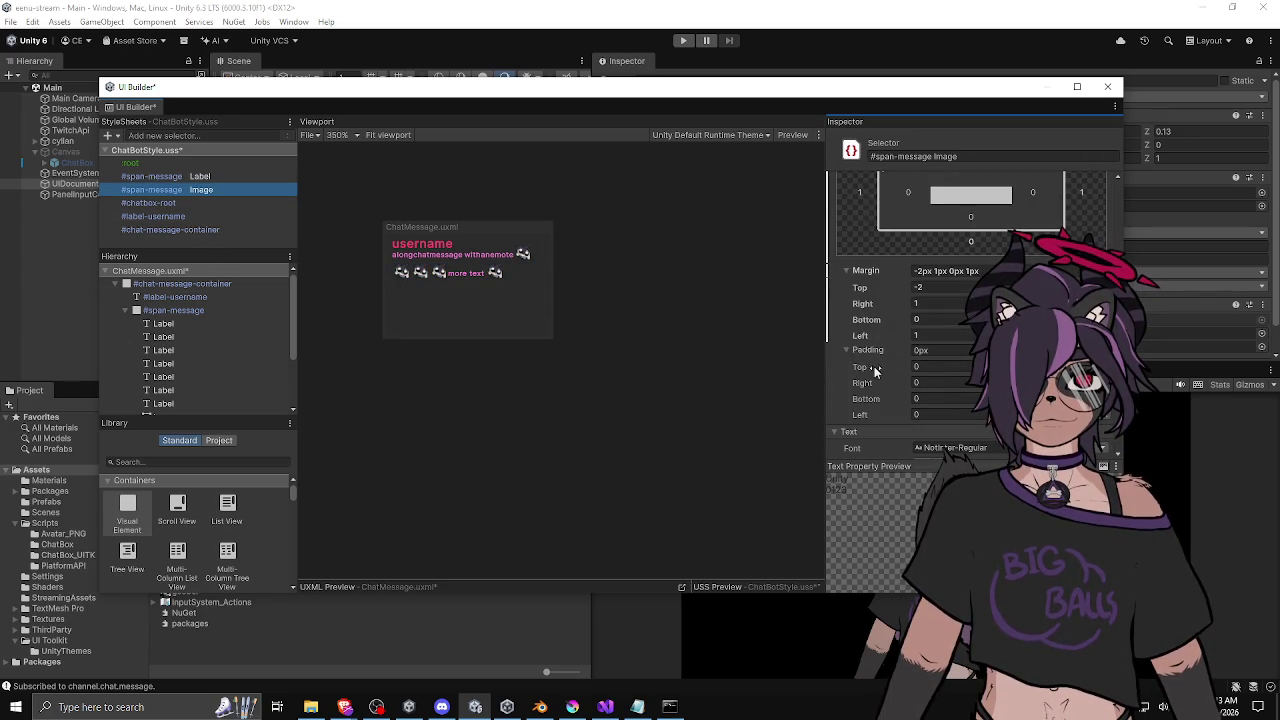
pyautogui.rightClick(880, 345)
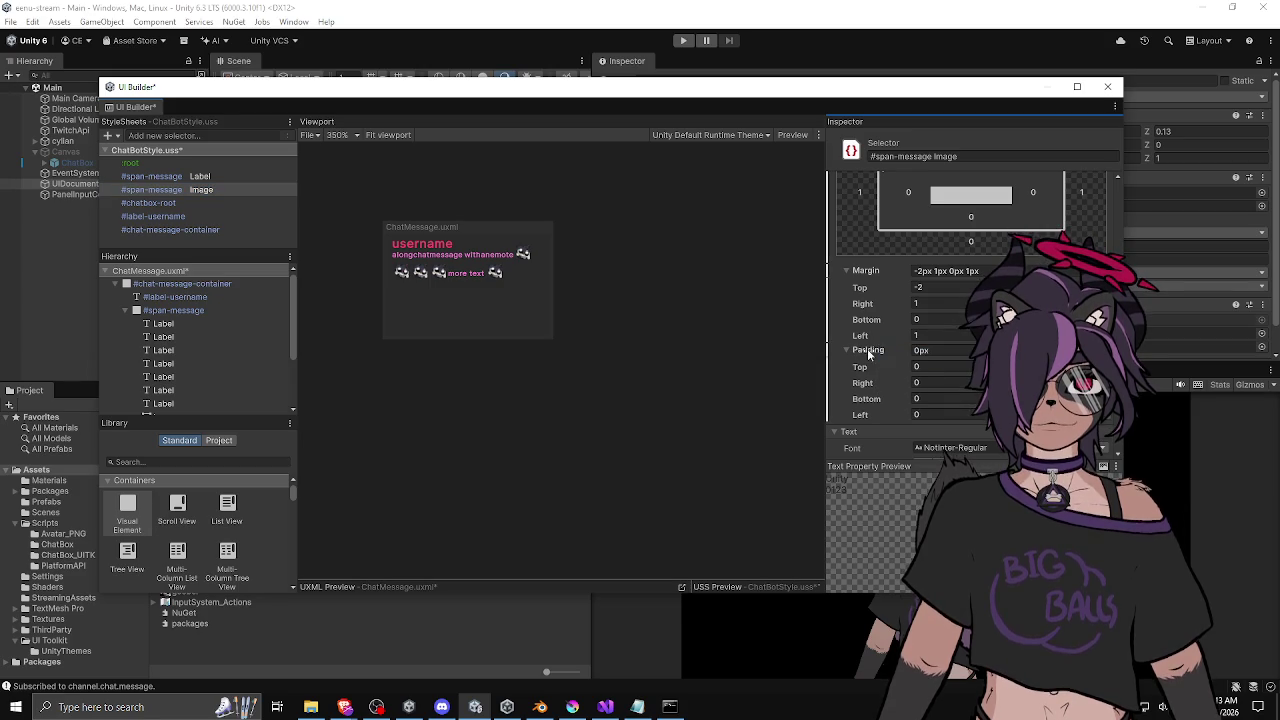
pyautogui.click(143, 189)
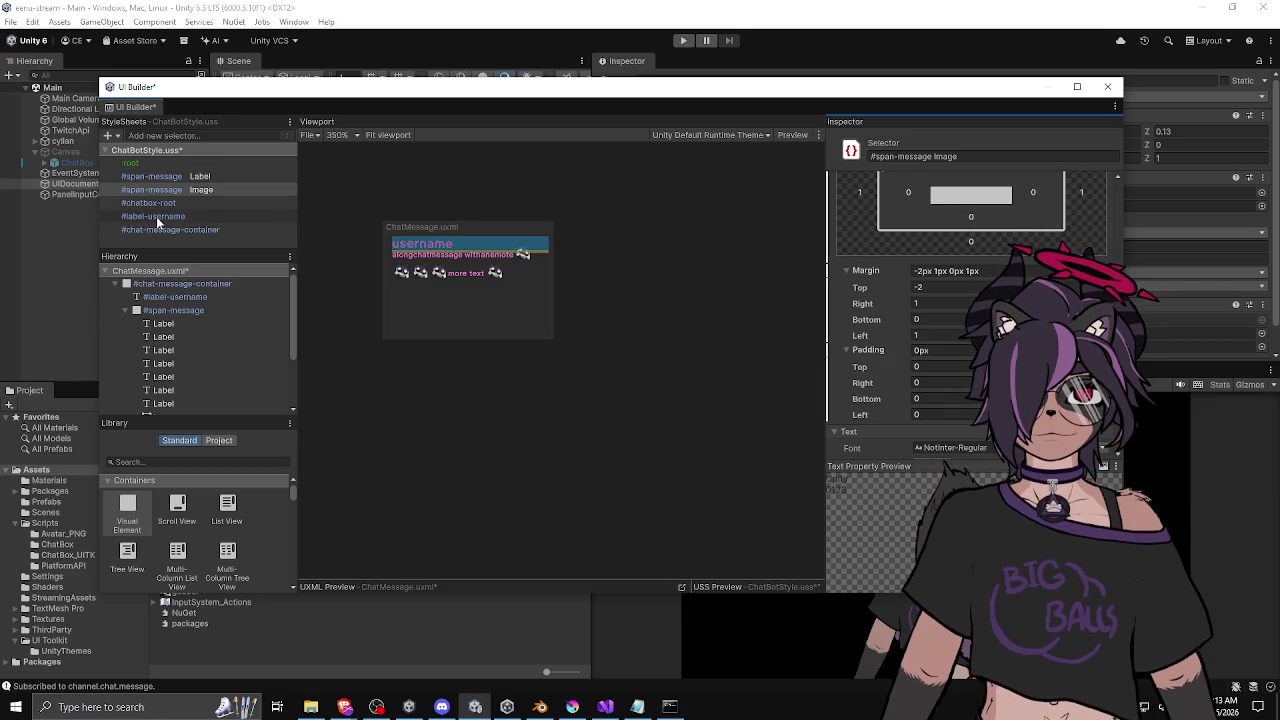
pyautogui.click(148, 175)
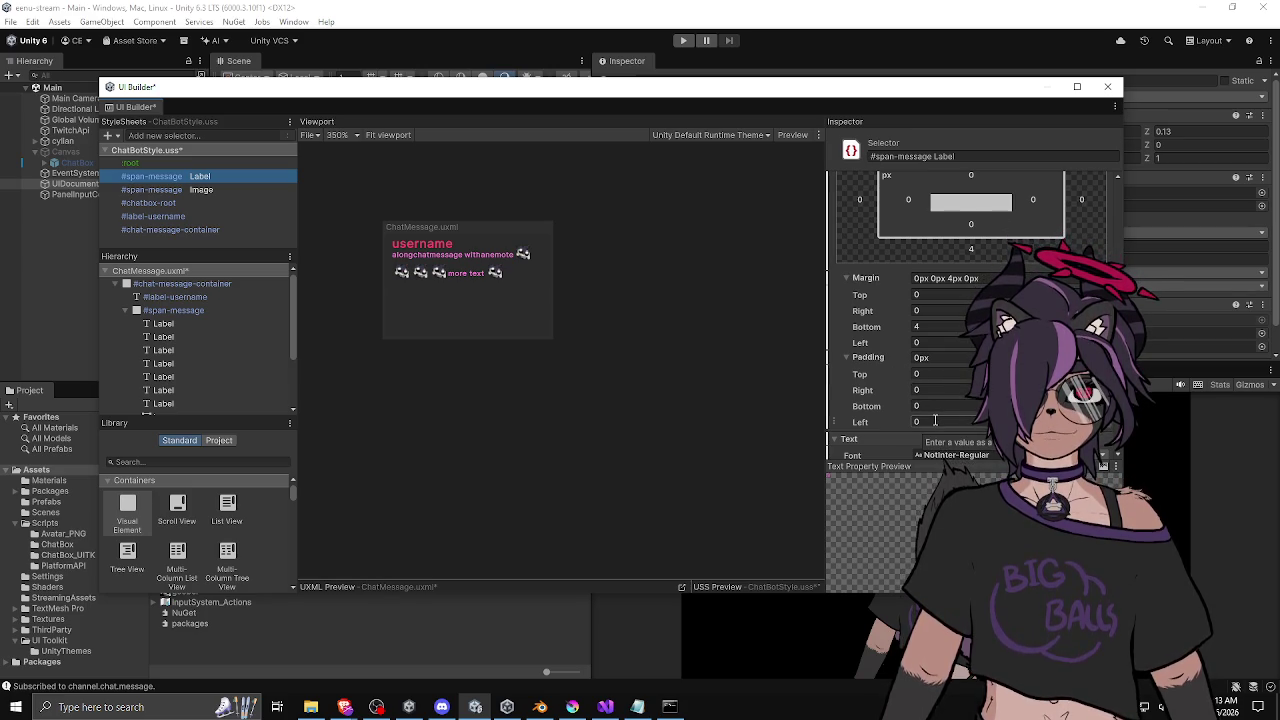
# Set the #span-message Label right padding to 1 and zoom the preview to check word spacing.
pyautogui.click(913, 390)
pyautogui.write('1')
pyautogui.click(948, 405)
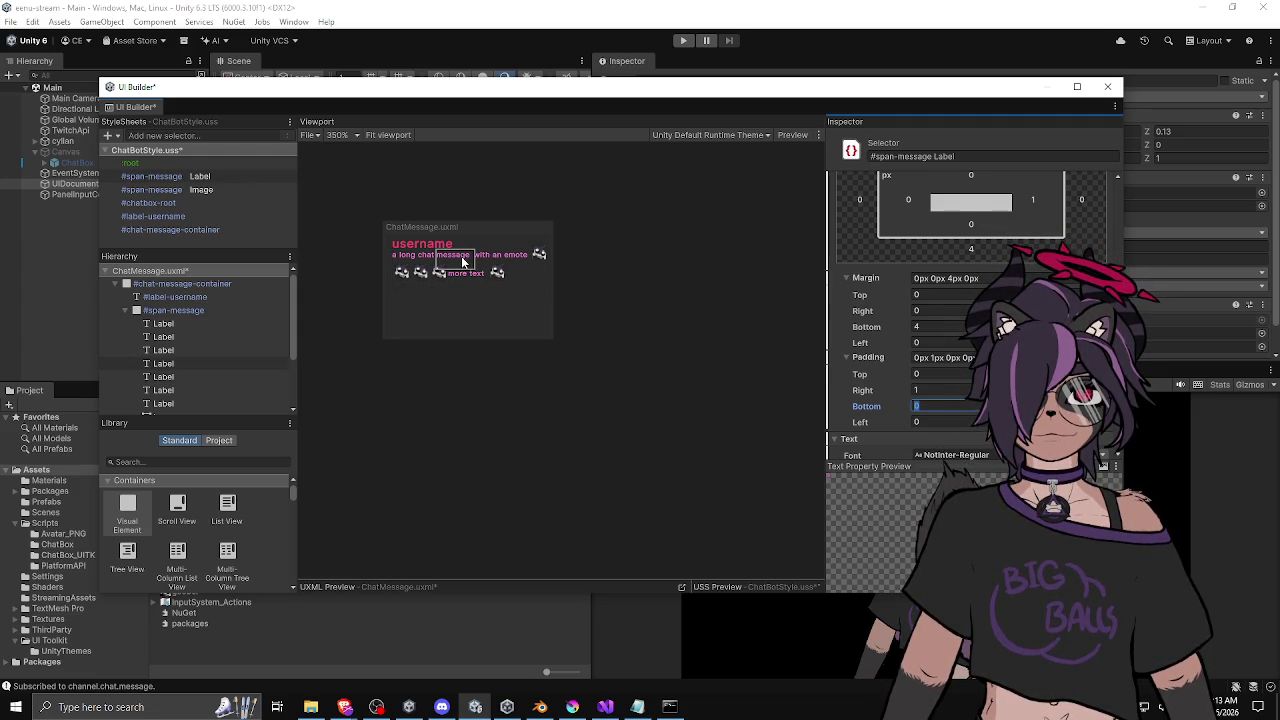
pyautogui.scroll(5, 468, 258)
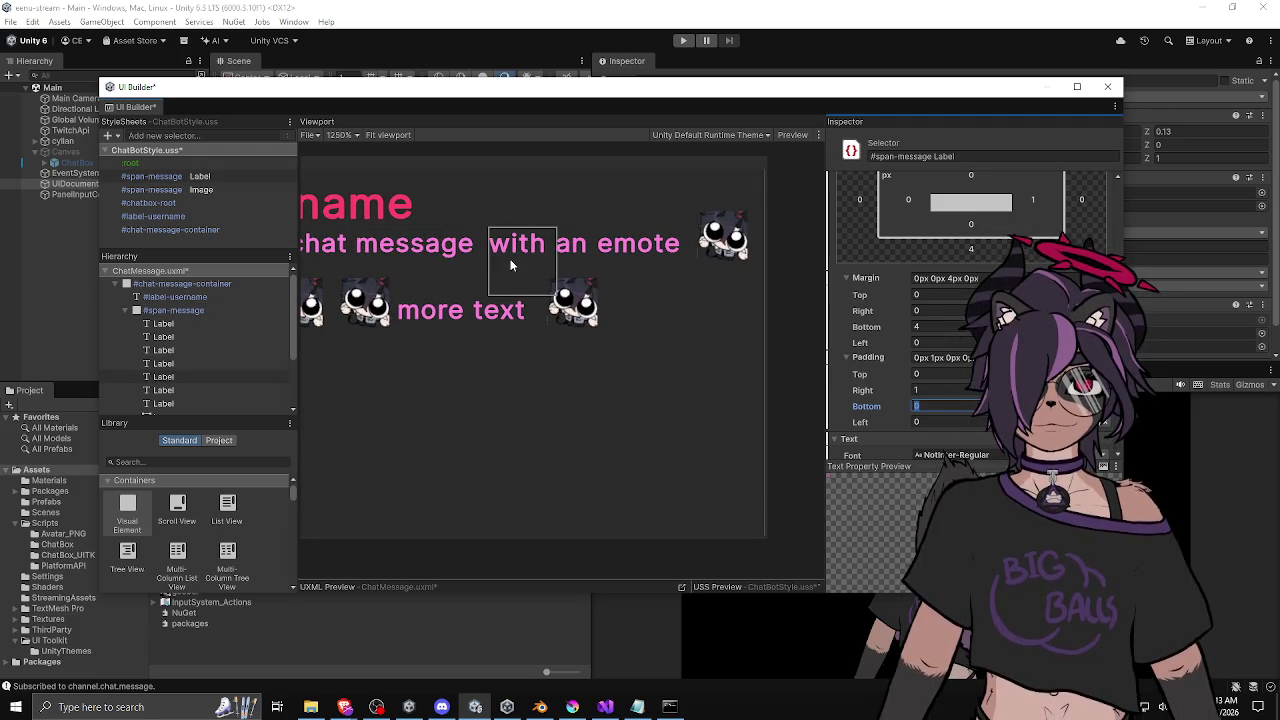
pyautogui.moveTo(448, 258); pyautogui.dragTo(510, 284)
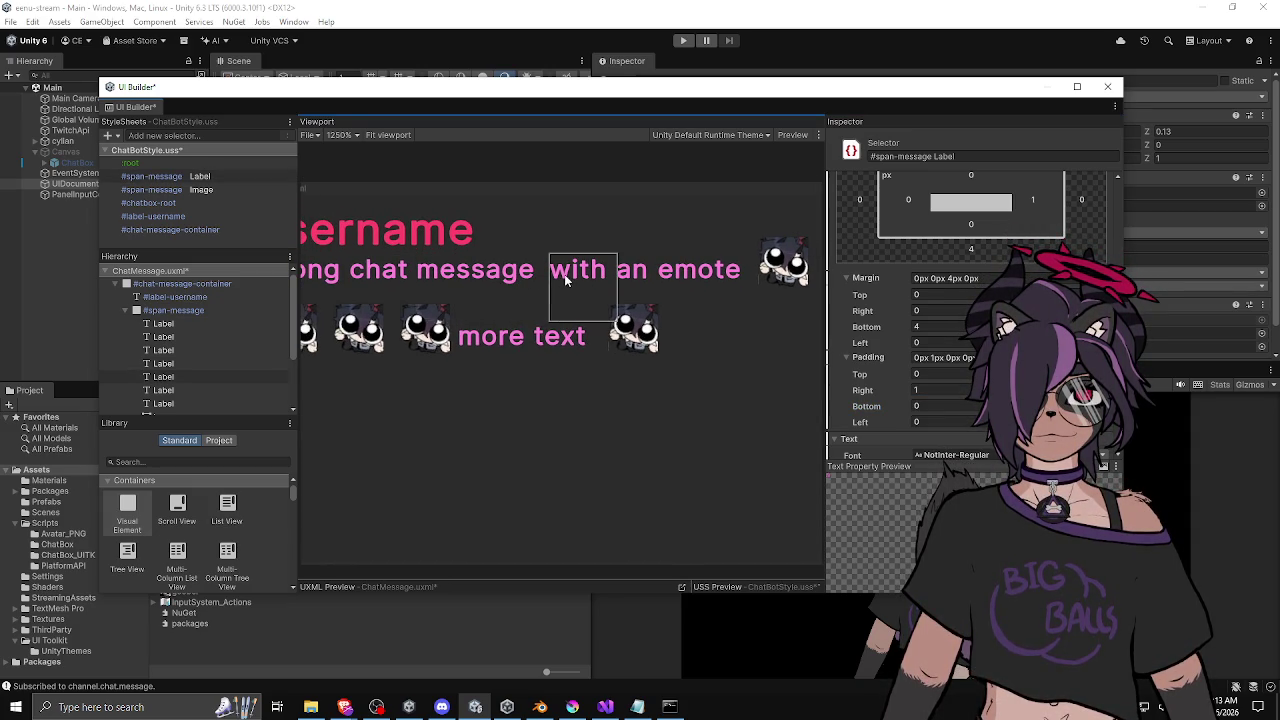
pyautogui.click(206, 365)
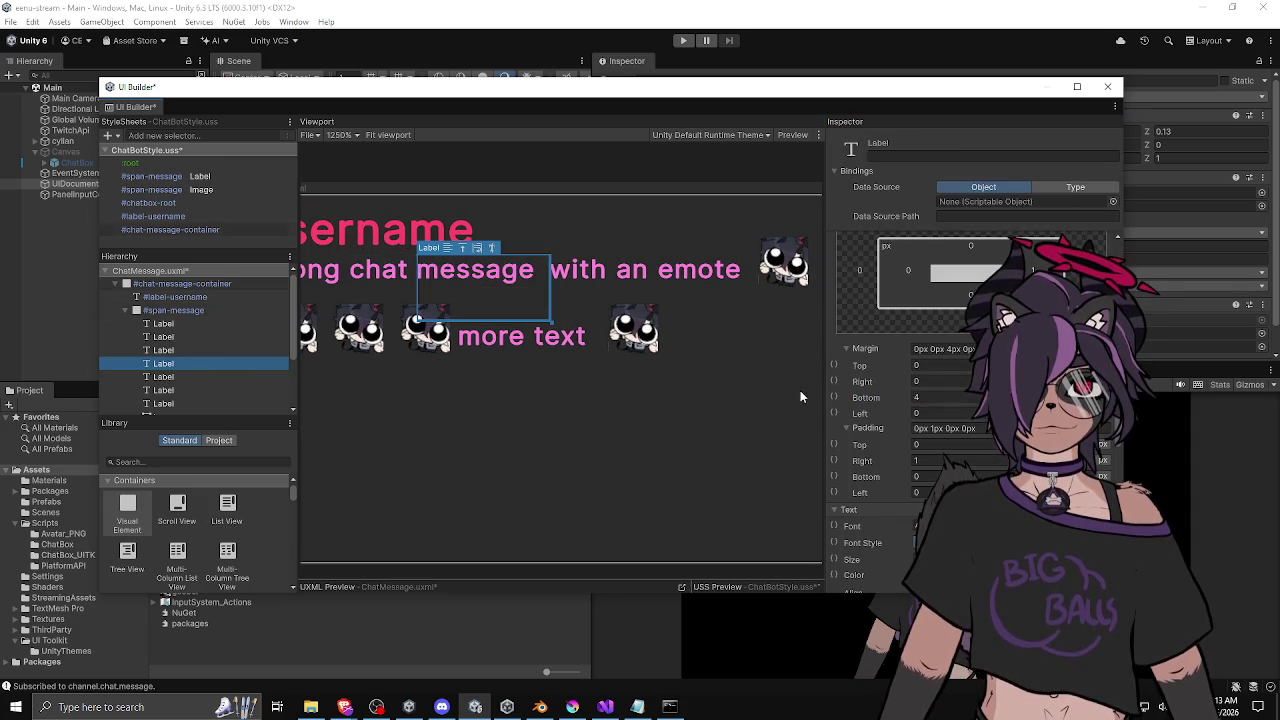
pyautogui.click(225, 377)
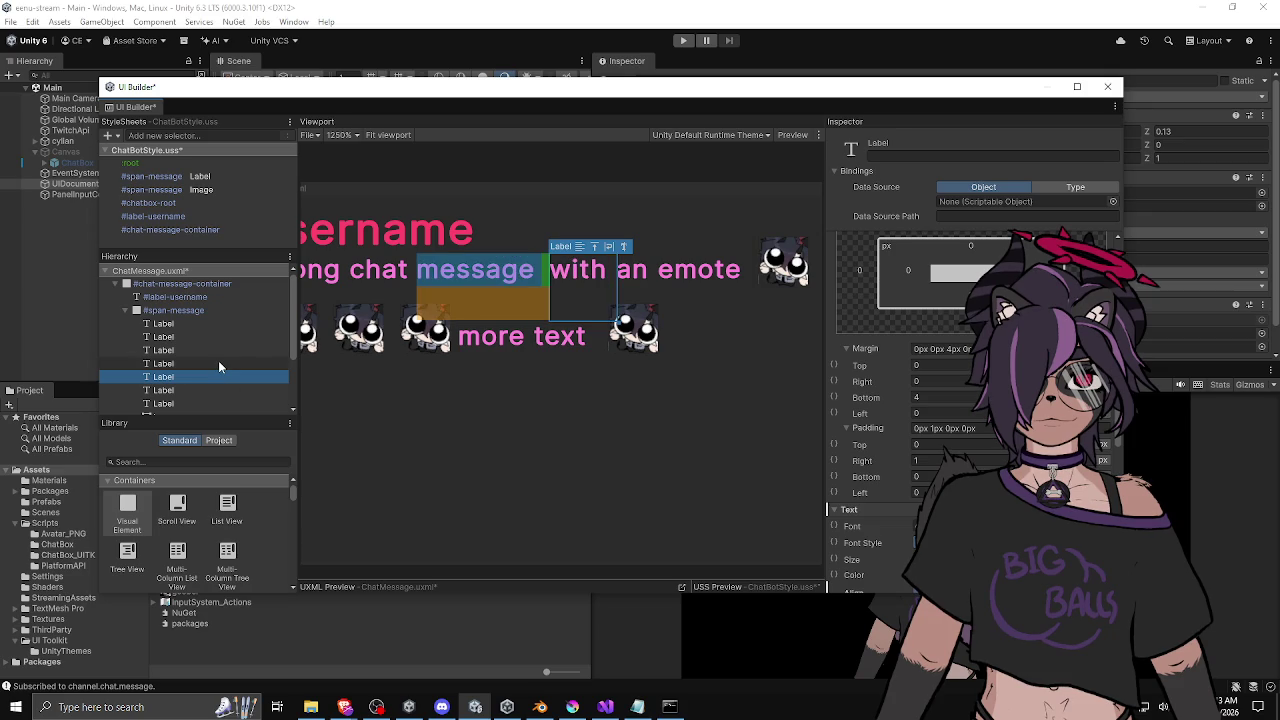
pyautogui.rightClick(878, 518)
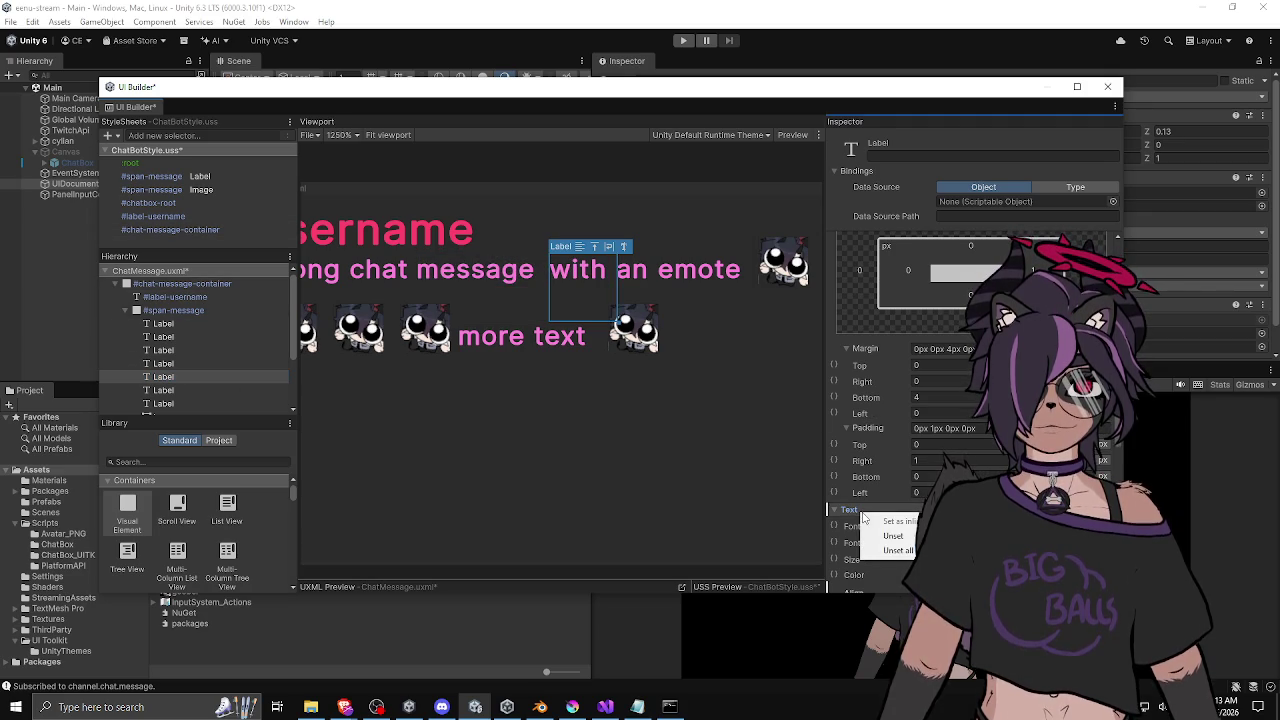
pyautogui.click(898, 537)
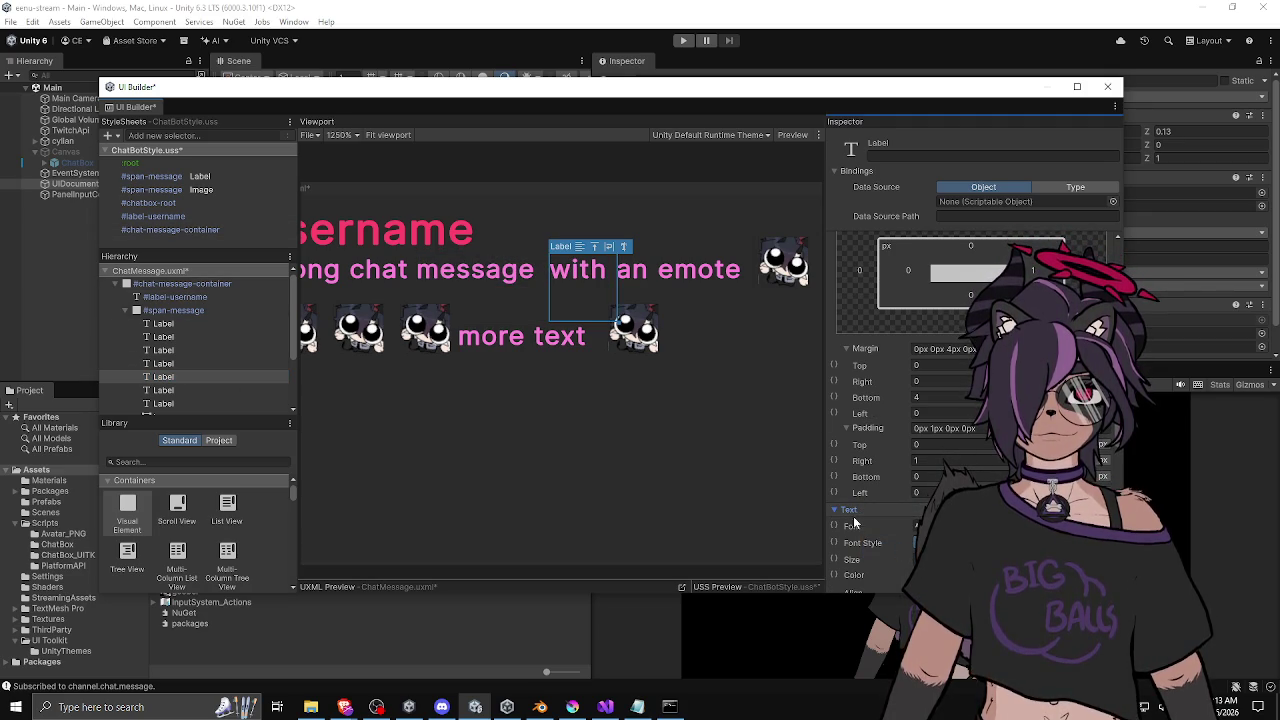
pyautogui.click(158, 365)
pyautogui.scroll(-5, 900, 506)
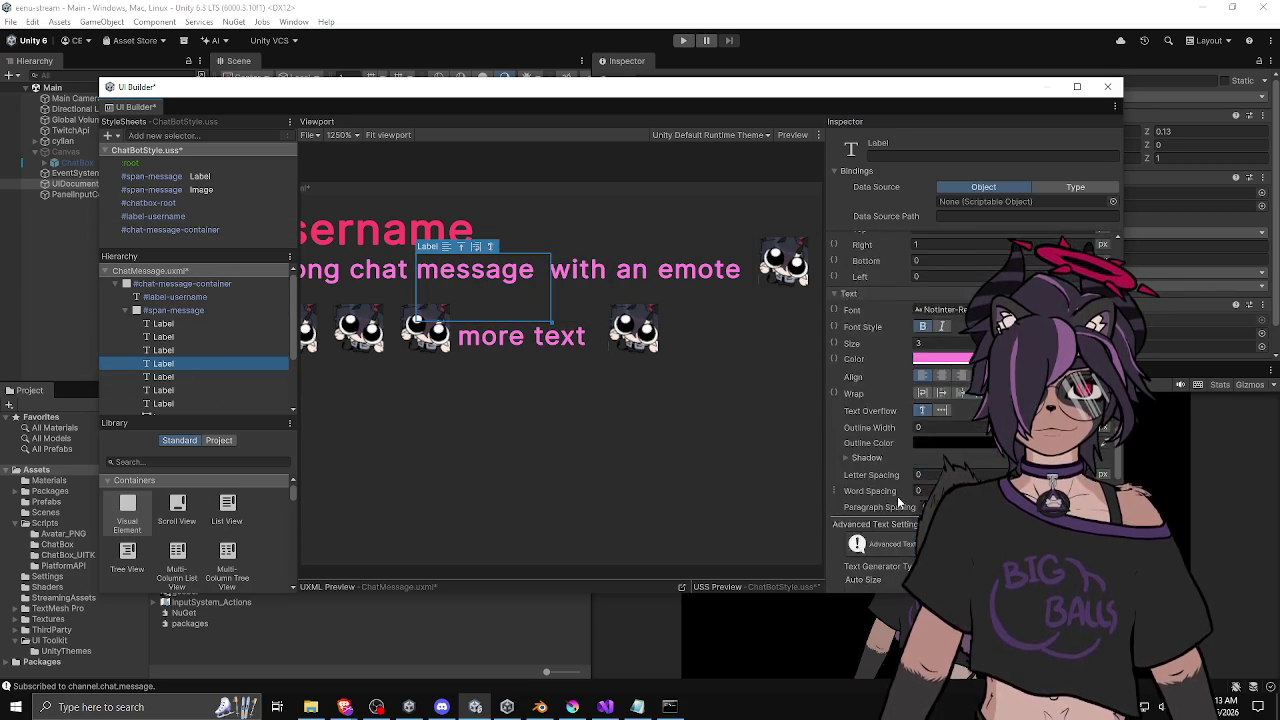
pyautogui.rightClick(855, 330)
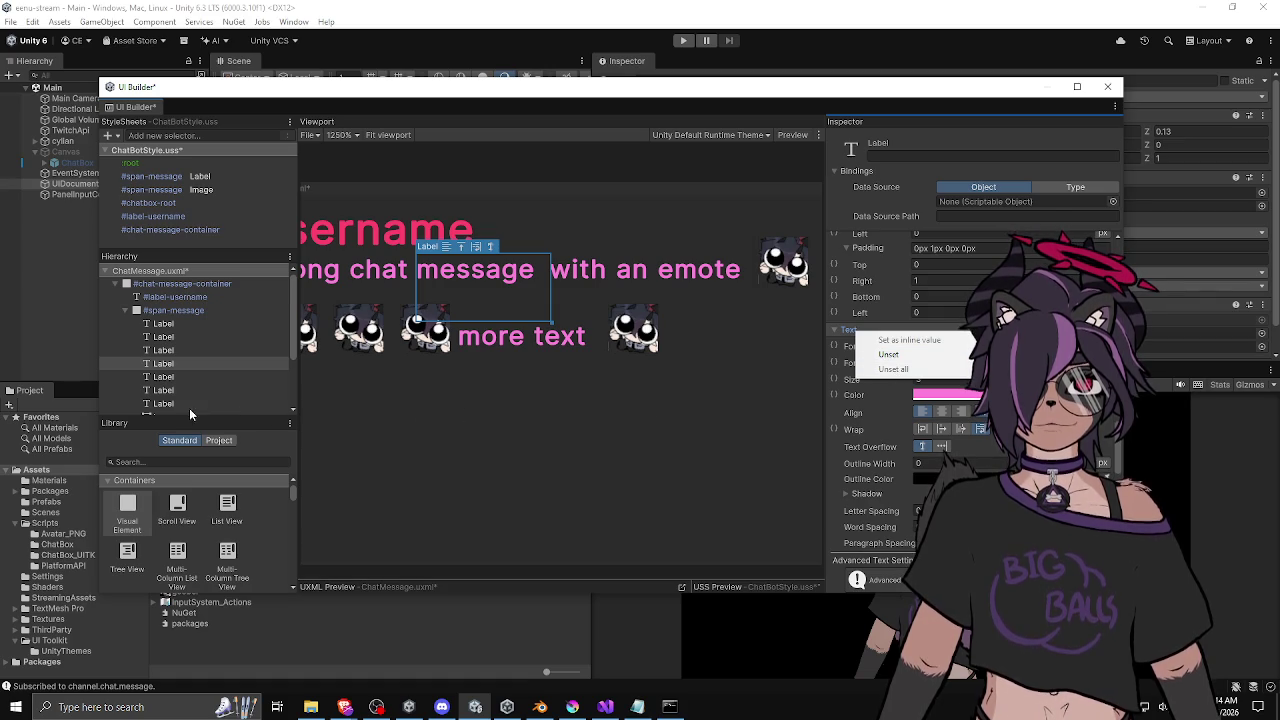
pyautogui.click(170, 377)
pyautogui.click(167, 390)
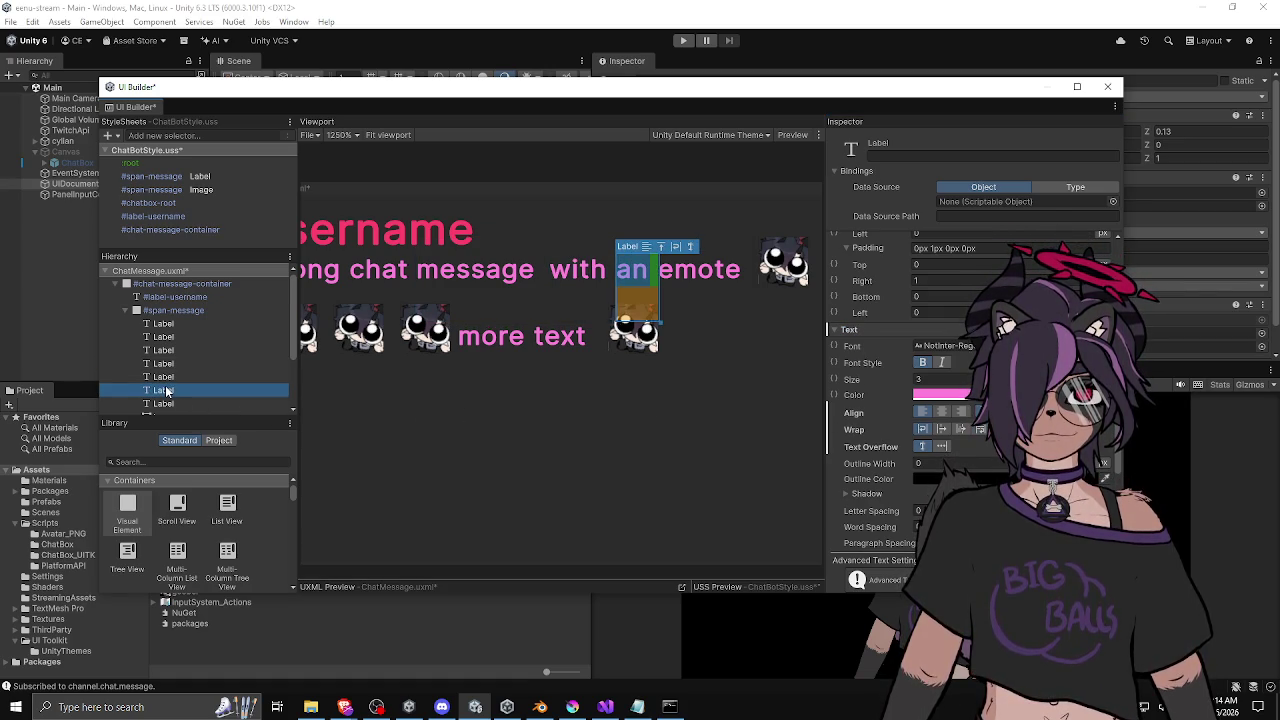
pyautogui.click(899, 377)
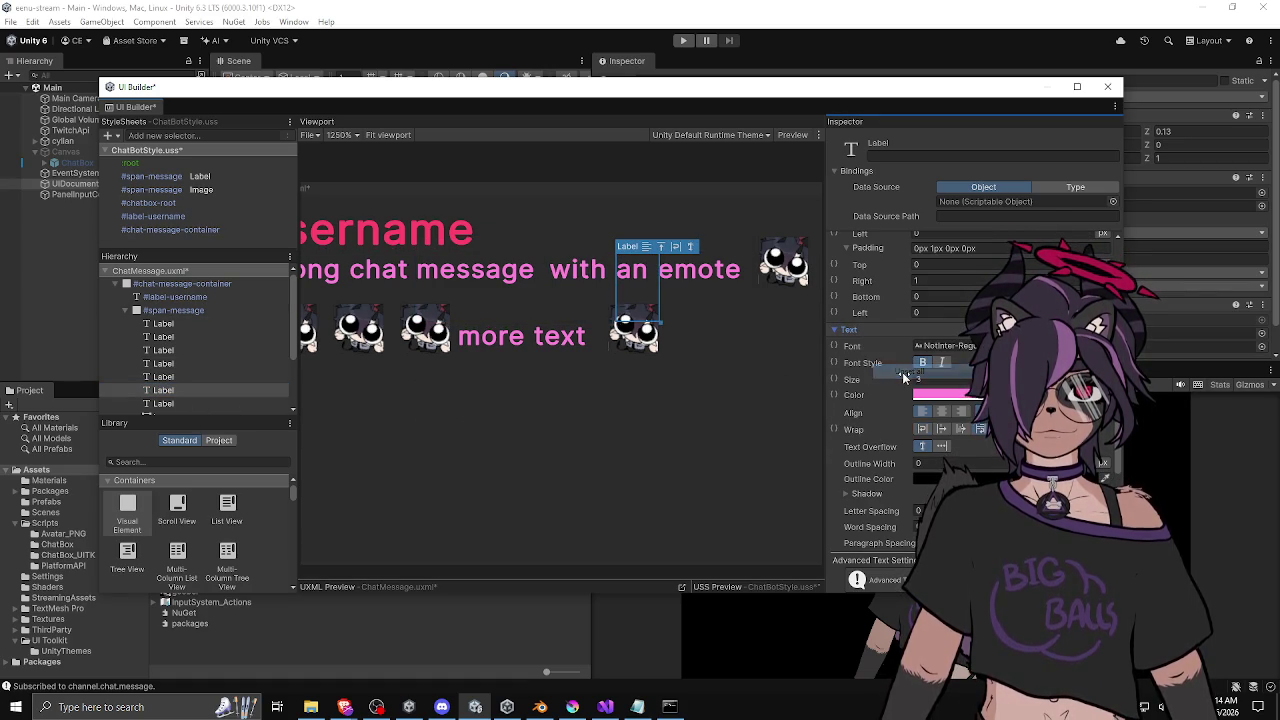
pyautogui.click(210, 402)
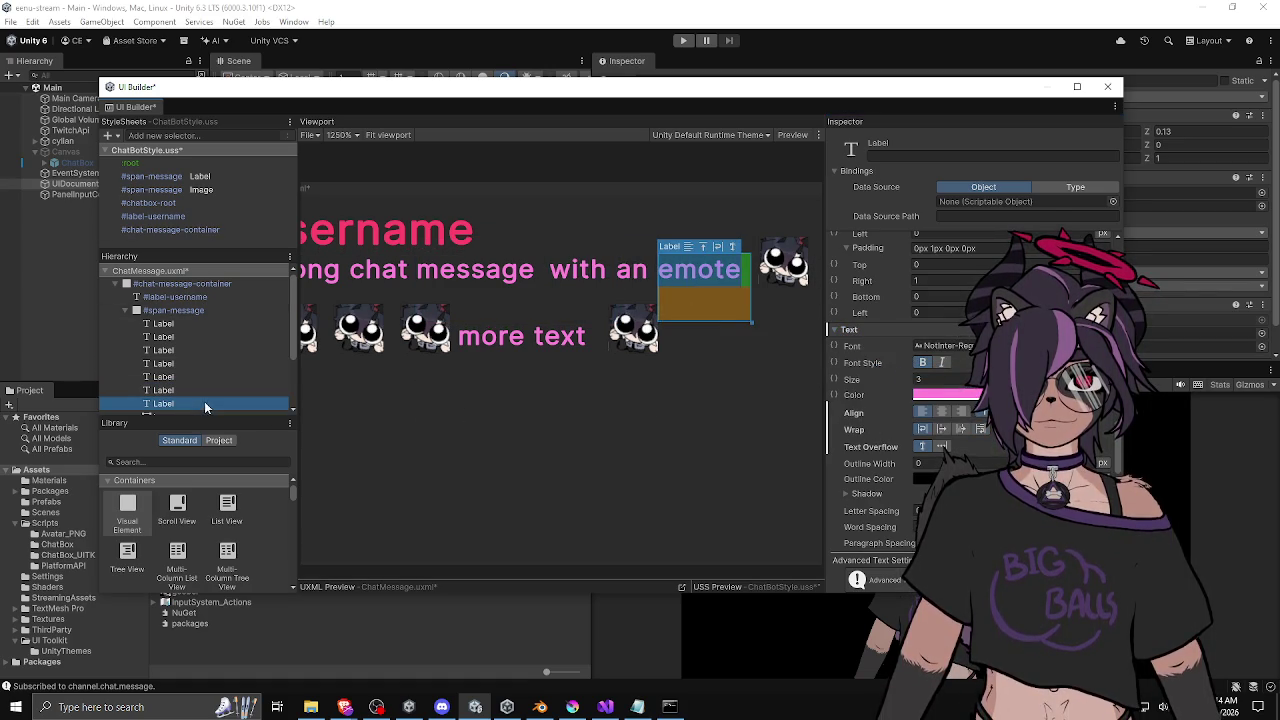
pyautogui.rightClick(858, 331)
pyautogui.click(897, 368)
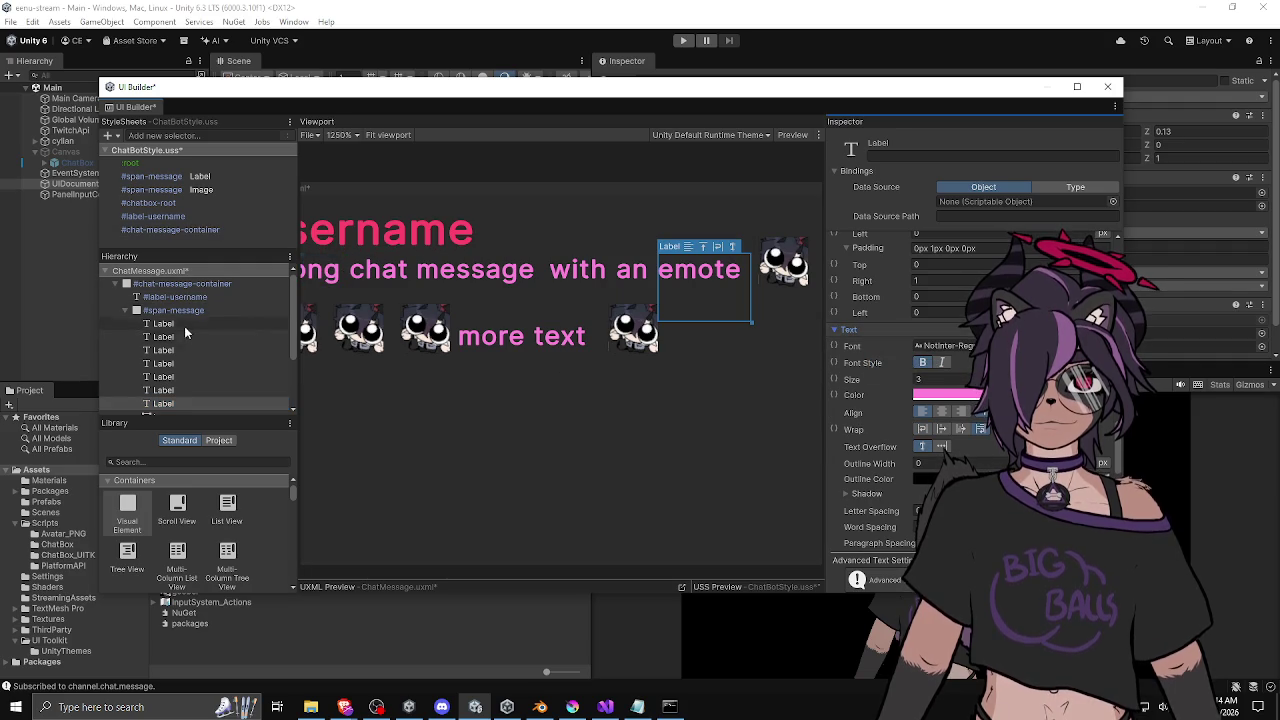
pyautogui.click(170, 324)
pyautogui.rightClick(880, 334)
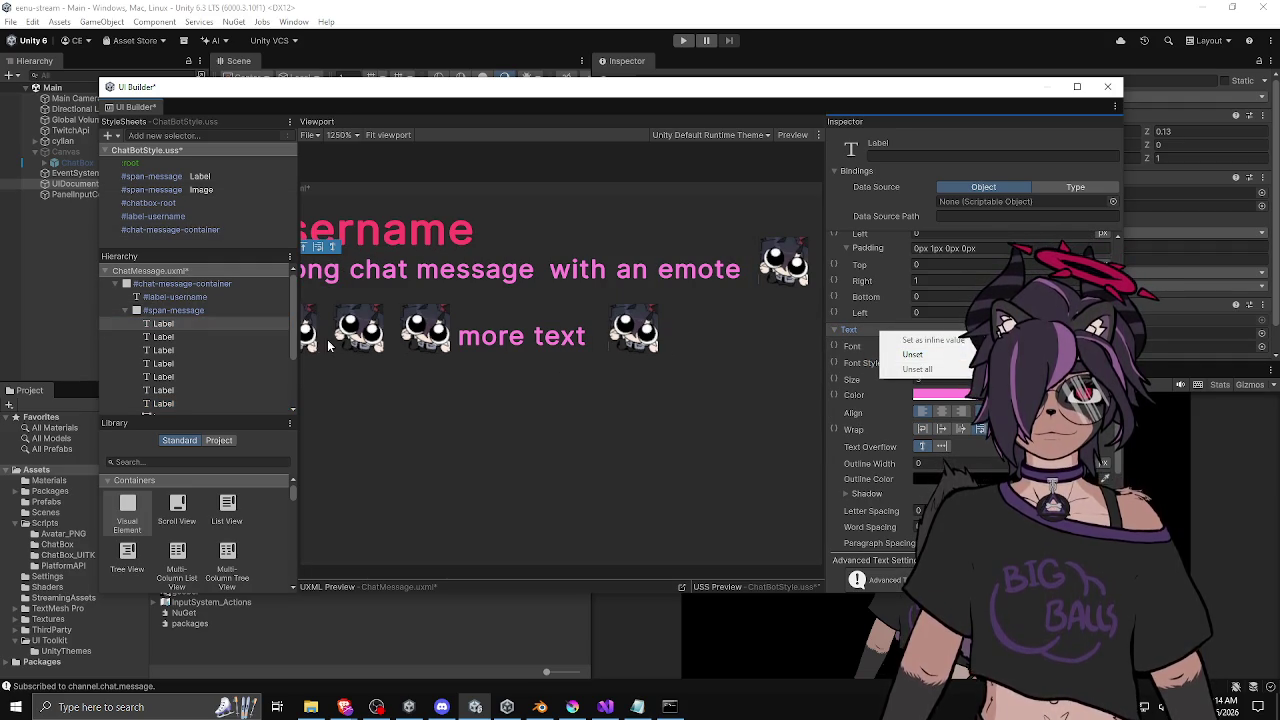
pyautogui.click(227, 340)
pyautogui.click(202, 349)
pyautogui.click(195, 360)
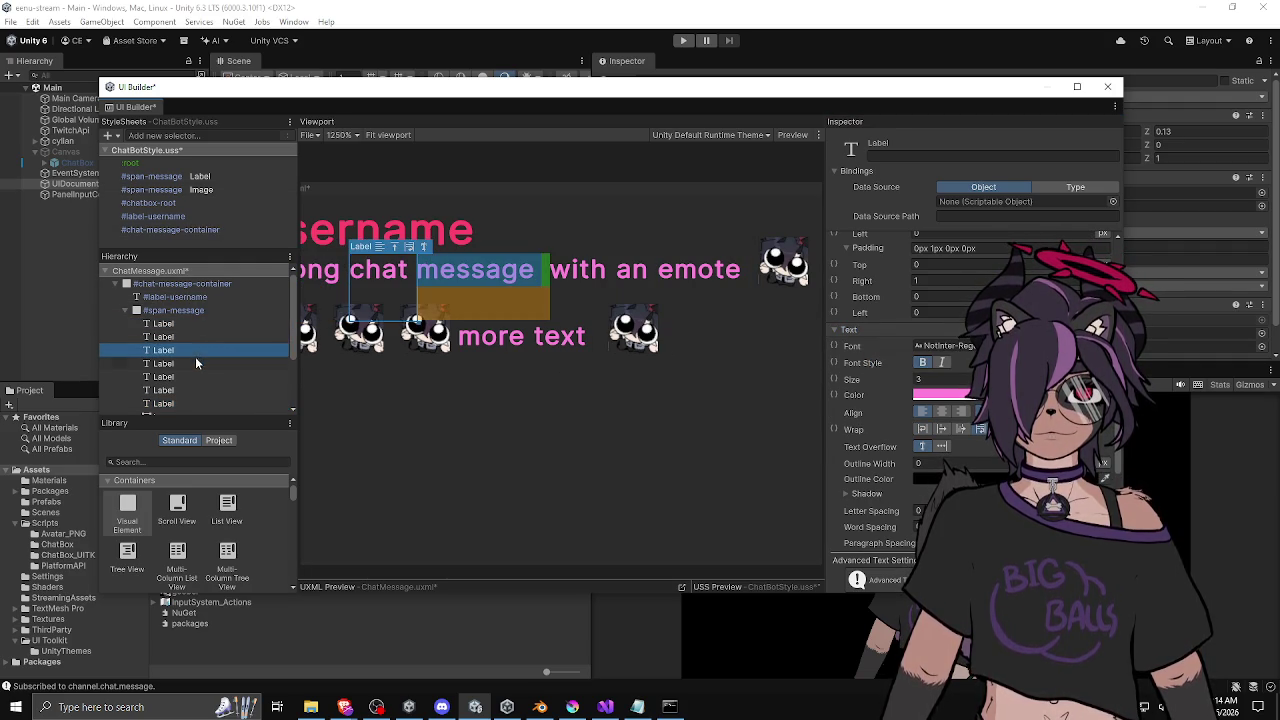
pyautogui.click(181, 376)
pyautogui.click(175, 390)
pyautogui.click(170, 404)
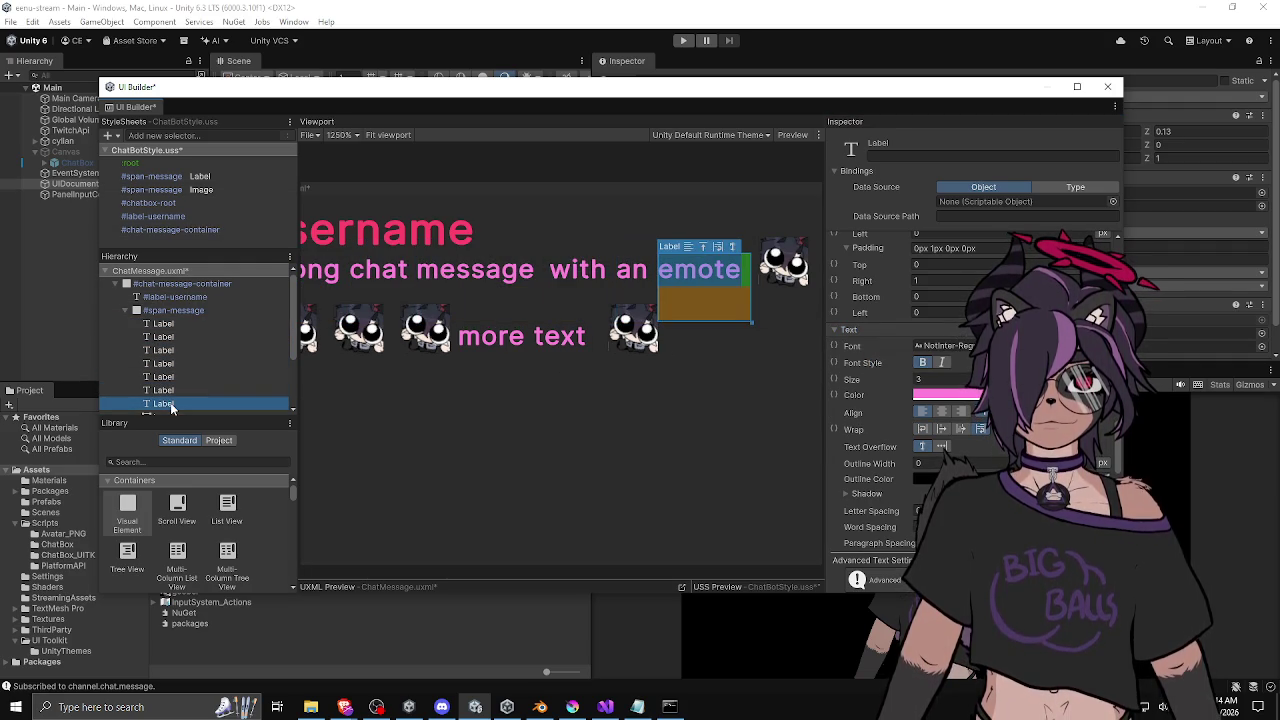
pyautogui.click(178, 328)
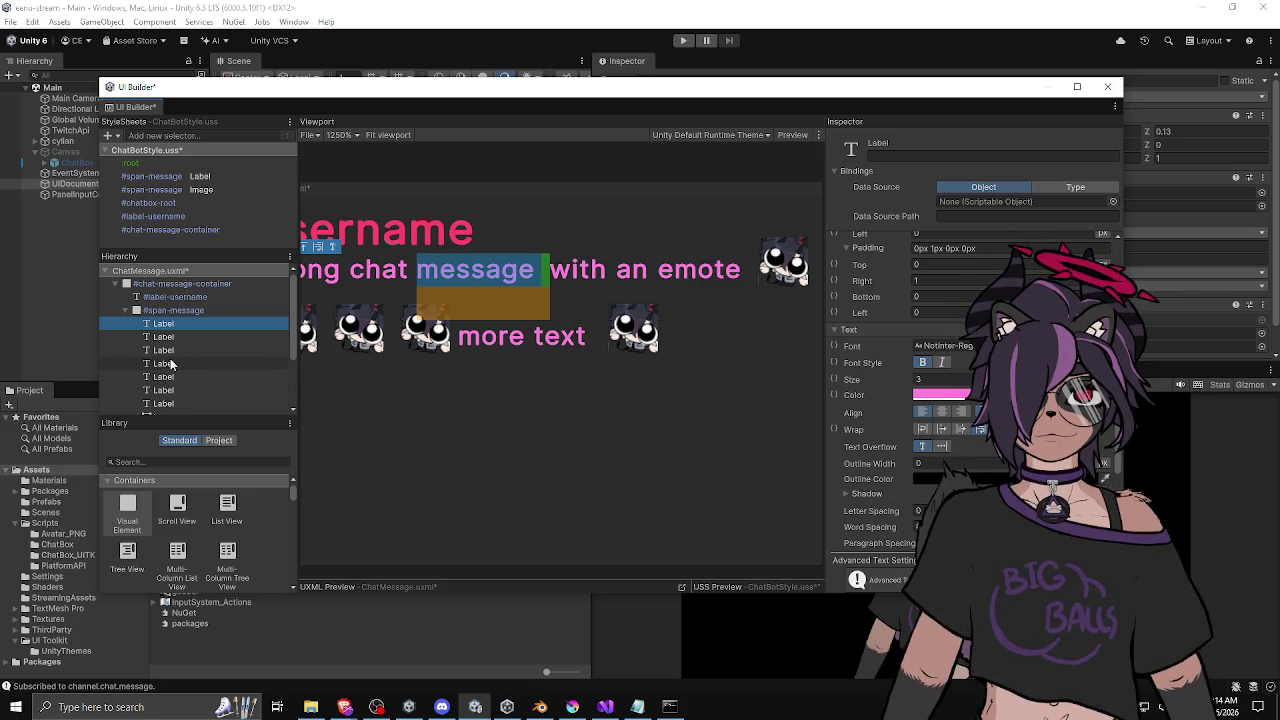
pyautogui.click(163, 364)
pyautogui.click(519, 276)
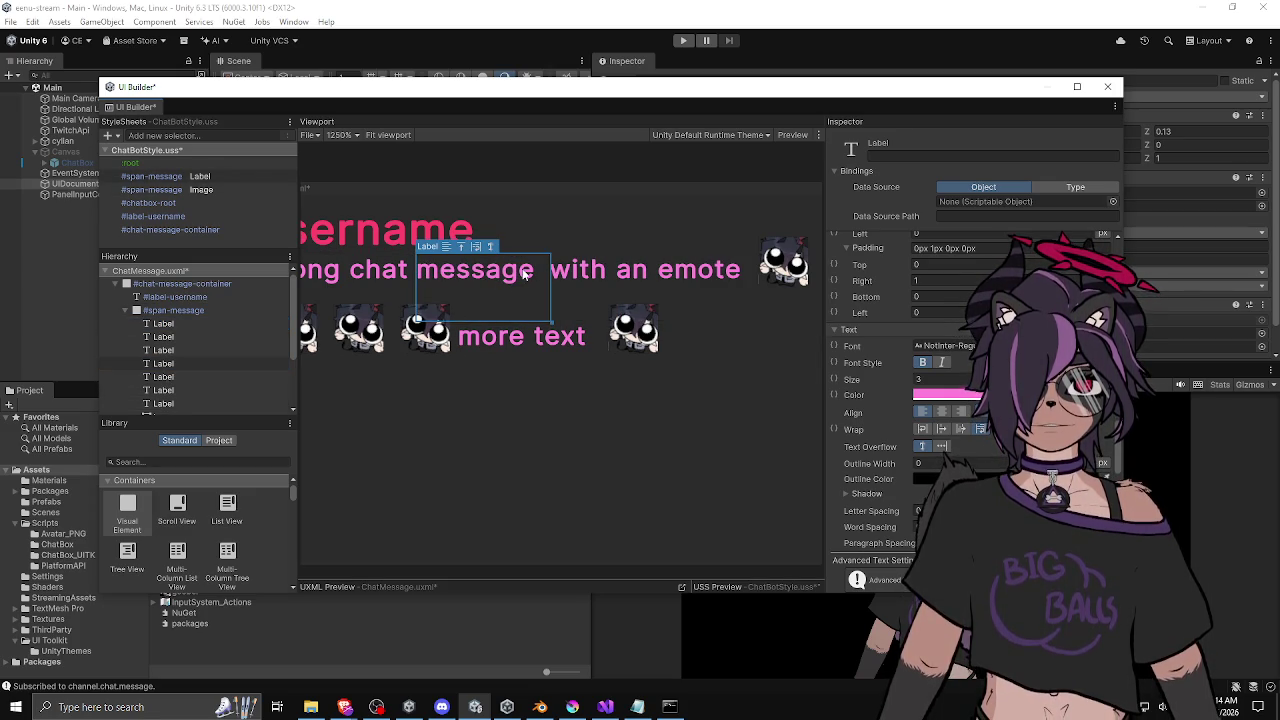
pyautogui.scroll(5, 925, 328)
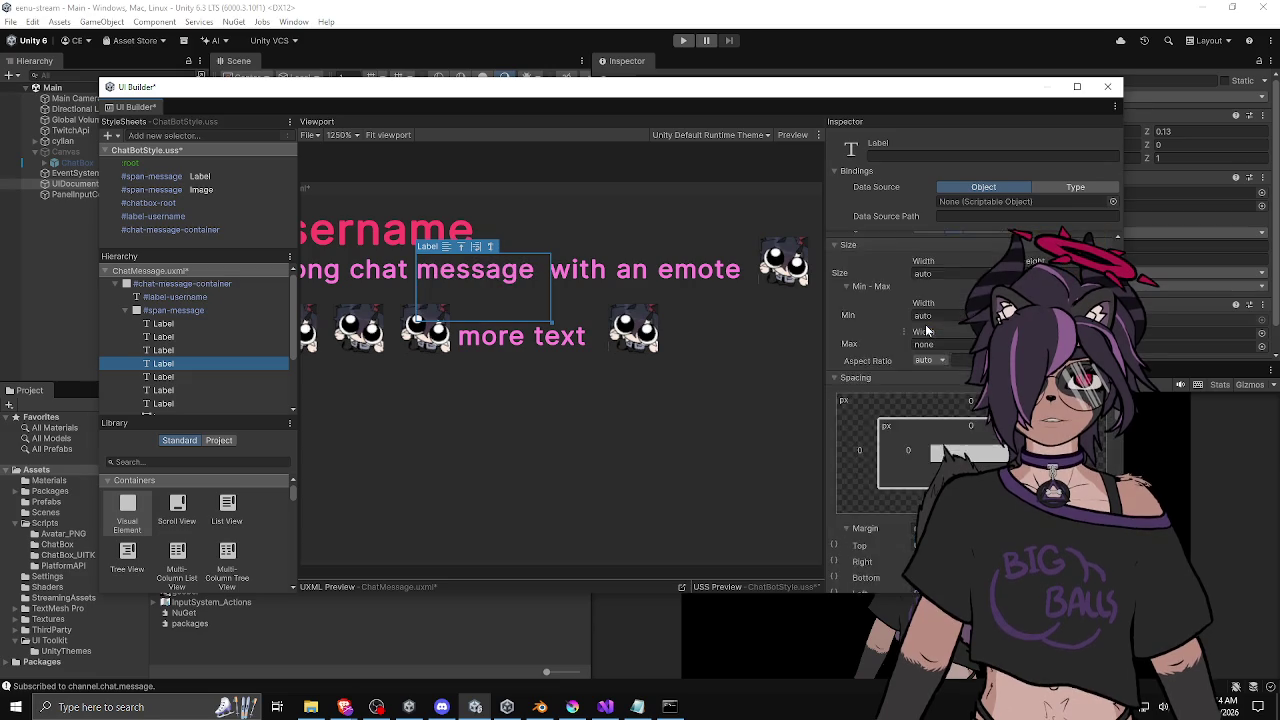
pyautogui.scroll(-10, 925, 328)
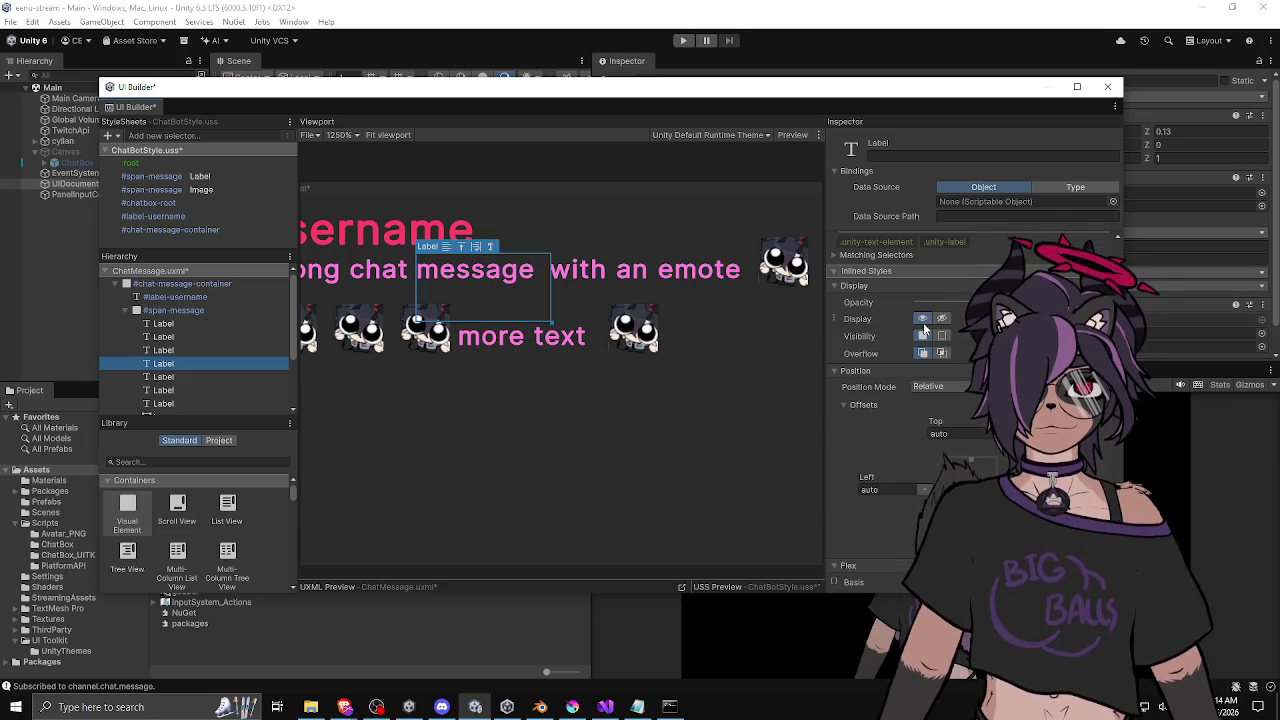
pyautogui.scroll(4, 917, 319)
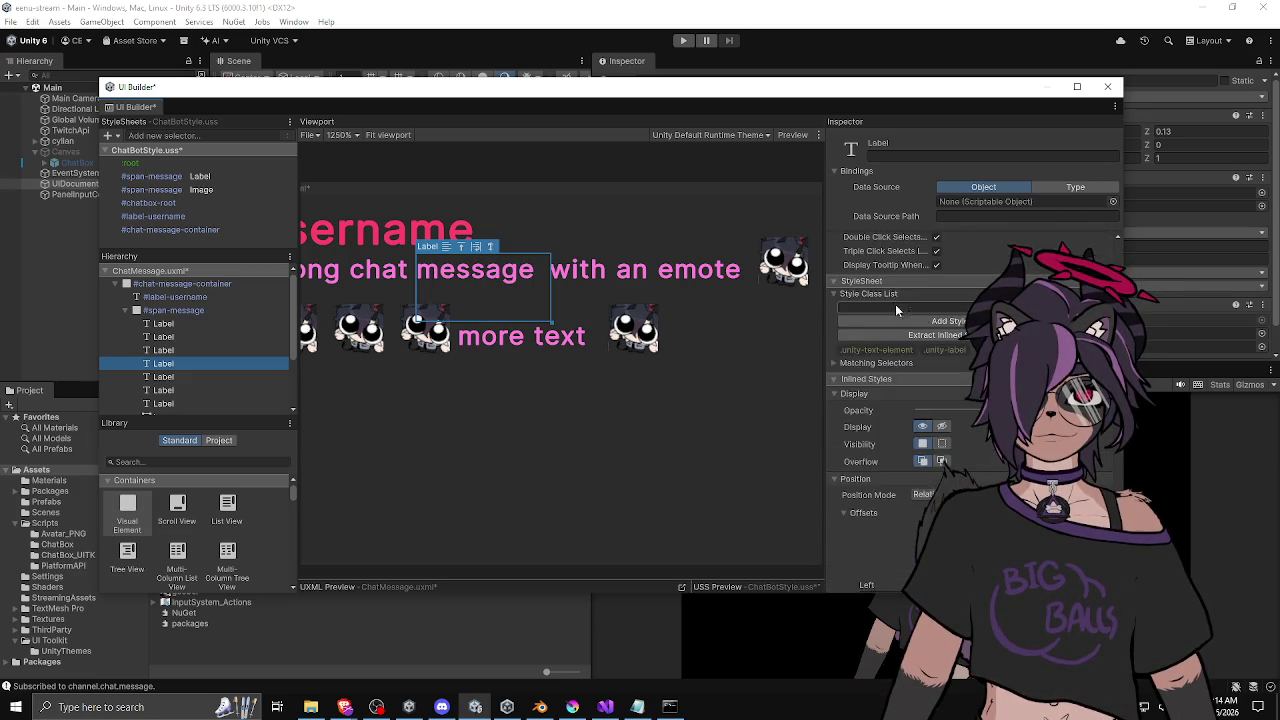
pyautogui.click(952, 383)
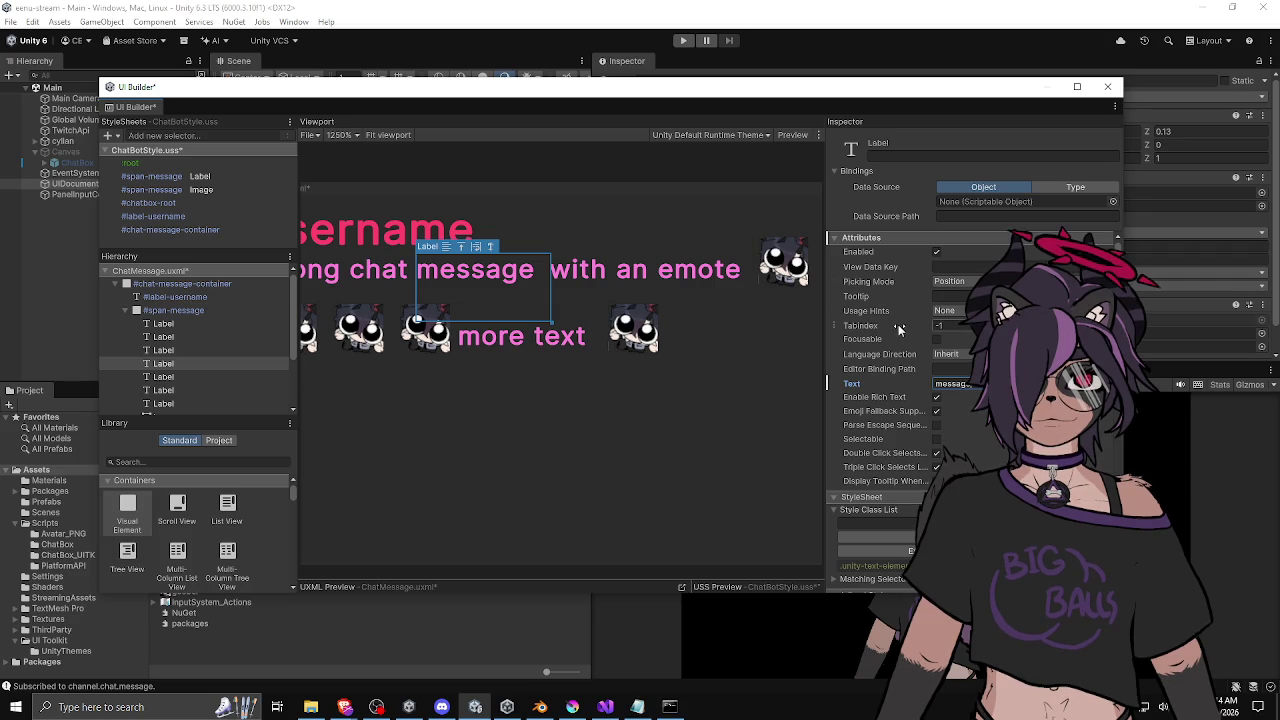
pyautogui.scroll(-10, 884, 340)
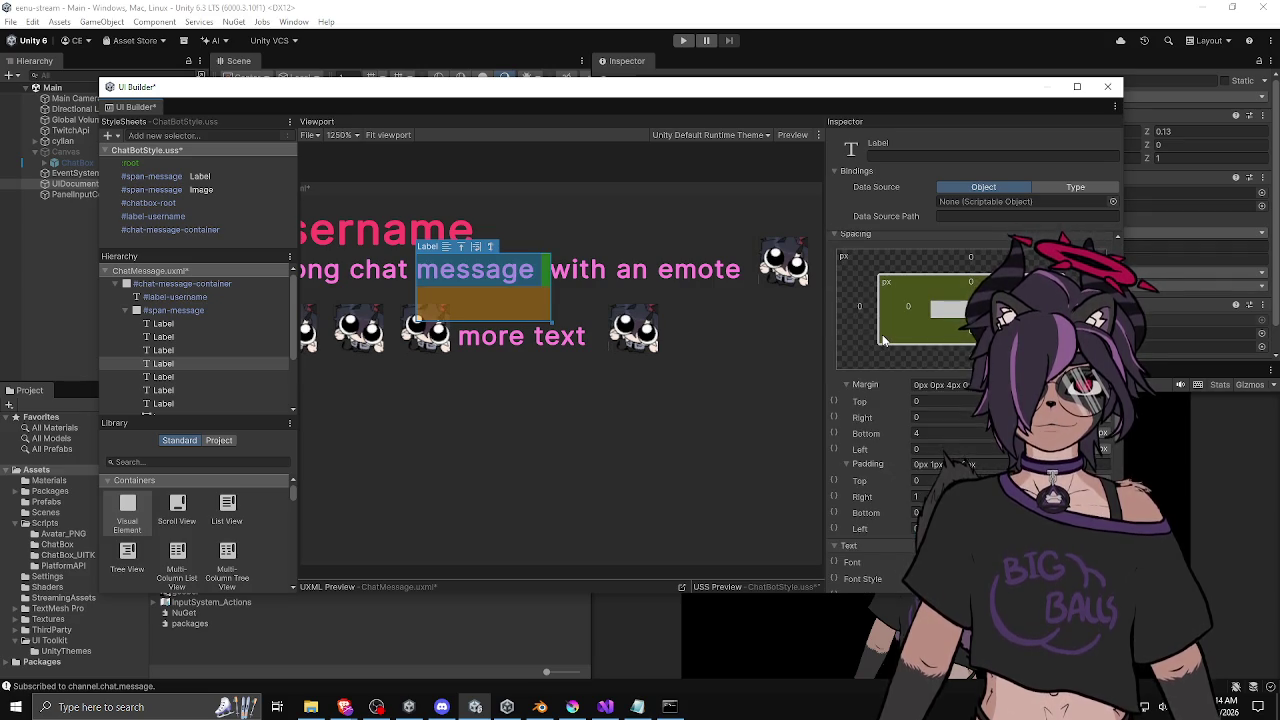
pyautogui.scroll(-5, 882, 341)
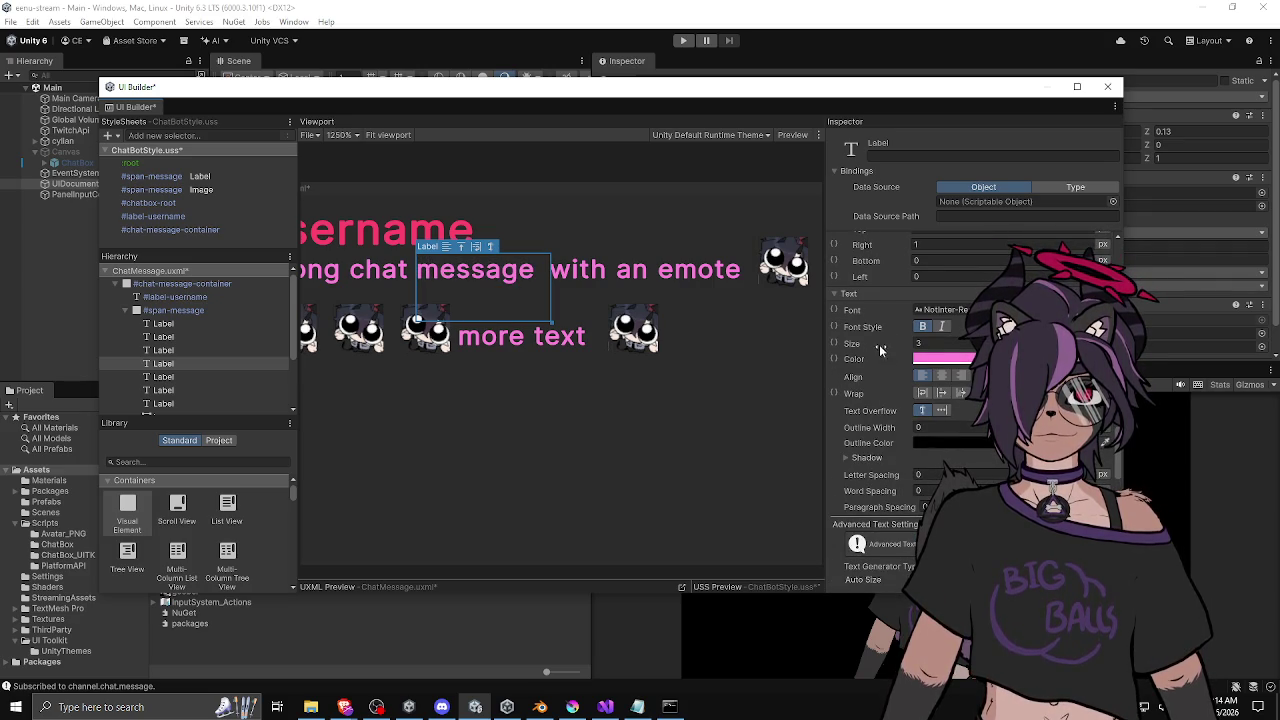
pyautogui.scroll(-10, 873, 342)
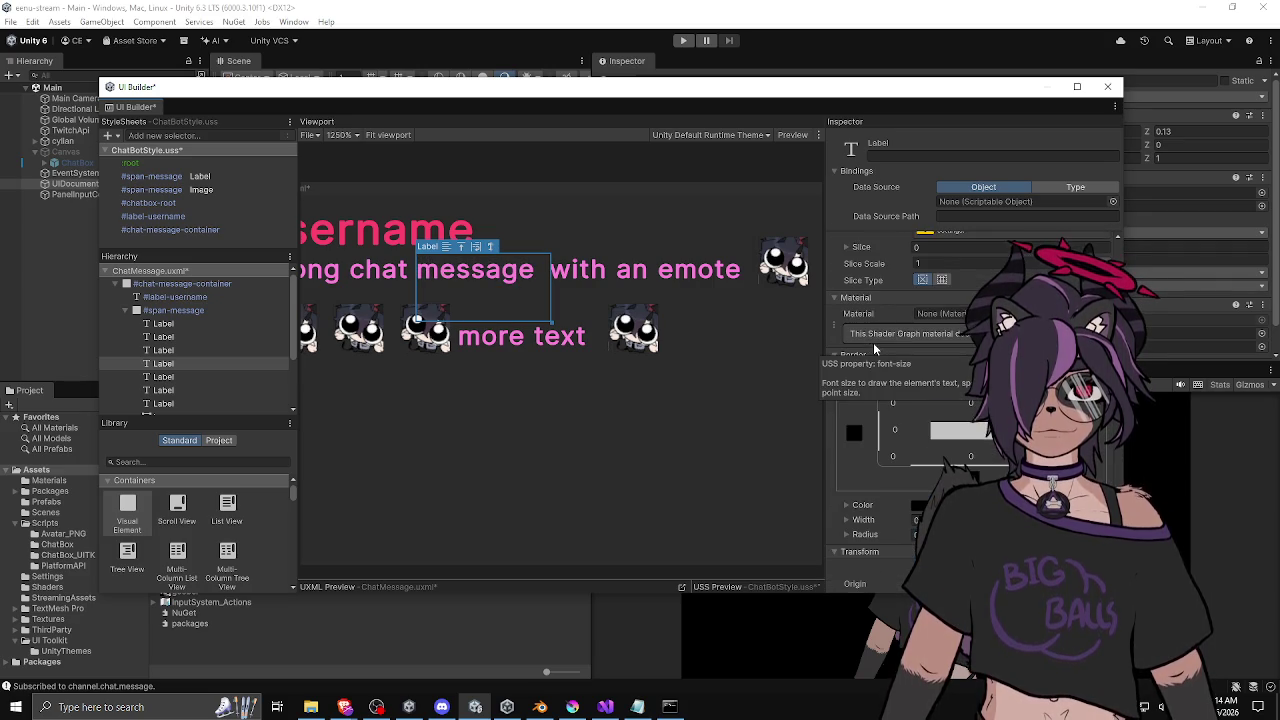
pyautogui.scroll(-5, 862, 385)
pyautogui.scroll(10, 862, 385)
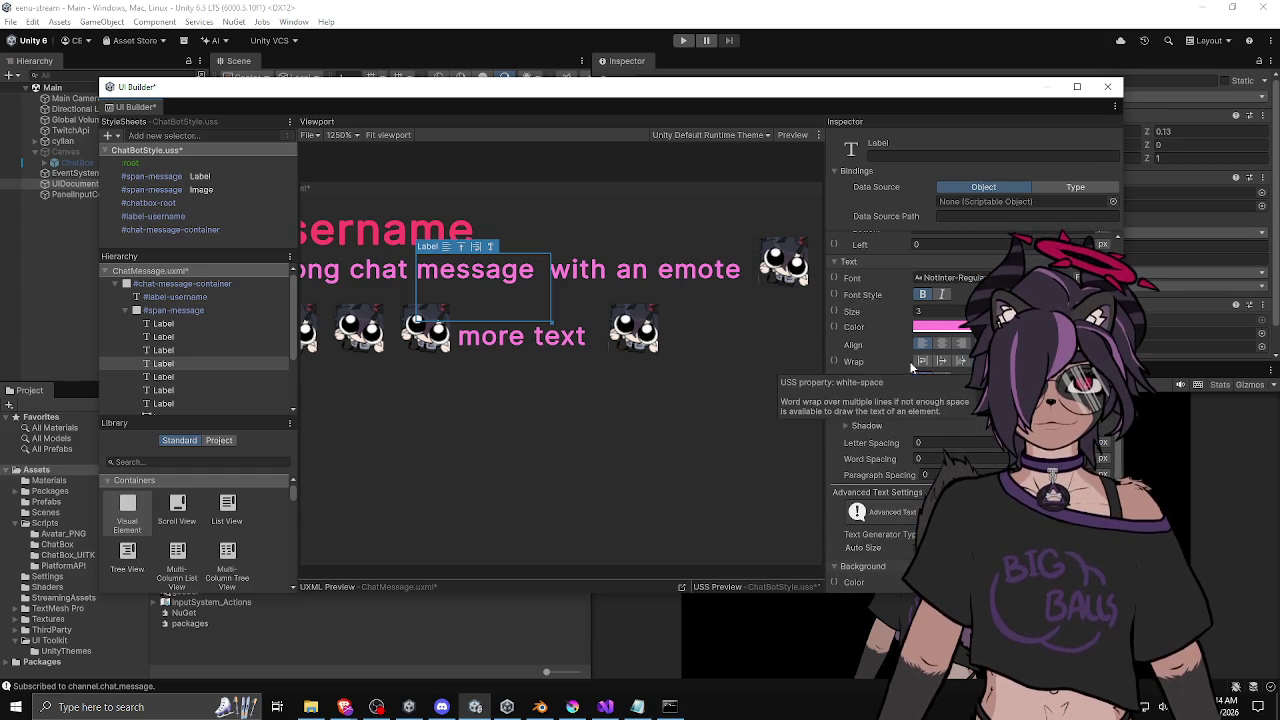
pyautogui.scroll(7, 915, 314)
pyautogui.scroll(9, 915, 316)
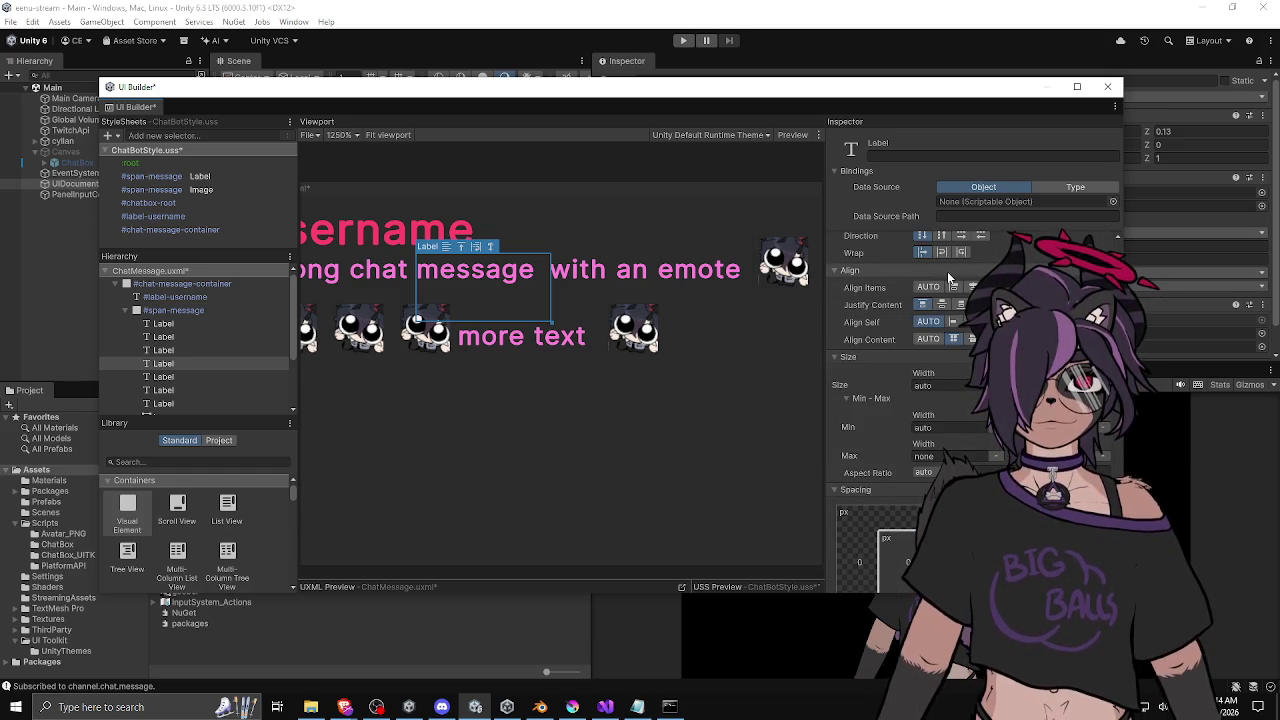
pyautogui.scroll(5, 925, 284)
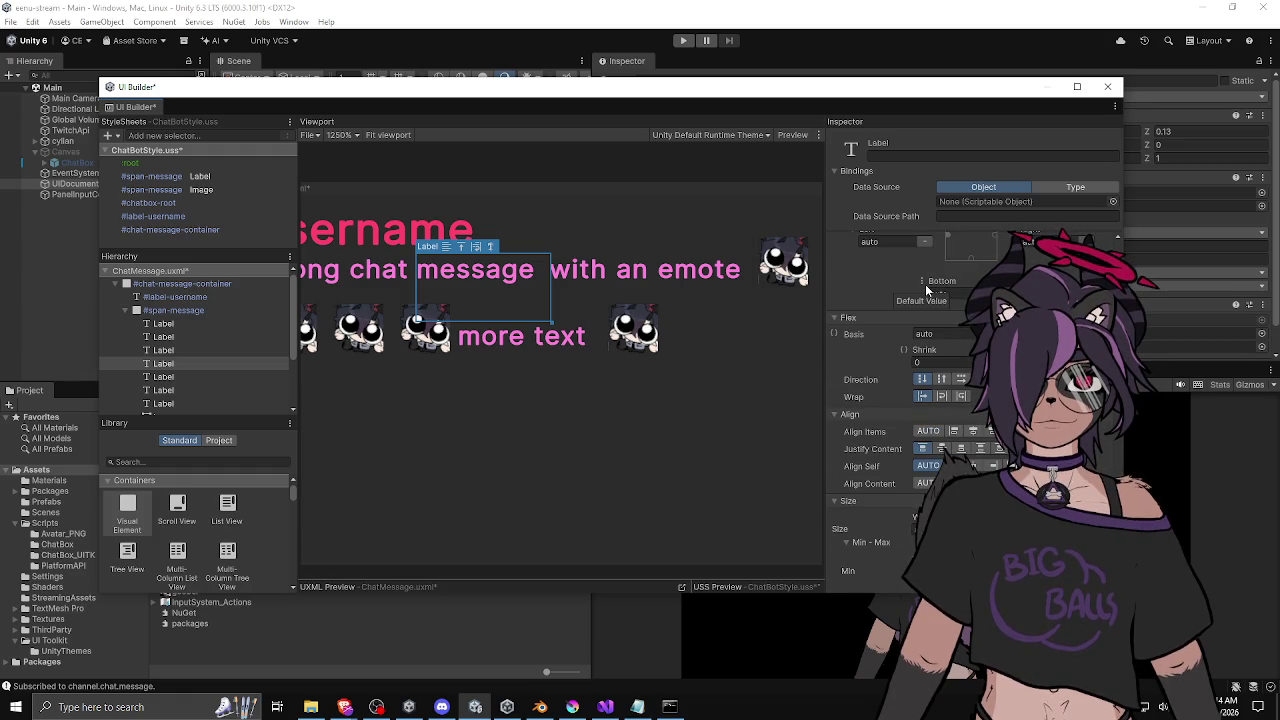
pyautogui.scroll(5, 880, 299)
pyautogui.click(916, 506)
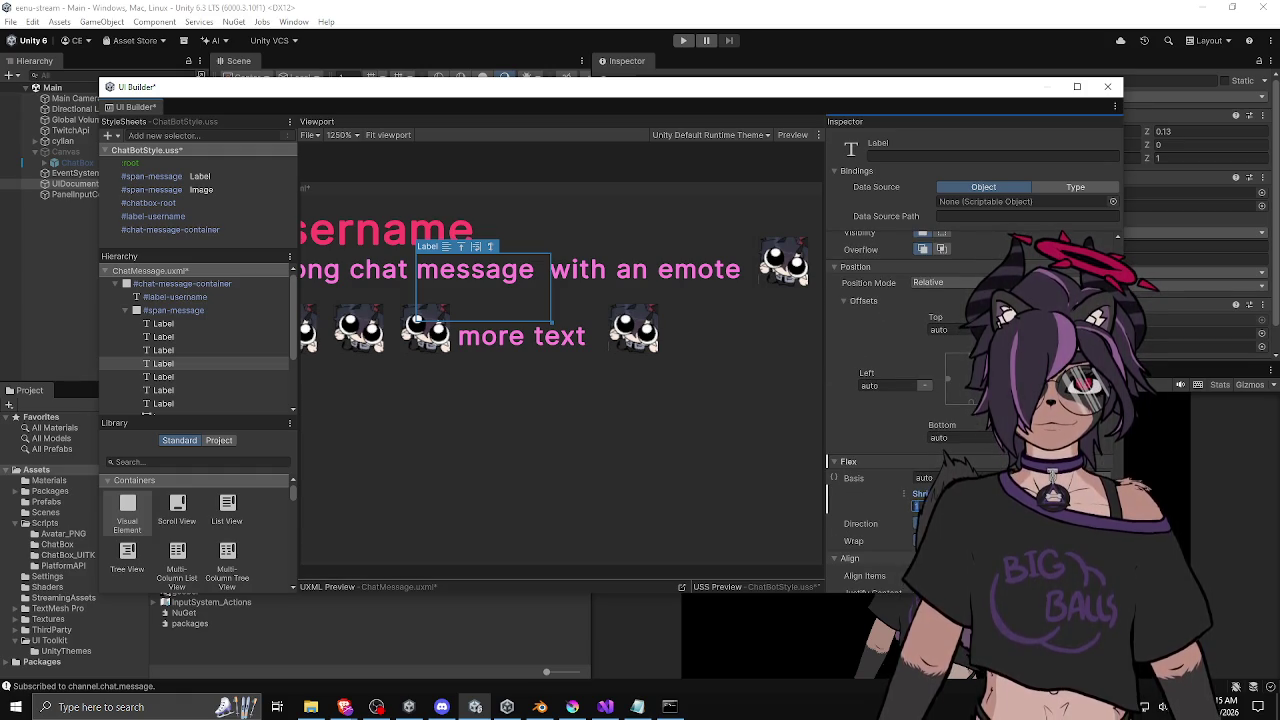
pyautogui.scroll(1, 880, 350)
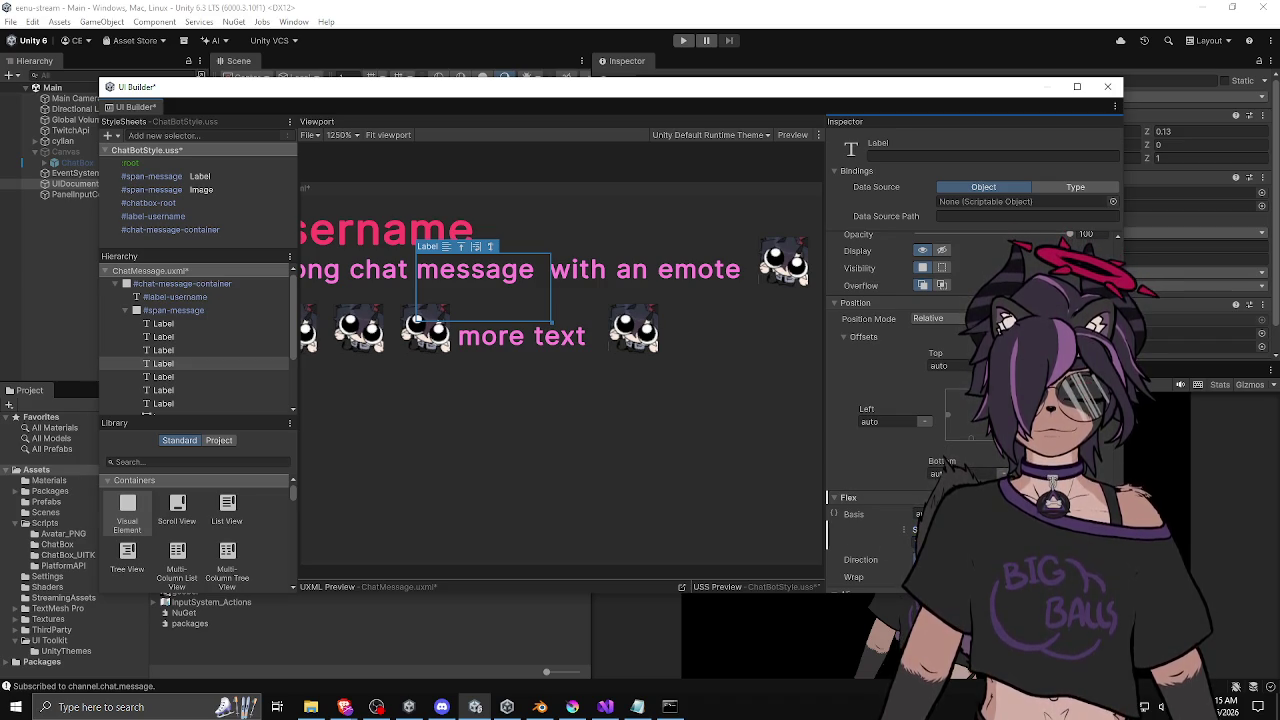
pyautogui.moveTo(906, 530)
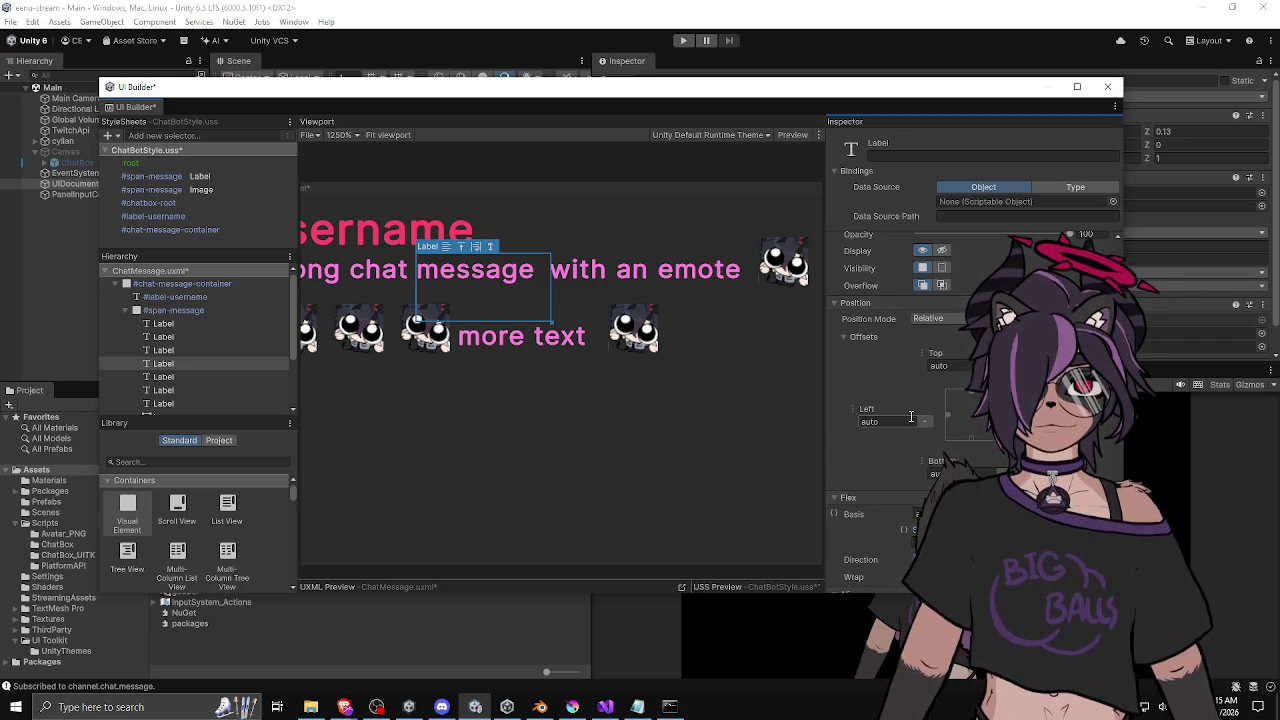
pyautogui.scroll(8, 915, 417)
pyautogui.scroll(5, 920, 418)
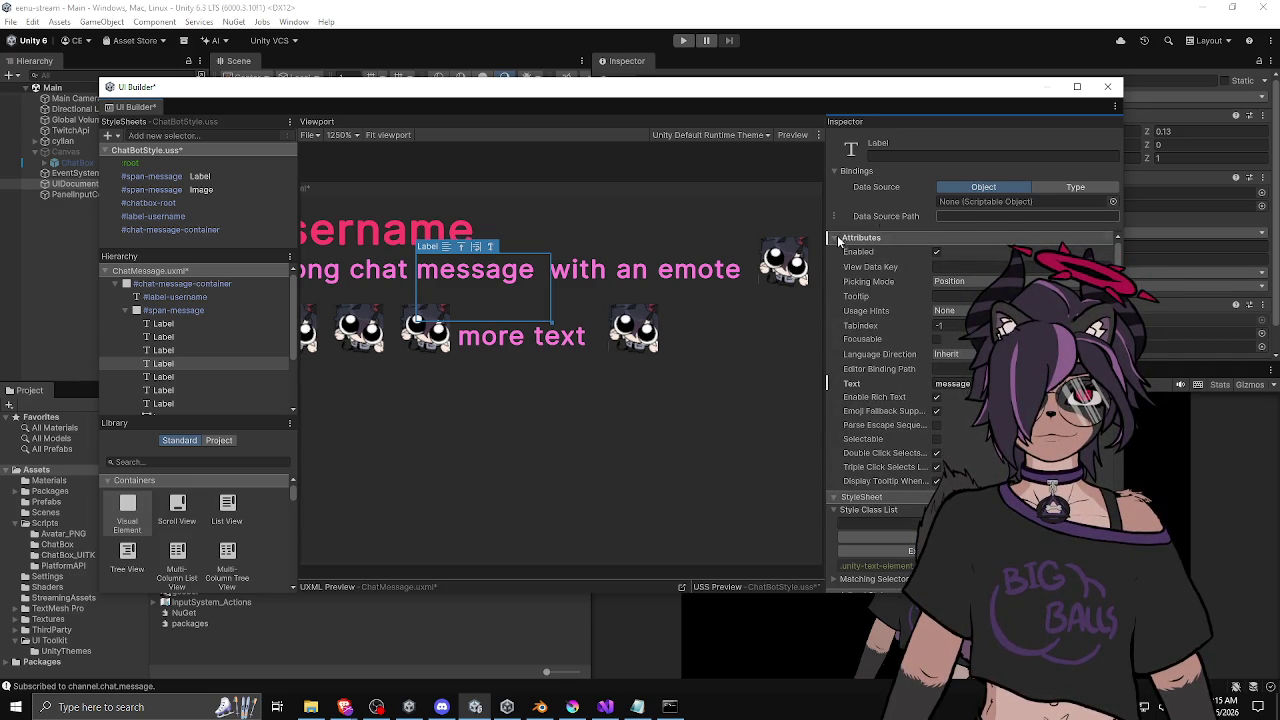
pyautogui.scroll(-6, 394, 362)
pyautogui.click(480, 352)
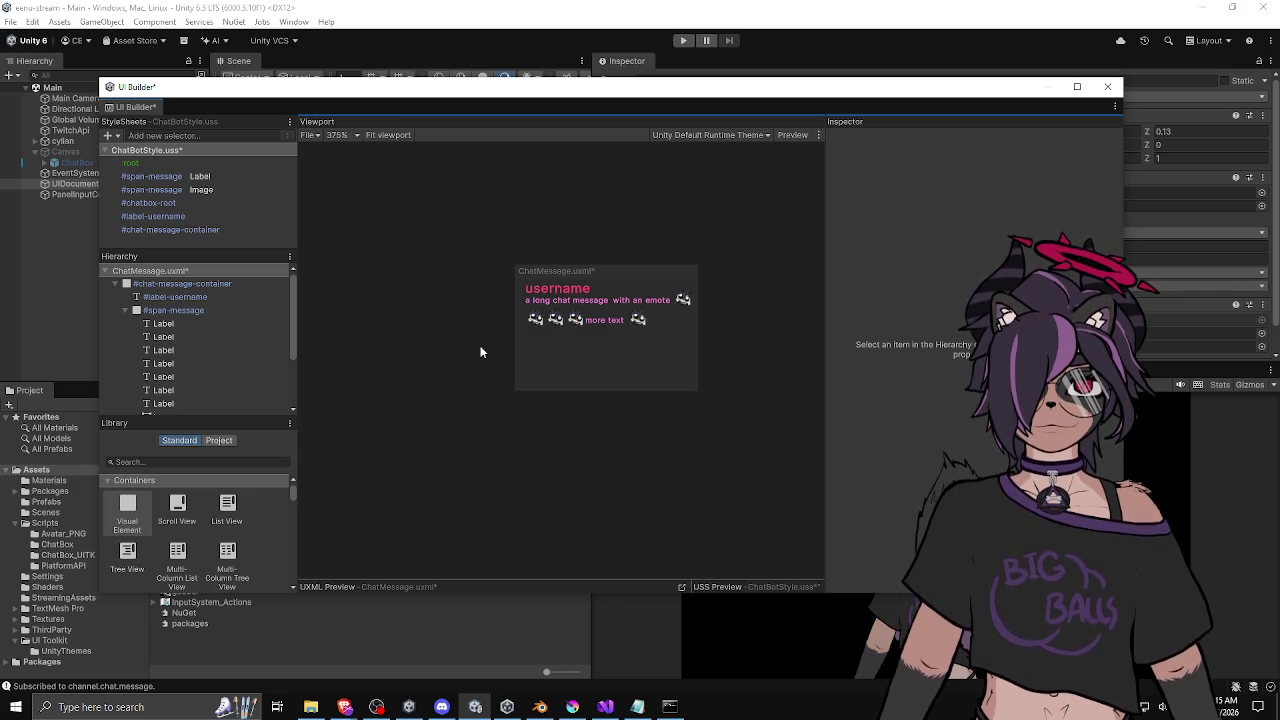
# Set the #label-username rule's bottom margin to 1.
pyautogui.click(189, 300)
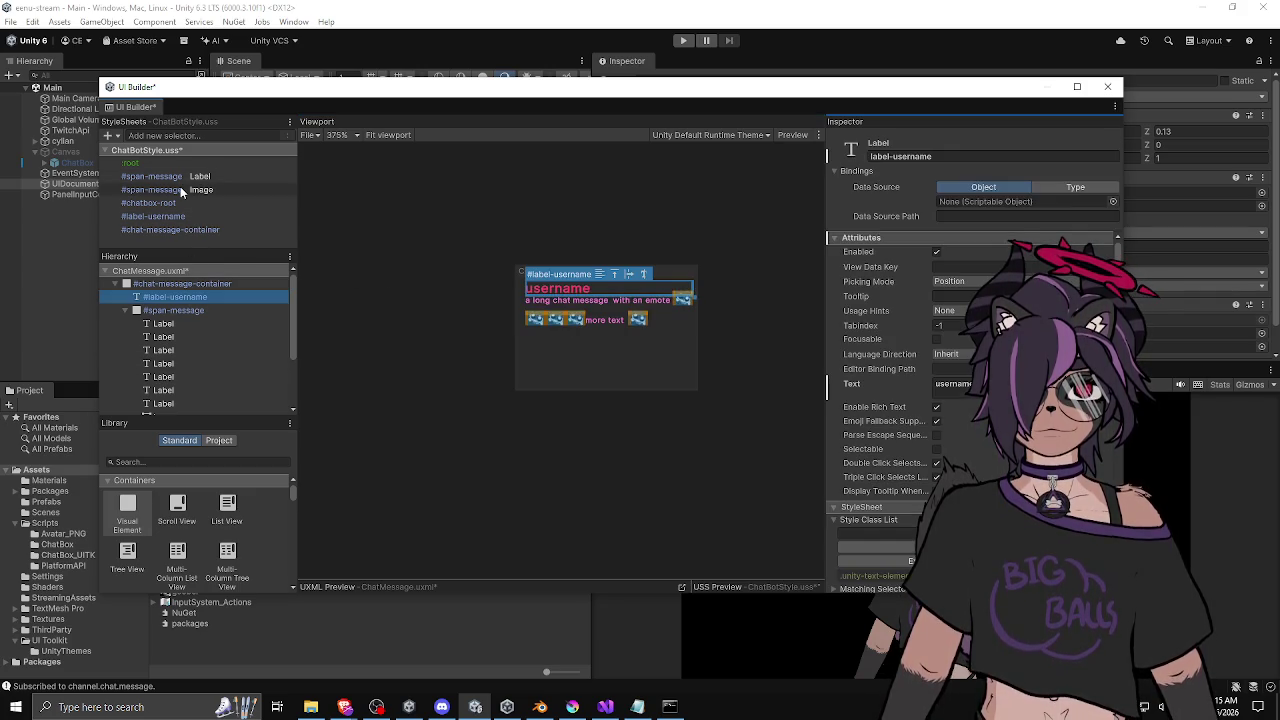
pyautogui.click(178, 175)
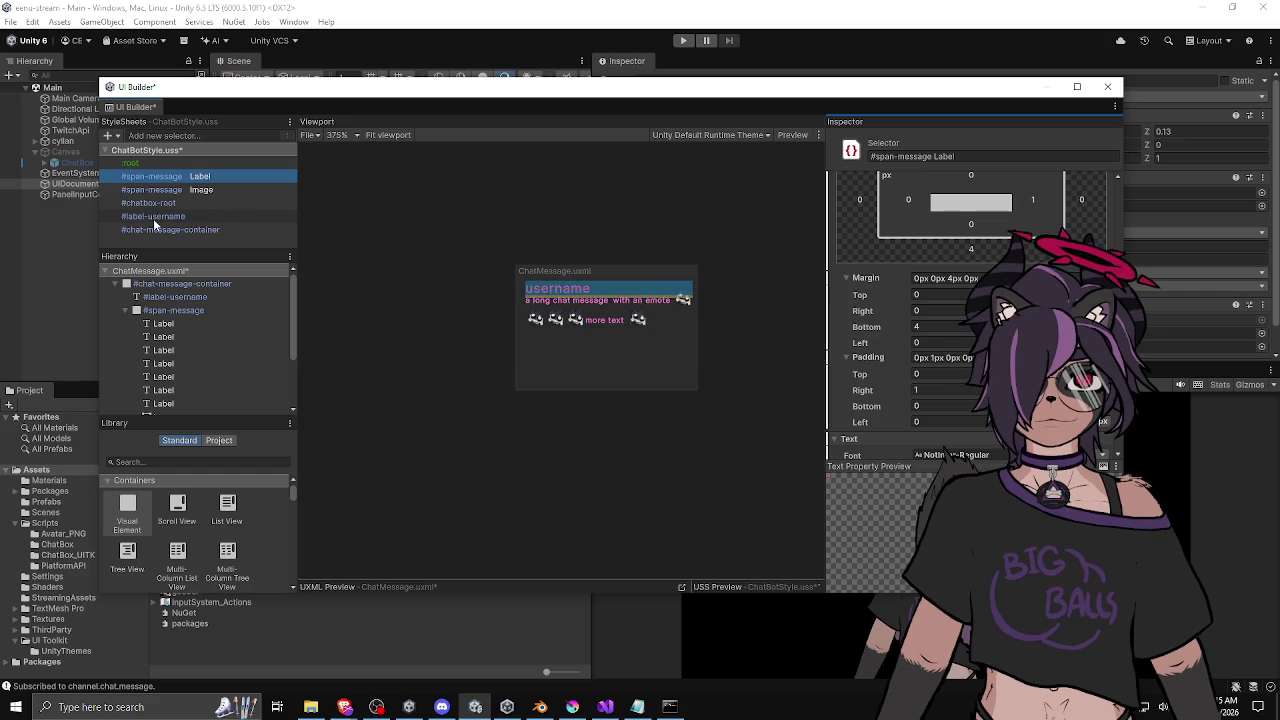
pyautogui.click(152, 216)
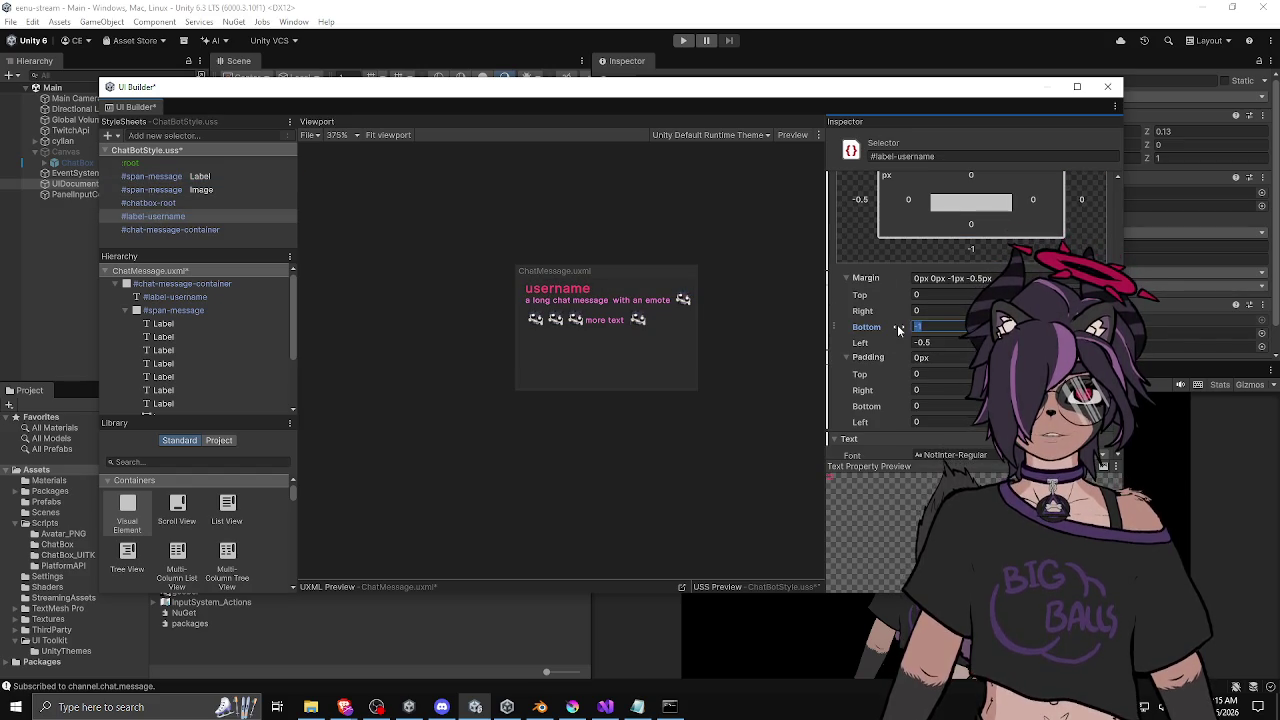
pyautogui.write('0')
pyautogui.moveTo(898, 330); pyautogui.dragTo(872, 334)
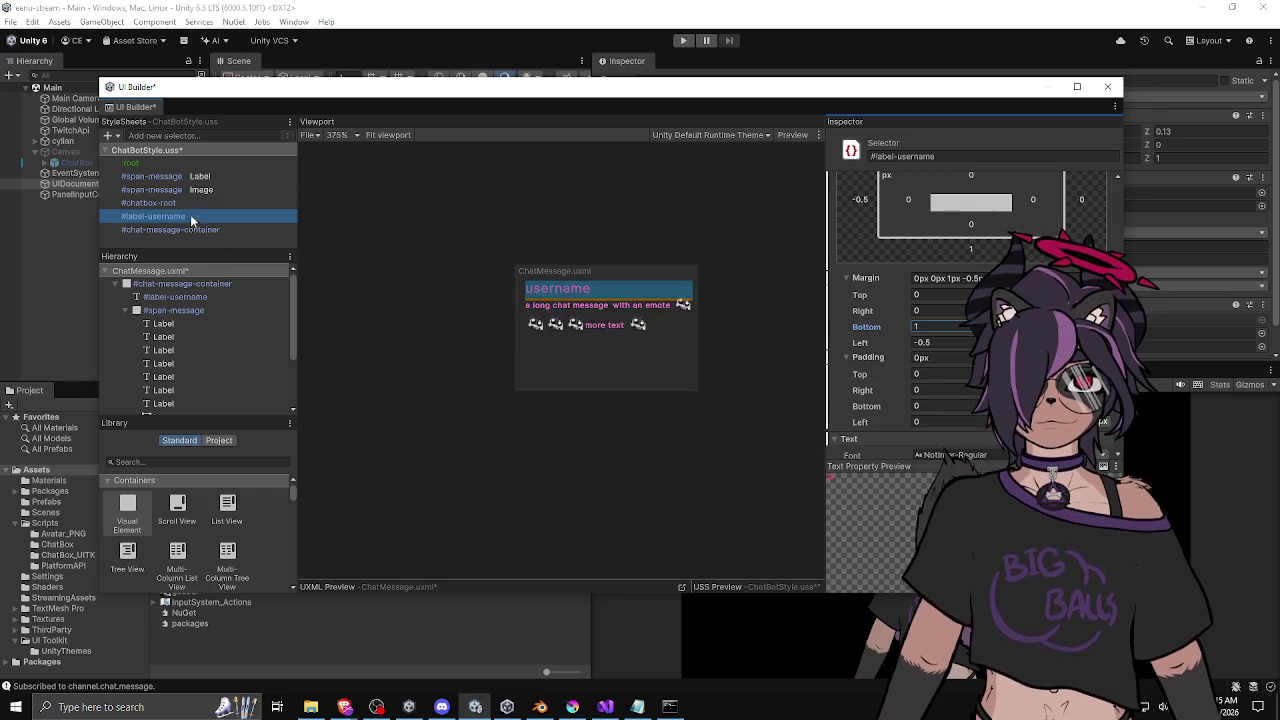
# Set the #span-message Label rule's bottom margin to 2 and recenter the preview.
pyautogui.click(172, 178)
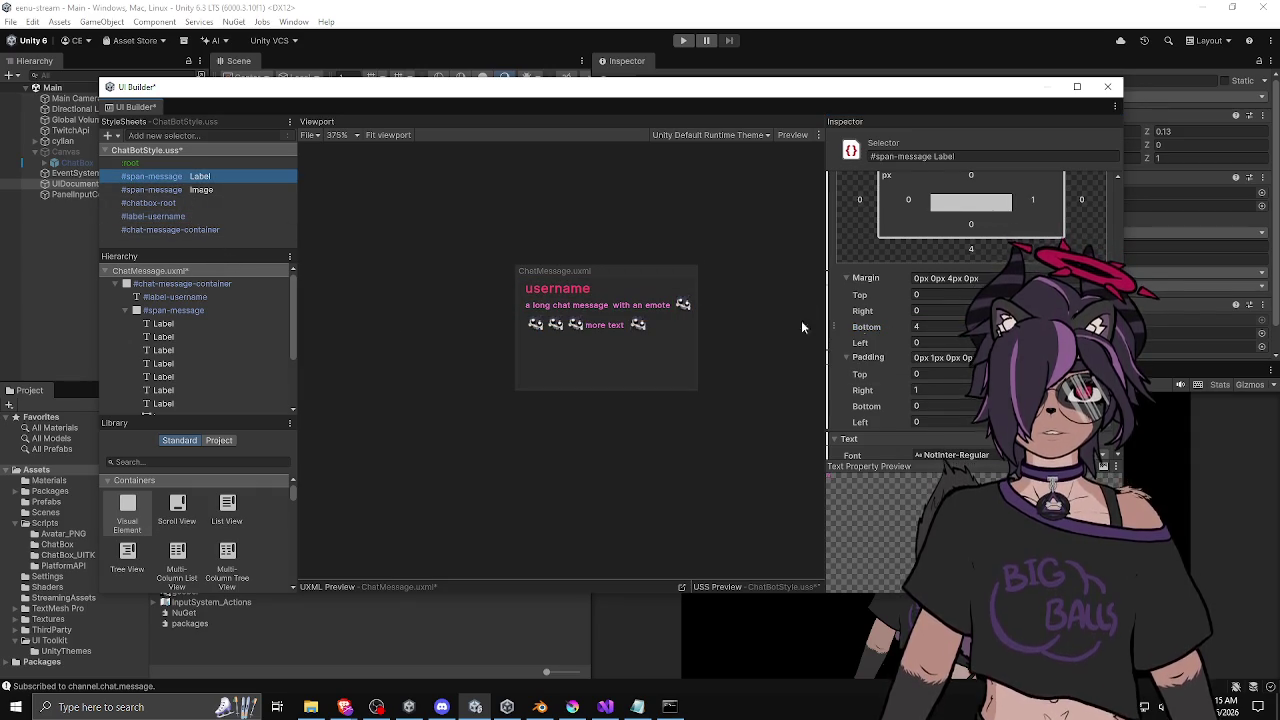
pyautogui.click(938, 326)
pyautogui.write('0')
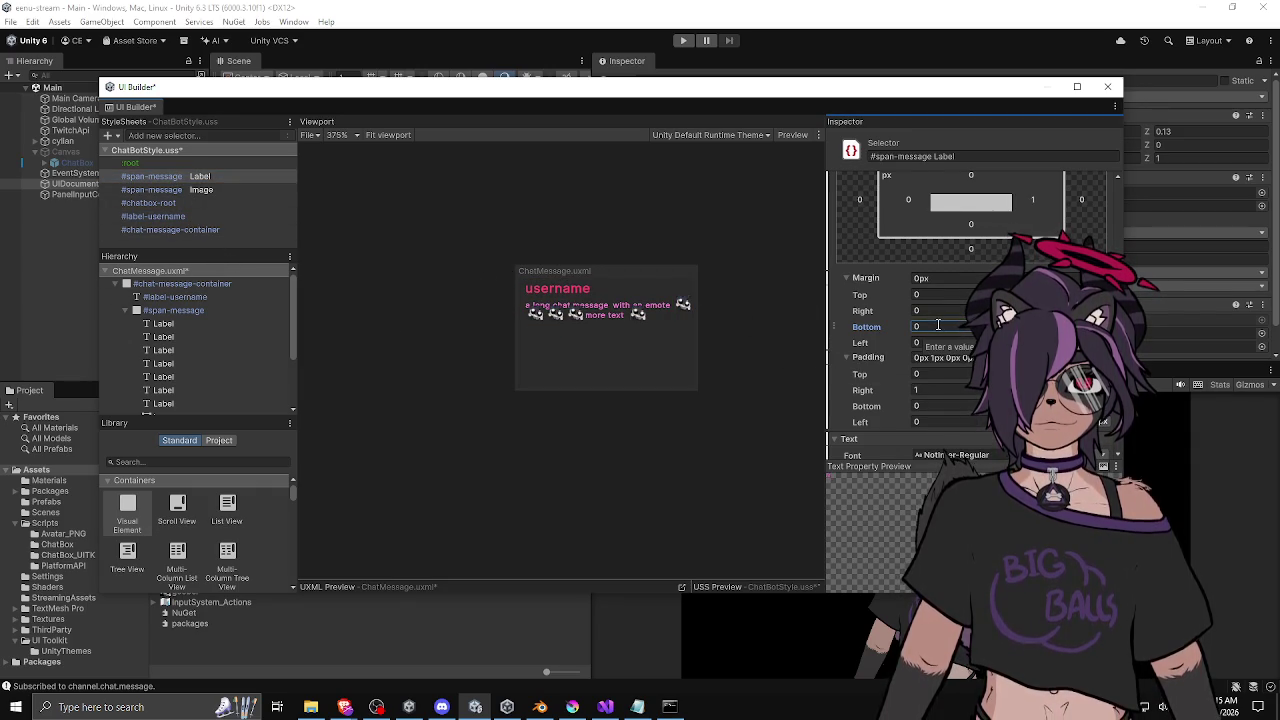
pyautogui.write('2')
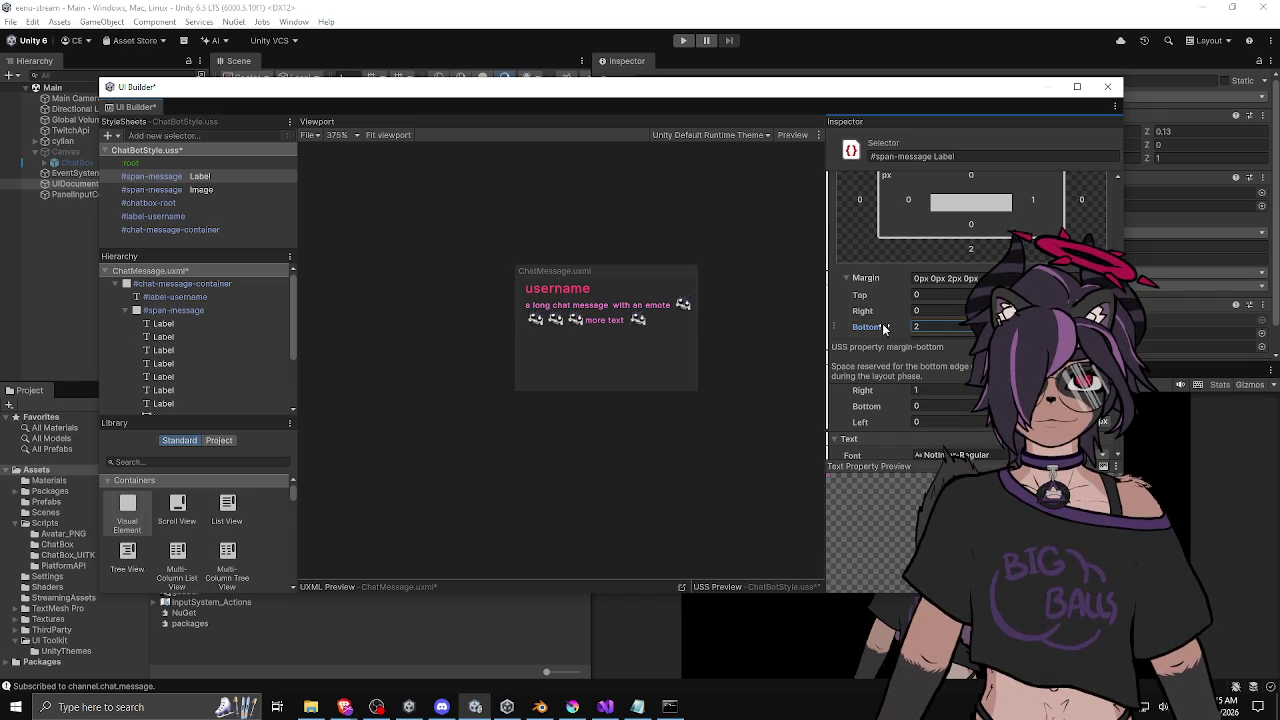
pyautogui.scroll(5, 660, 306)
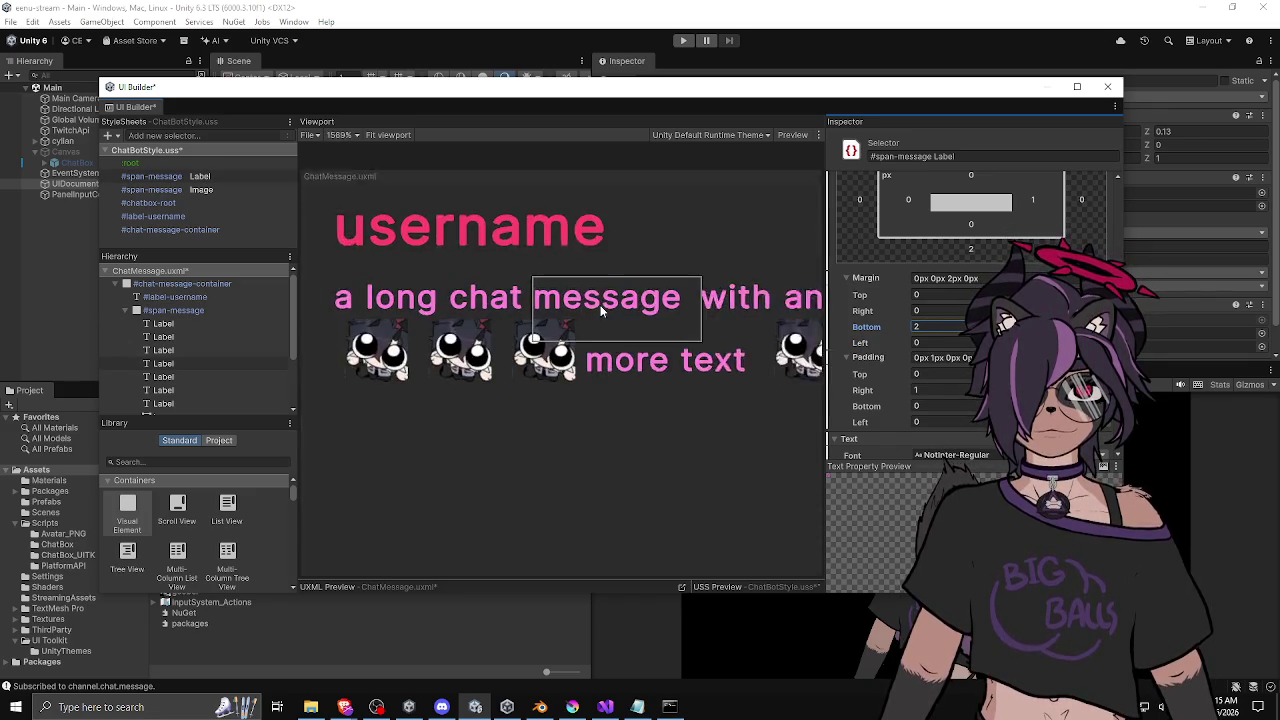
pyautogui.scroll(-3, 660, 306)
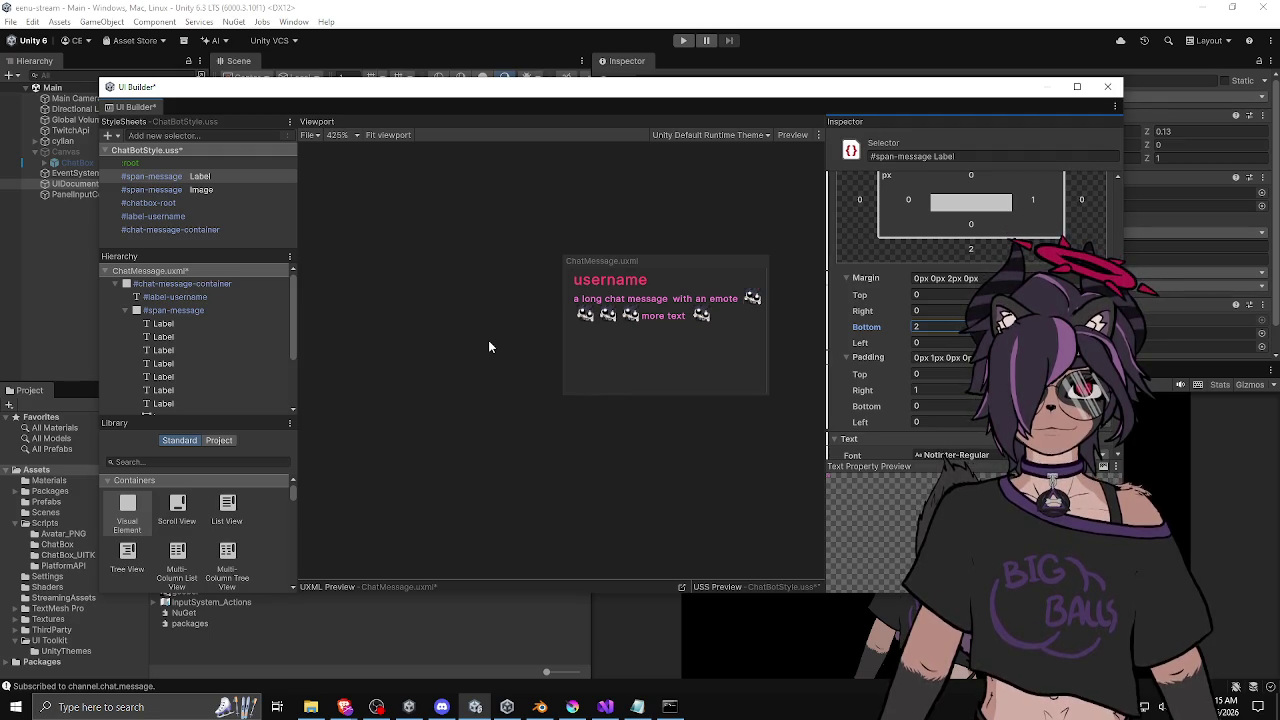
pyautogui.moveTo(494, 328)
pyautogui.mouseDown()
pyautogui.moveTo(504, 343)
pyautogui.moveTo(408, 329)
pyautogui.mouseUp()
# Save with Ctrl+S, briefly reopen ChatMessage.uxml, then open ChatMessageBox.uxml in UI Builder.
pyautogui.hotkey('ctrl', 's')
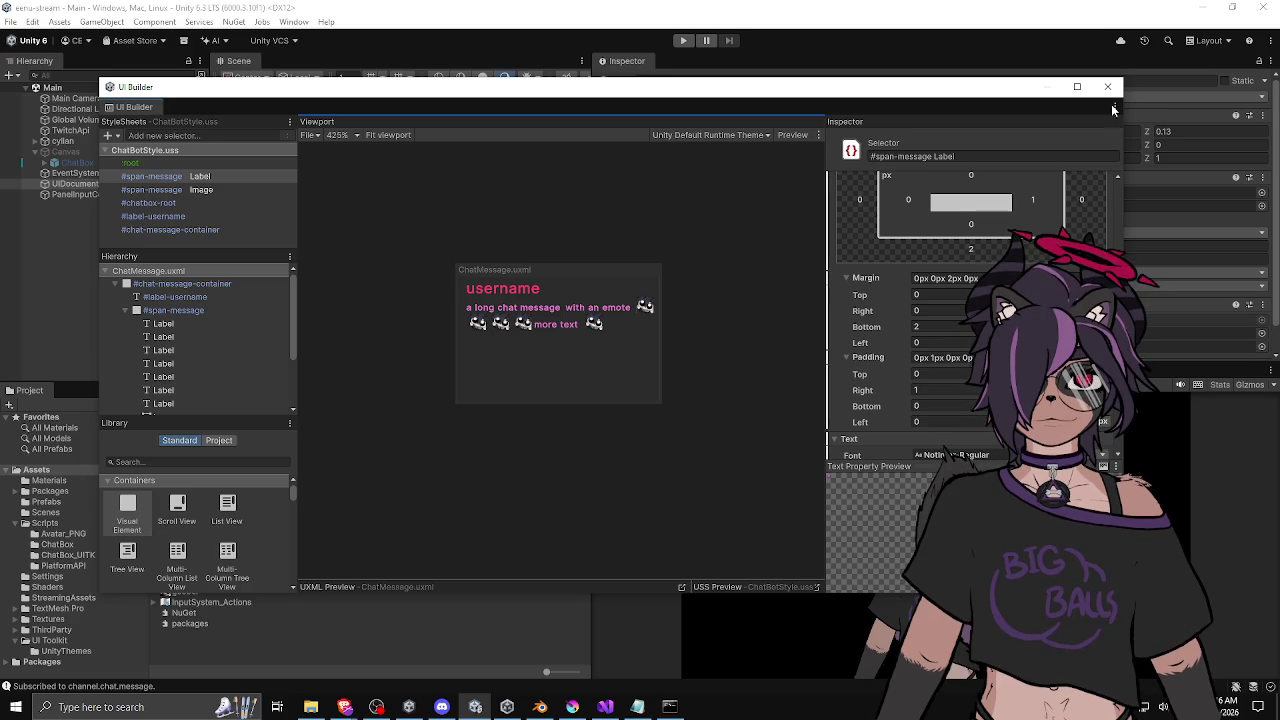
pyautogui.click(1111, 87)
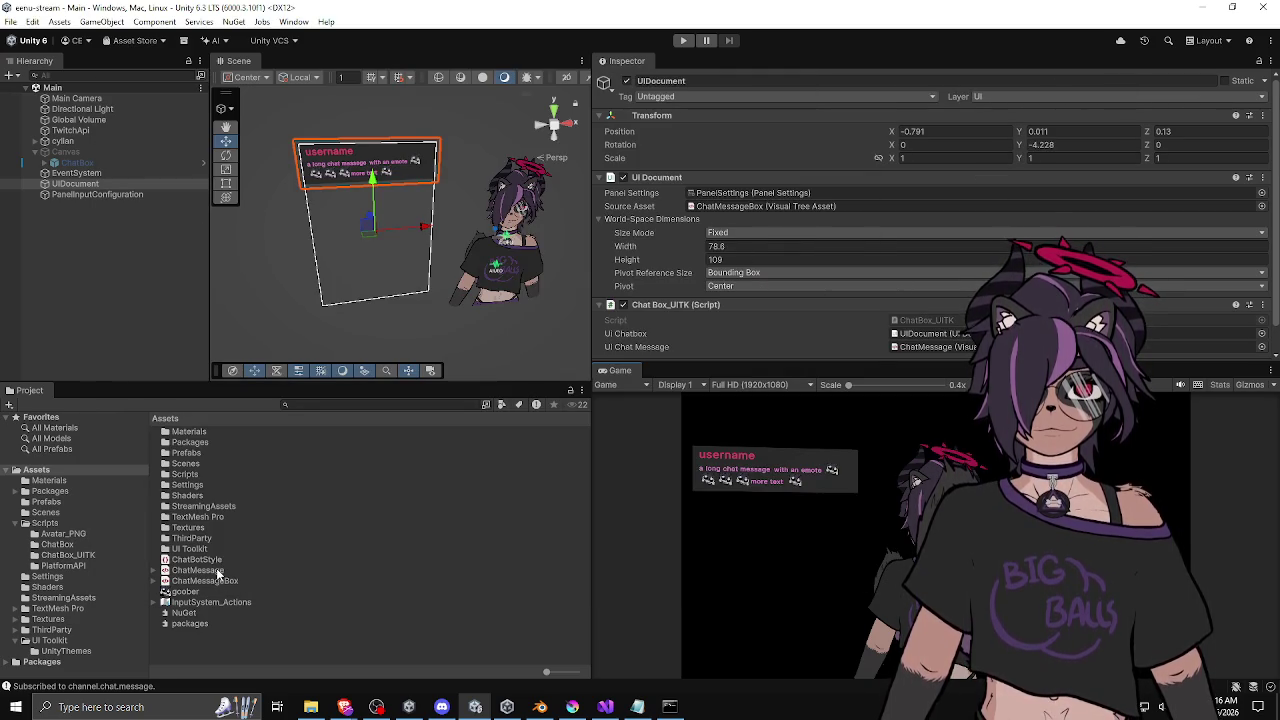
pyautogui.doubleClick(216, 570)
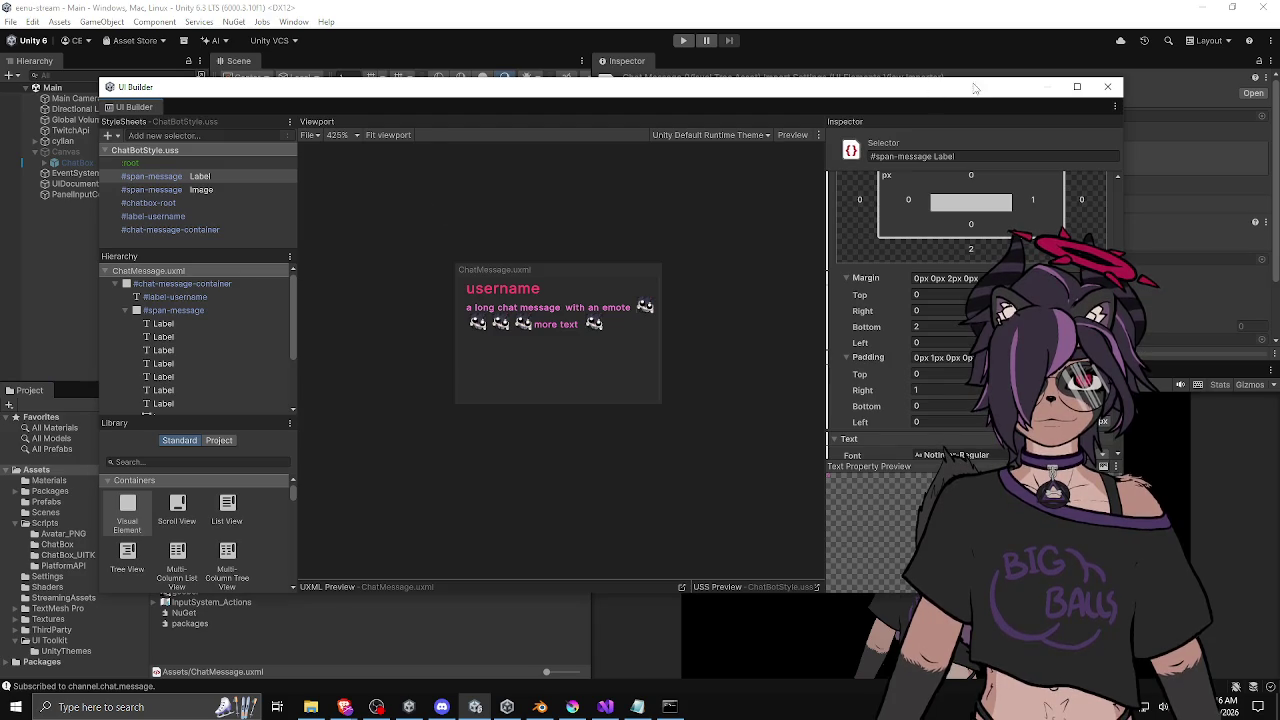
pyautogui.click(1107, 87)
pyautogui.doubleClick(199, 580)
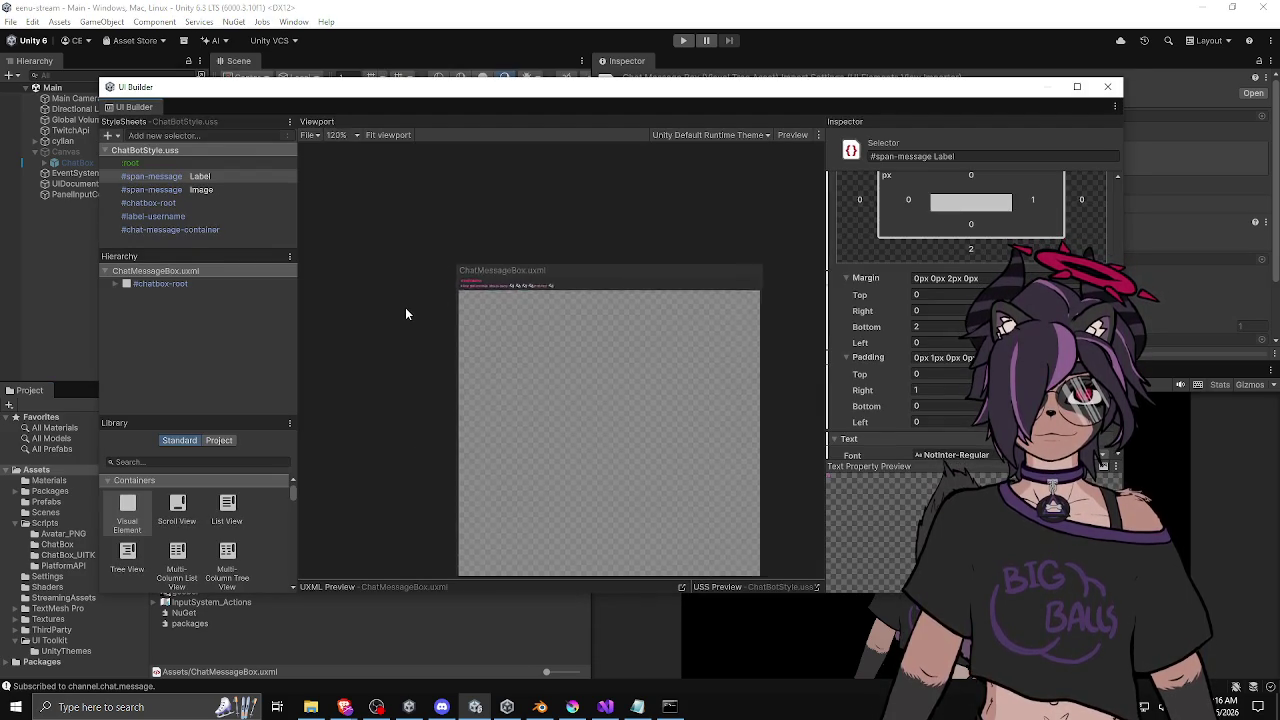
# Resize the ChatMessageBox canvas taller and select the ChatMessage template inside expanded #chatbox-root.
pyautogui.moveTo(693, 568)
pyautogui.mouseDown()
pyautogui.moveTo(549, 446)
pyautogui.moveTo(520, 358)
pyautogui.mouseUp()
pyautogui.scroll(10, 506, 333)
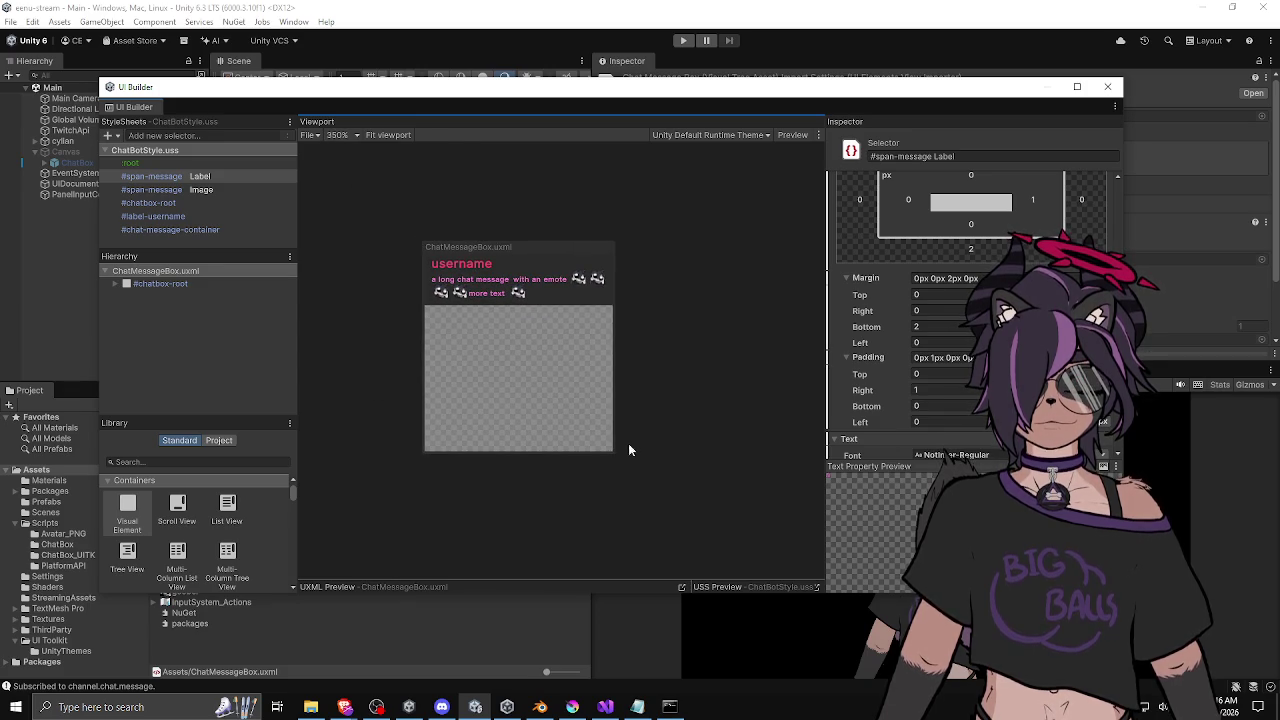
pyautogui.moveTo(620, 457); pyautogui.dragTo(615, 556)
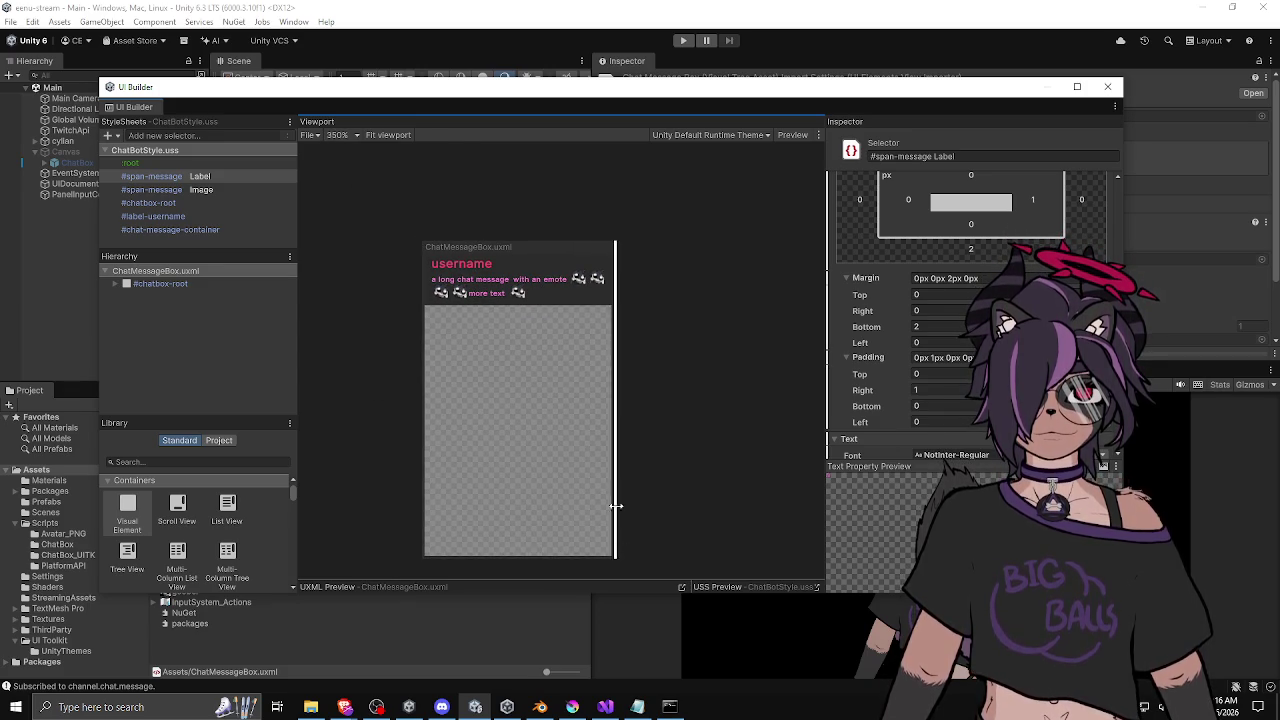
pyautogui.click(189, 284)
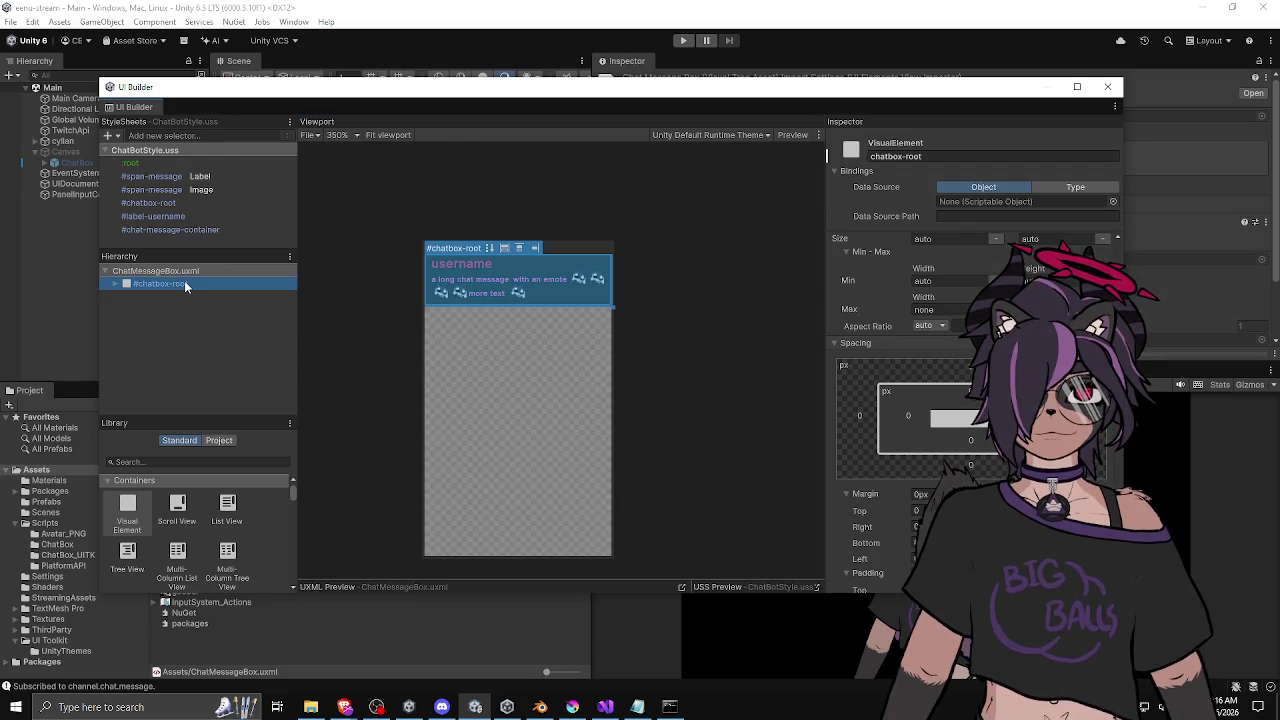
pyautogui.click(184, 270)
pyautogui.click(173, 284)
pyautogui.click(115, 284)
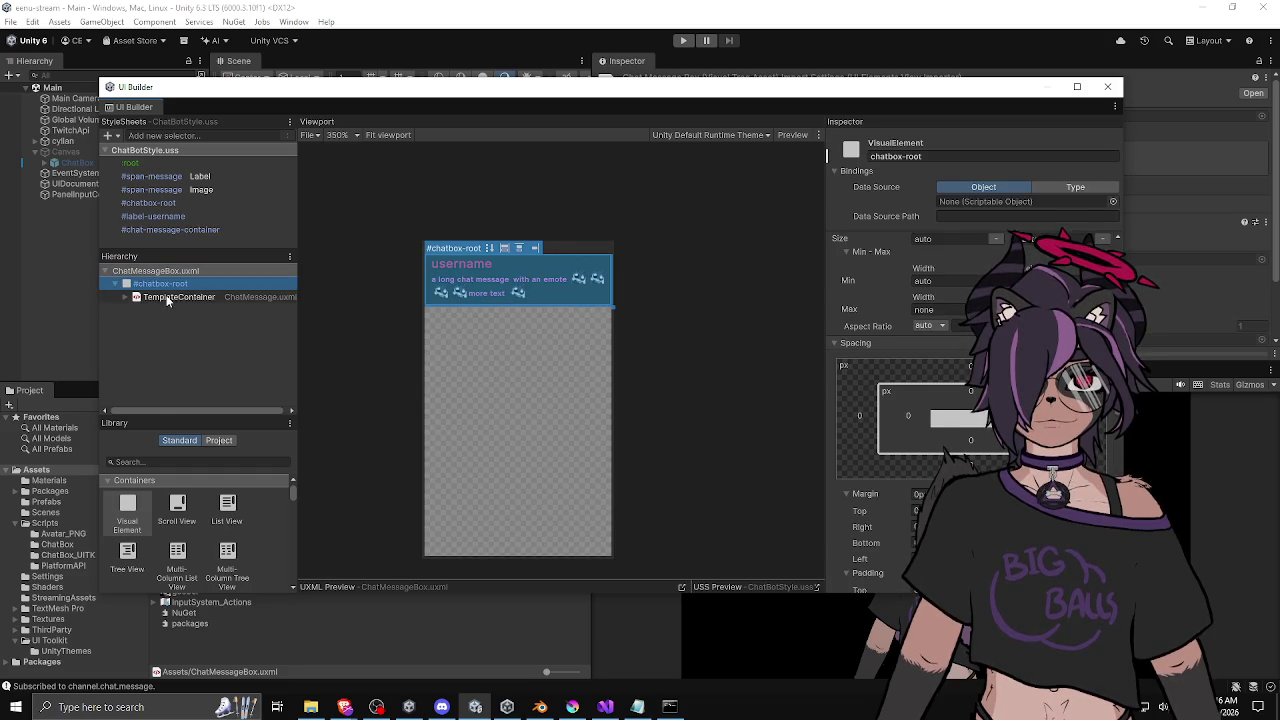
pyautogui.click(168, 298)
pyautogui.moveTo(296, 331); pyautogui.dragTo(384, 331)
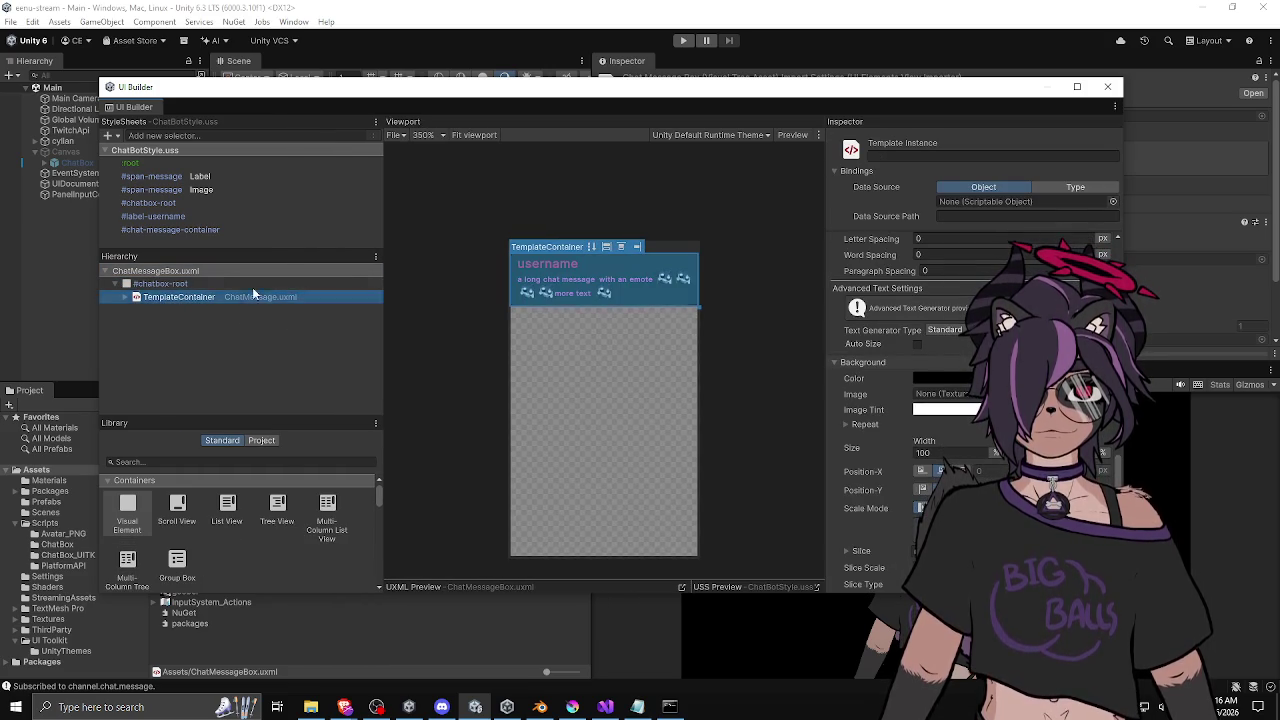
# Duplicate the ChatMessage template with Ctrl+D until seven copies stack inside #chatbox-root.
pyautogui.hotkey('ctrl', 'd')
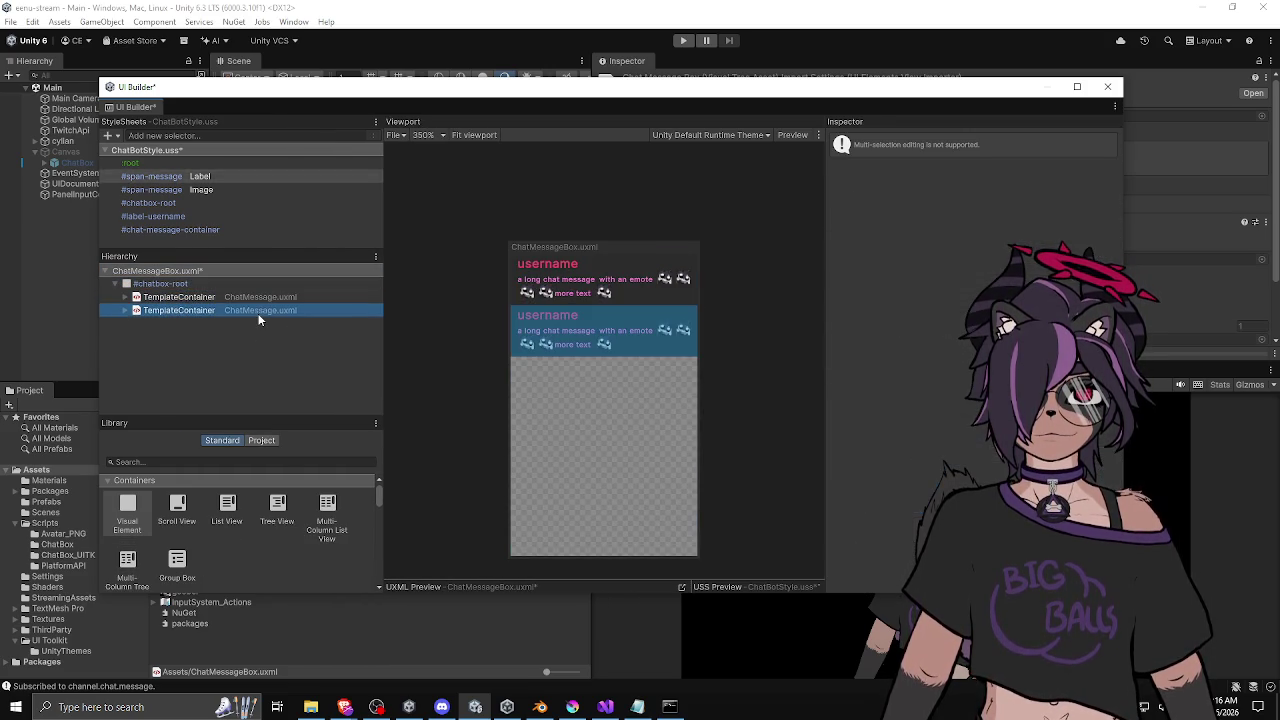
pyautogui.click(200, 310)
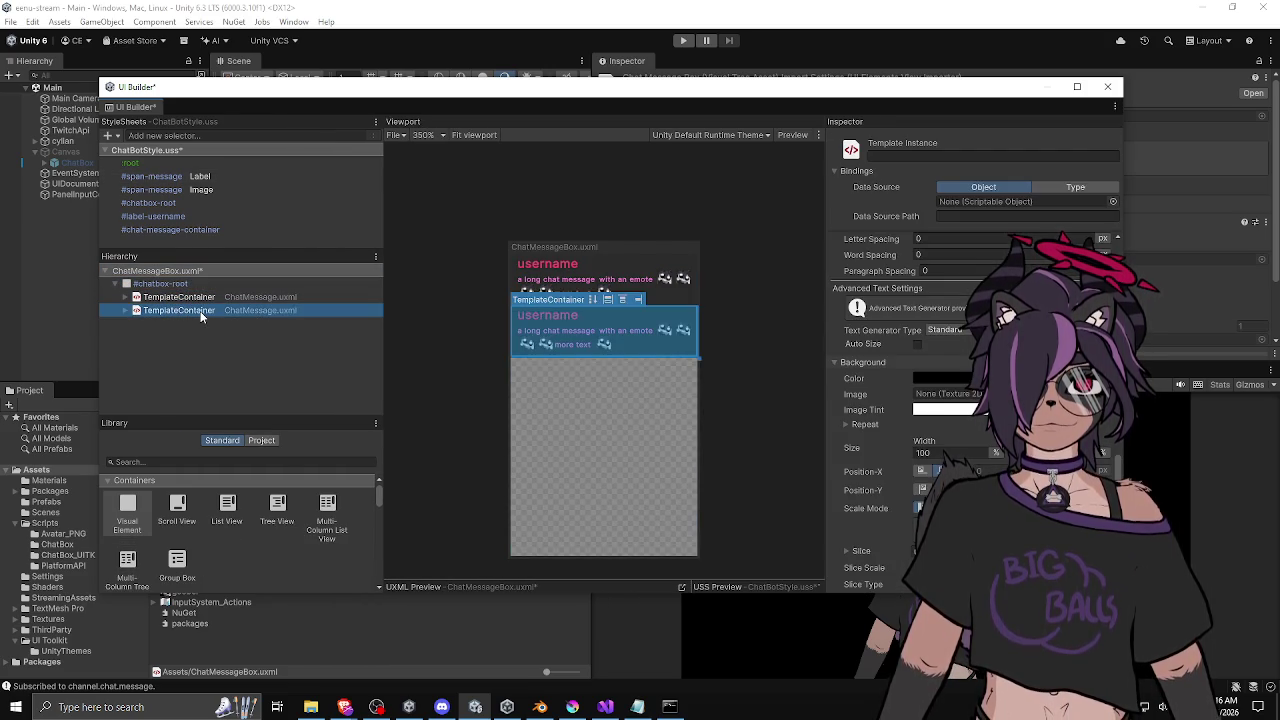
pyautogui.hotkey('ctrl', 'd')
pyautogui.hotkey('ctrl', 'd')
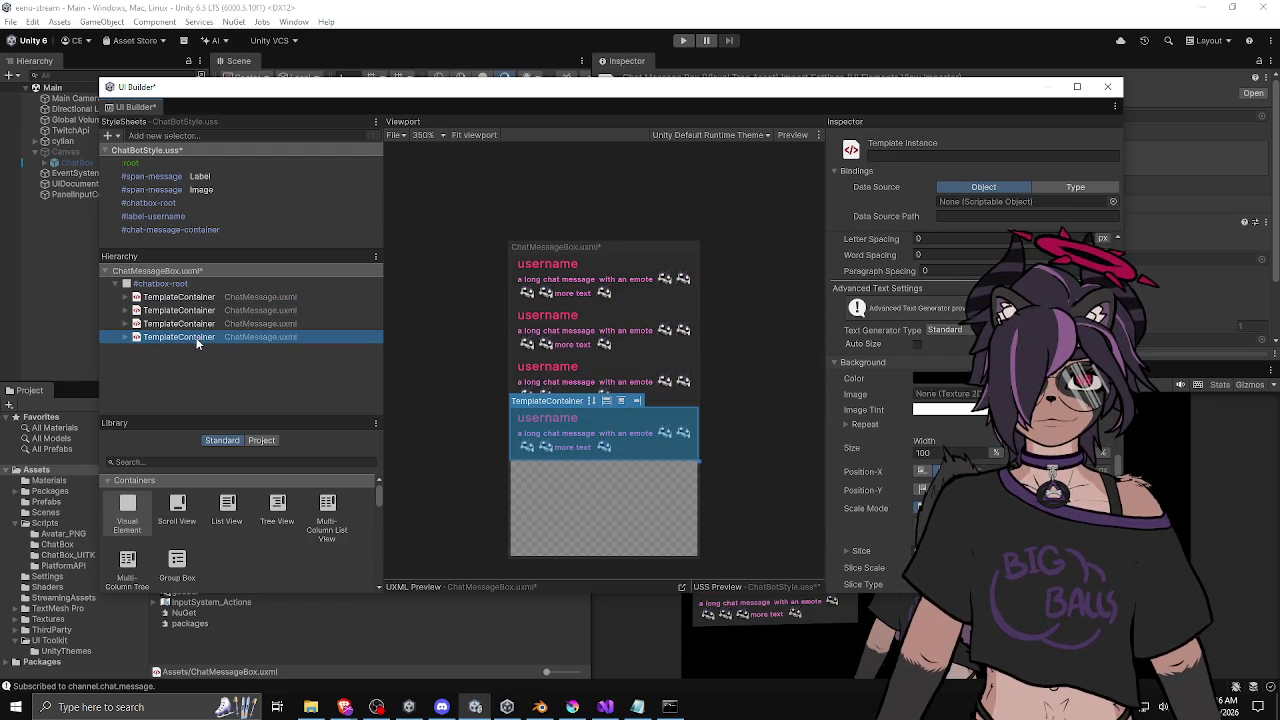
pyautogui.hotkey('ctrl', 'd')
pyautogui.hotkey('ctrl', 'd')
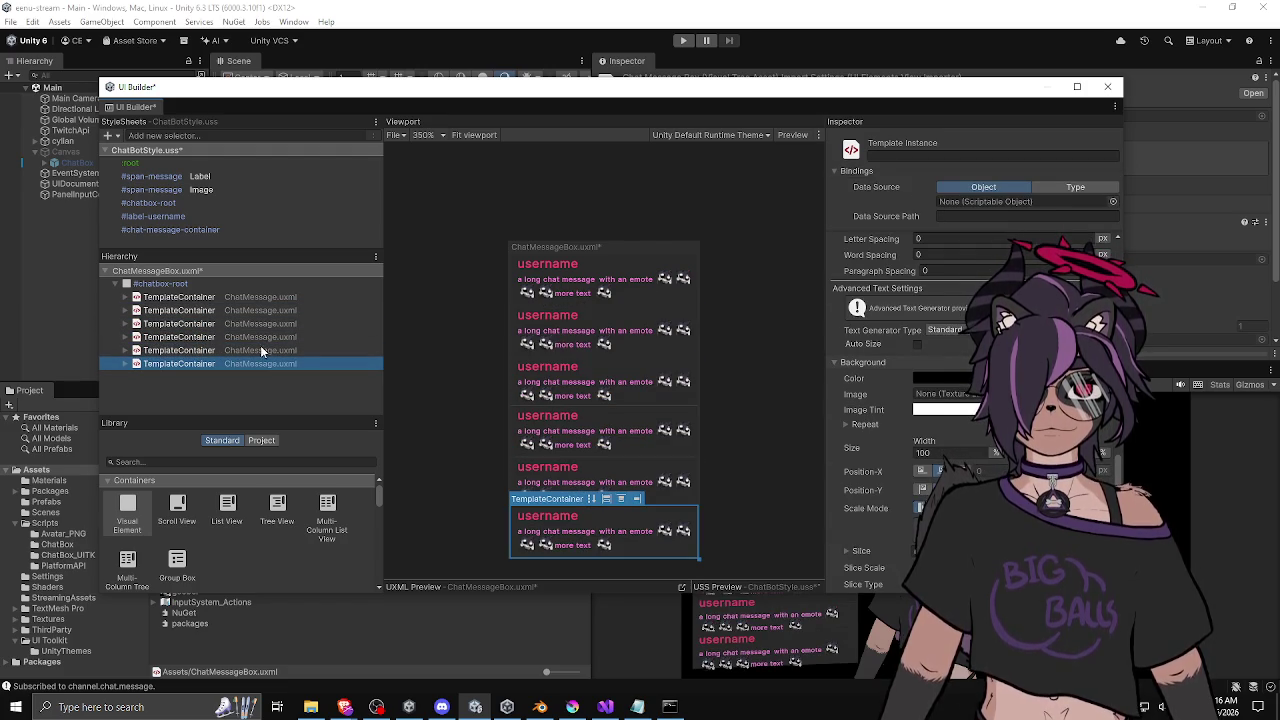
pyautogui.hotkey('ctrl', 'd')
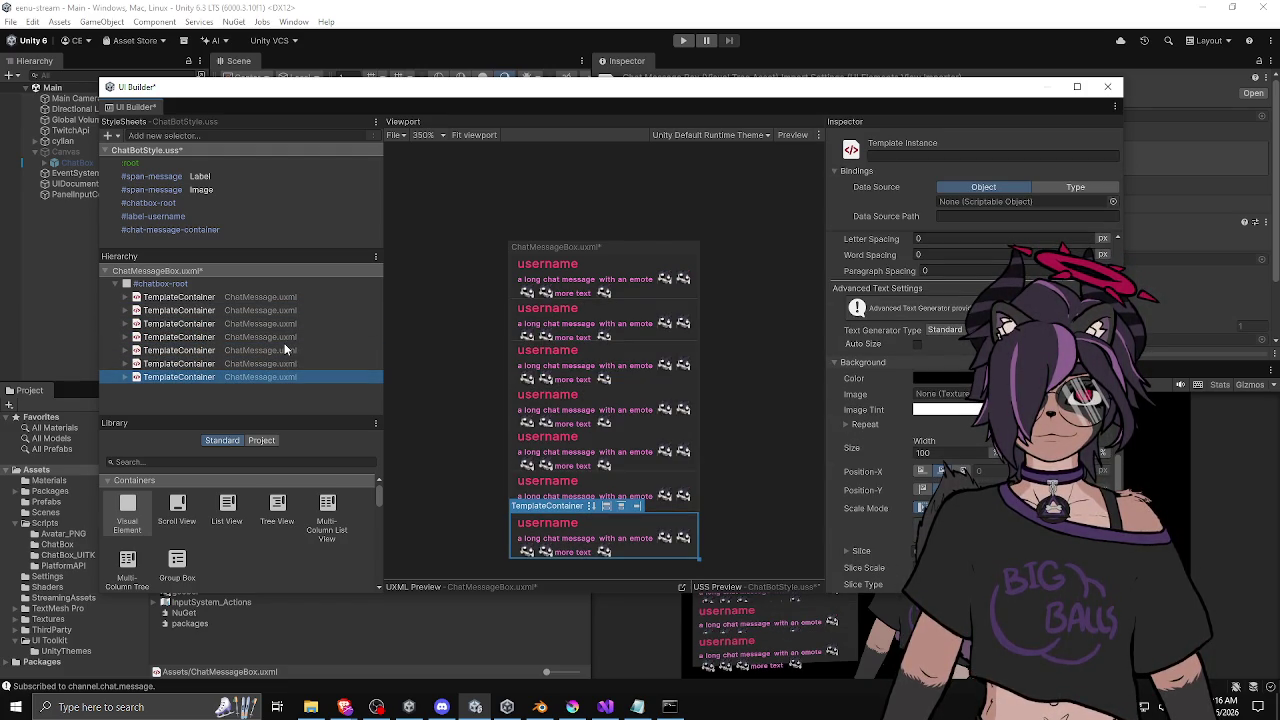
pyautogui.click(256, 281)
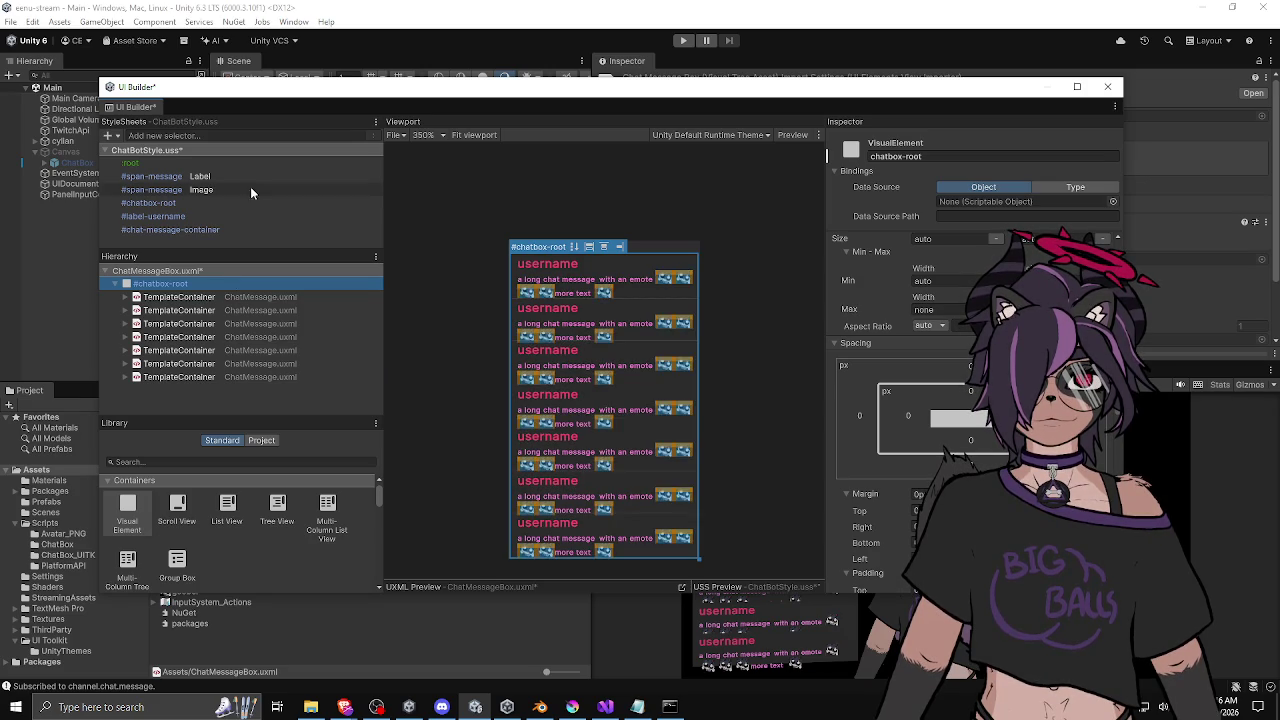
# Select the #chatbox-root style rule and unset its Align Content override.
pyautogui.click(222, 201)
pyautogui.scroll(3, 843, 302)
pyautogui.scroll(4, 845, 306)
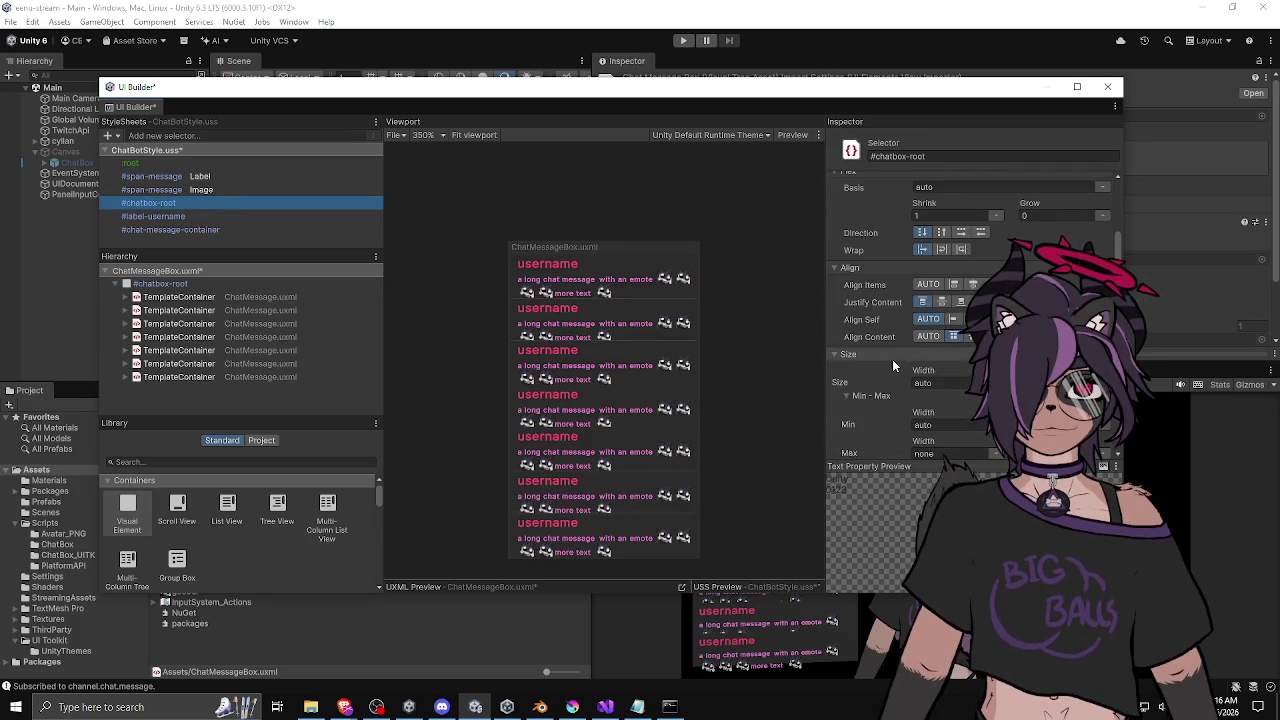
pyautogui.click(971, 337)
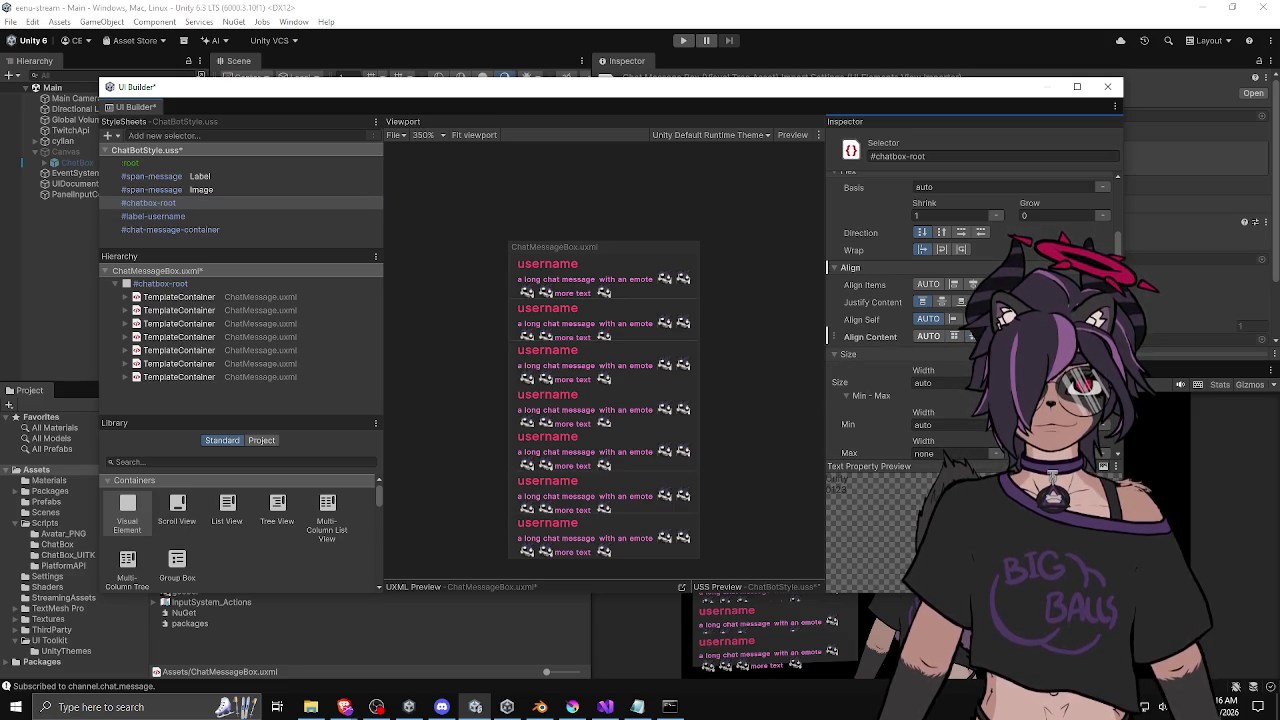
pyautogui.rightClick(911, 336)
pyautogui.click(927, 400)
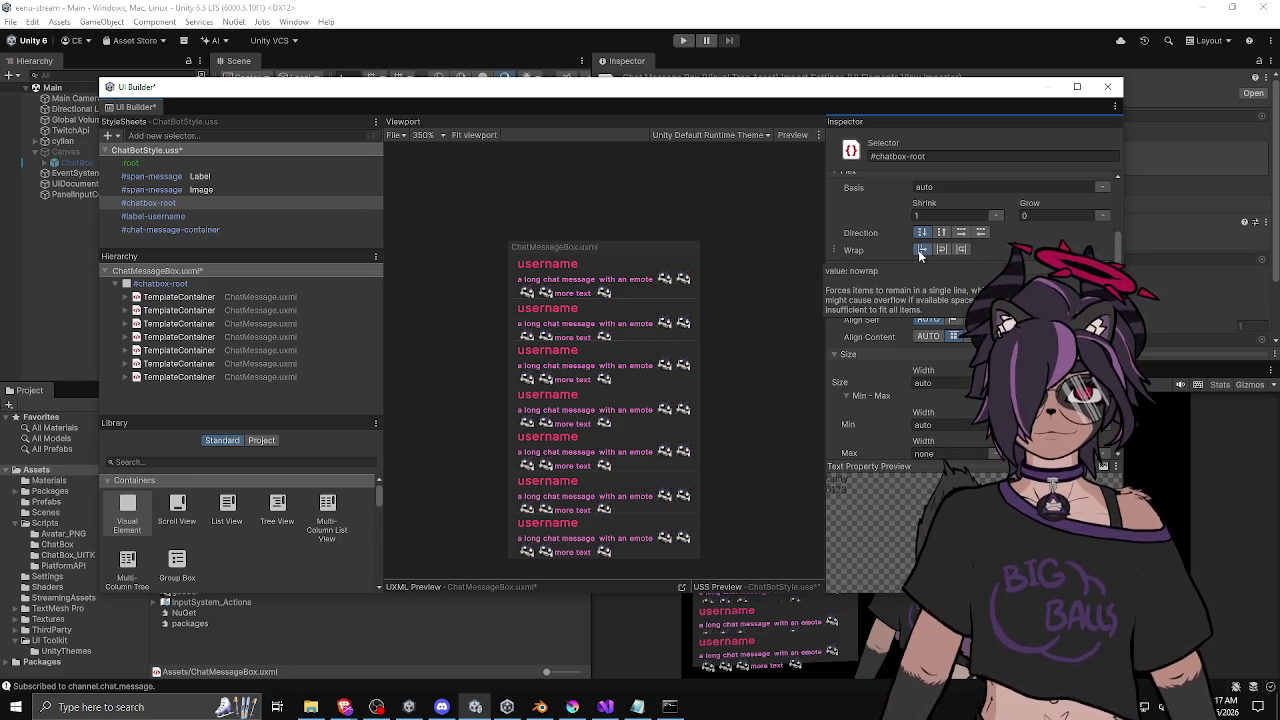
# Try wrap and reverse-wrap for #chatbox-root, then unset Wrap to keep one column.
pyautogui.click(941, 250)
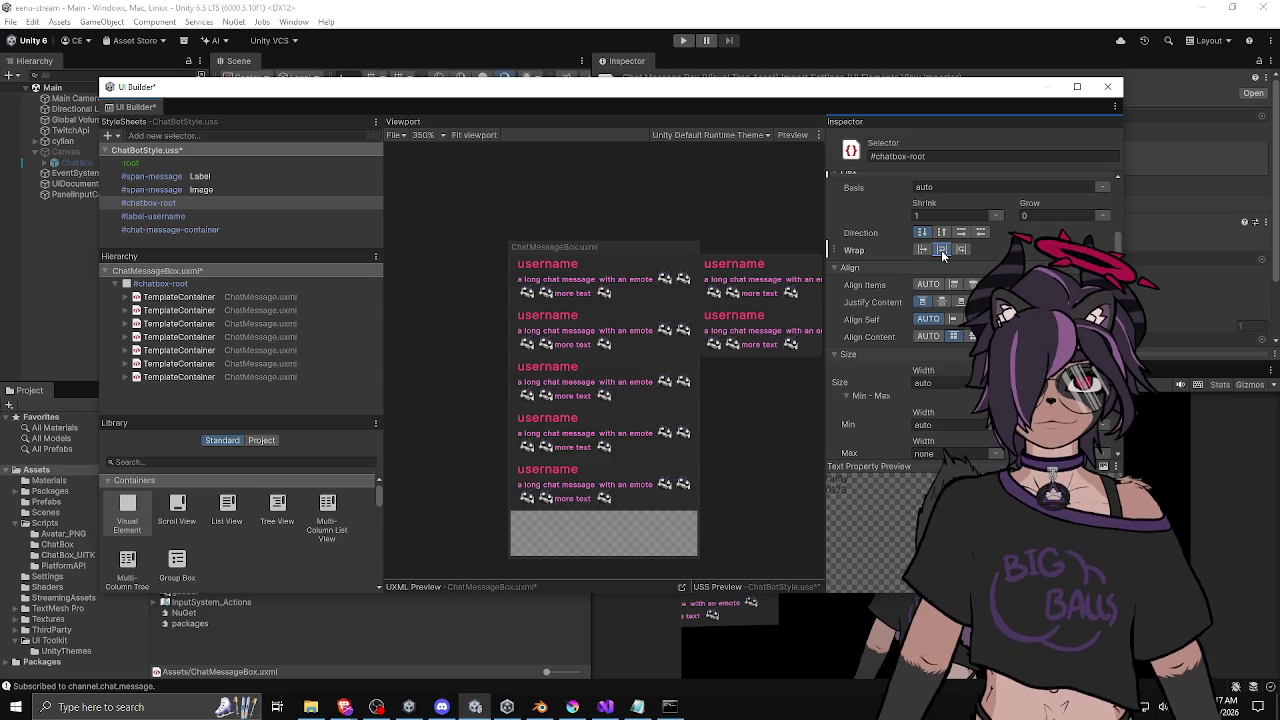
pyautogui.click(960, 250)
pyautogui.click(921, 250)
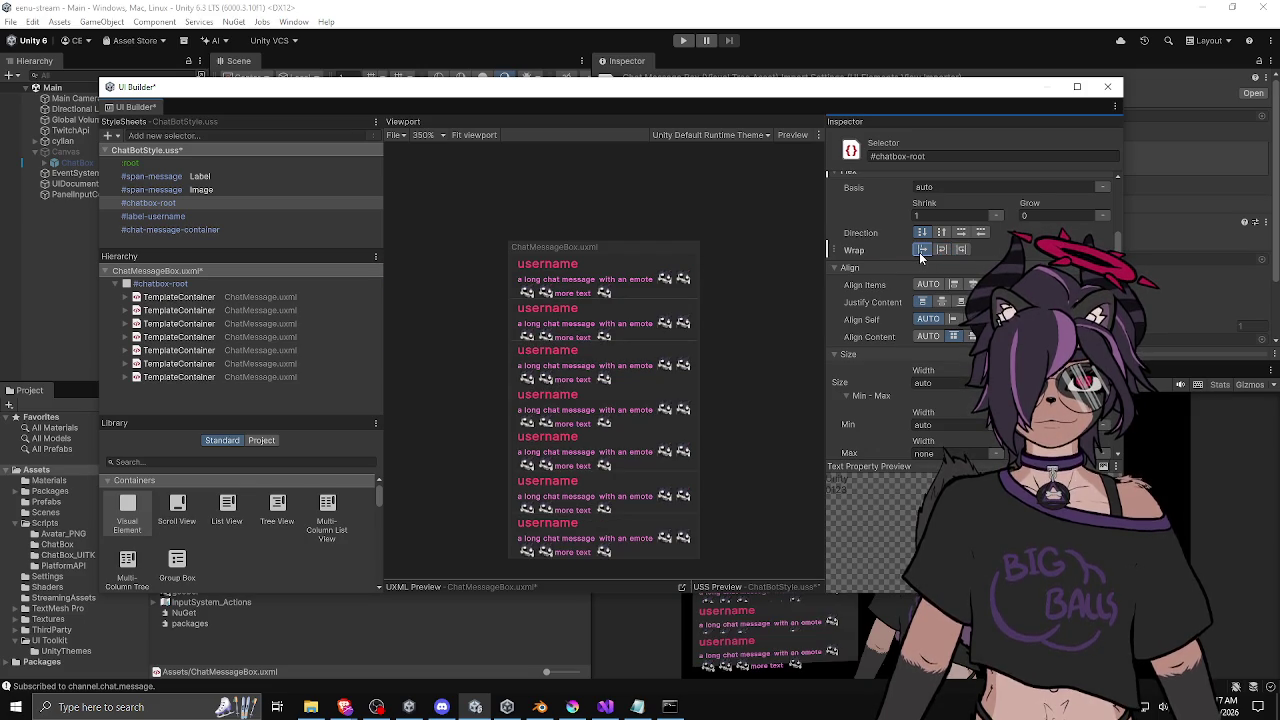
pyautogui.rightClick(855, 250)
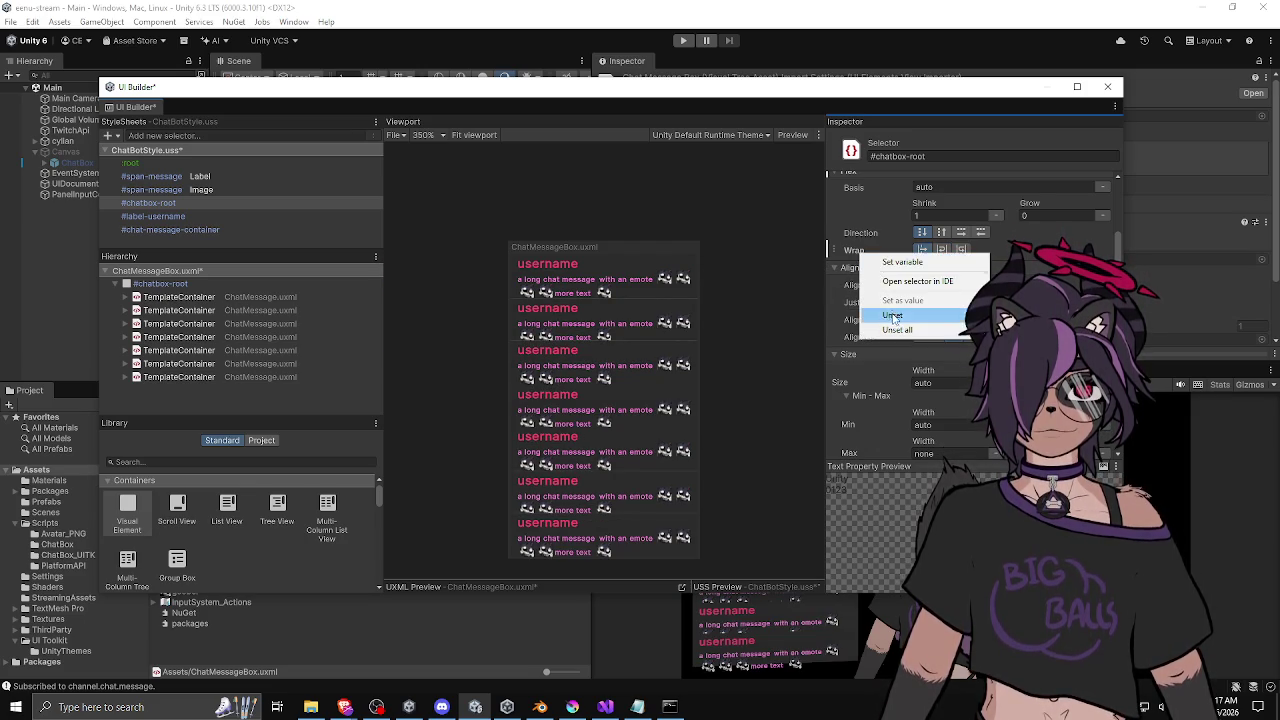
pyautogui.click(880, 312)
pyautogui.scroll(2, 910, 231)
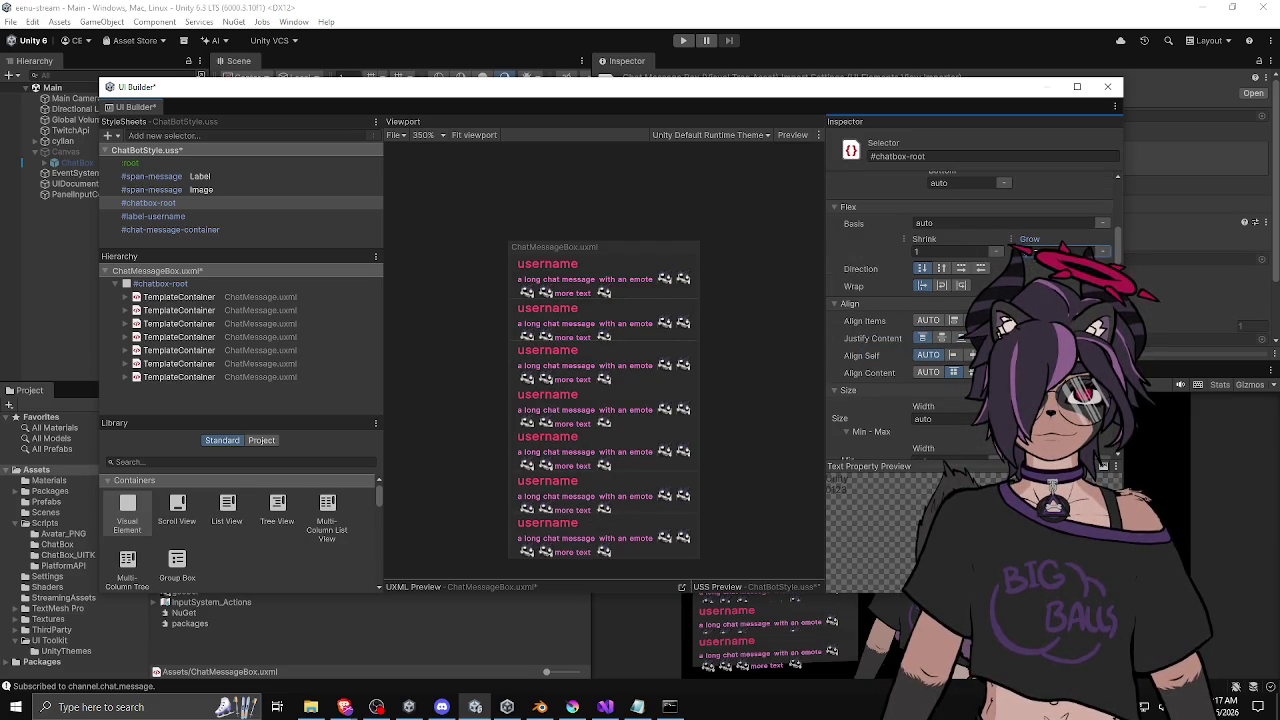
pyautogui.scroll(-1, 725, 302)
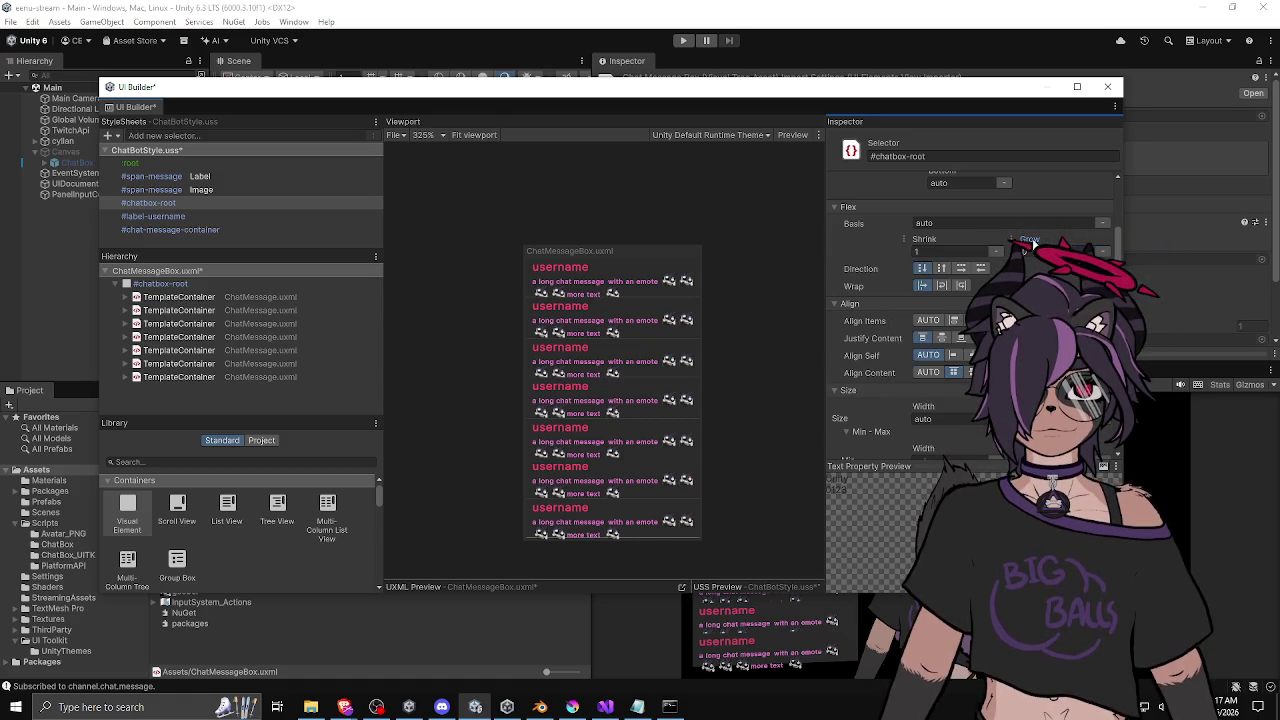
pyautogui.click(944, 251)
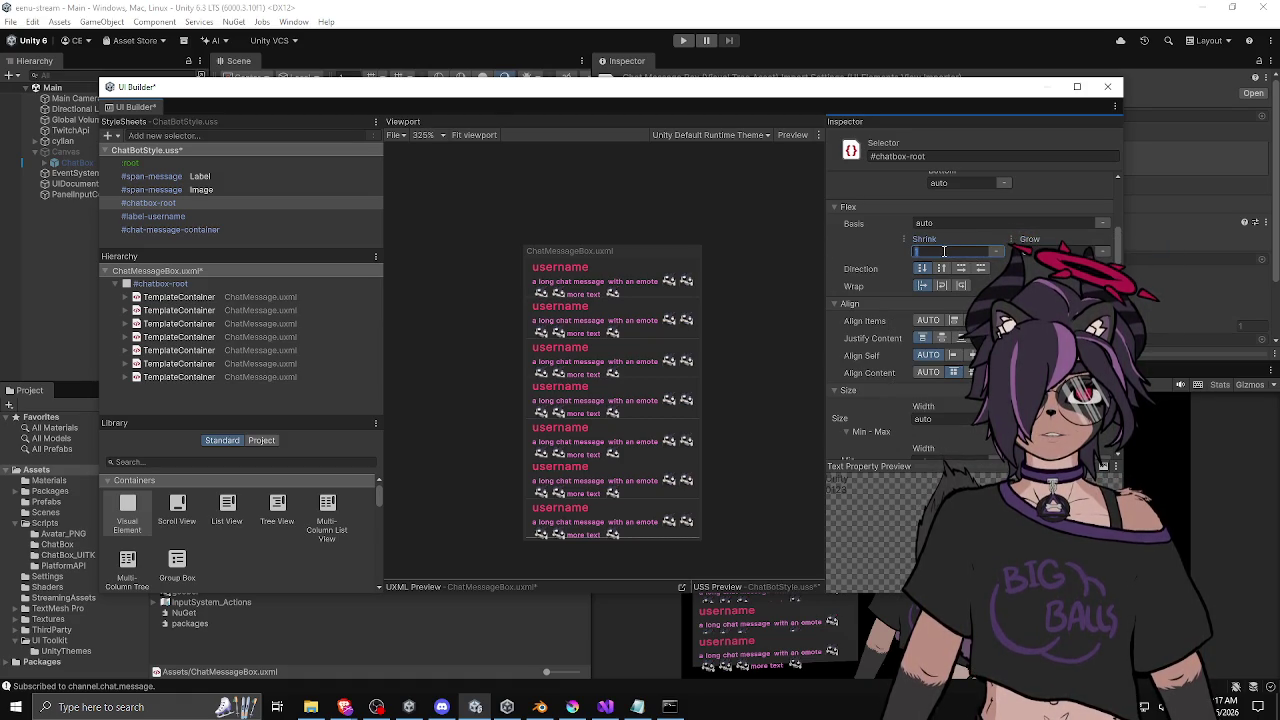
pyautogui.write('0')
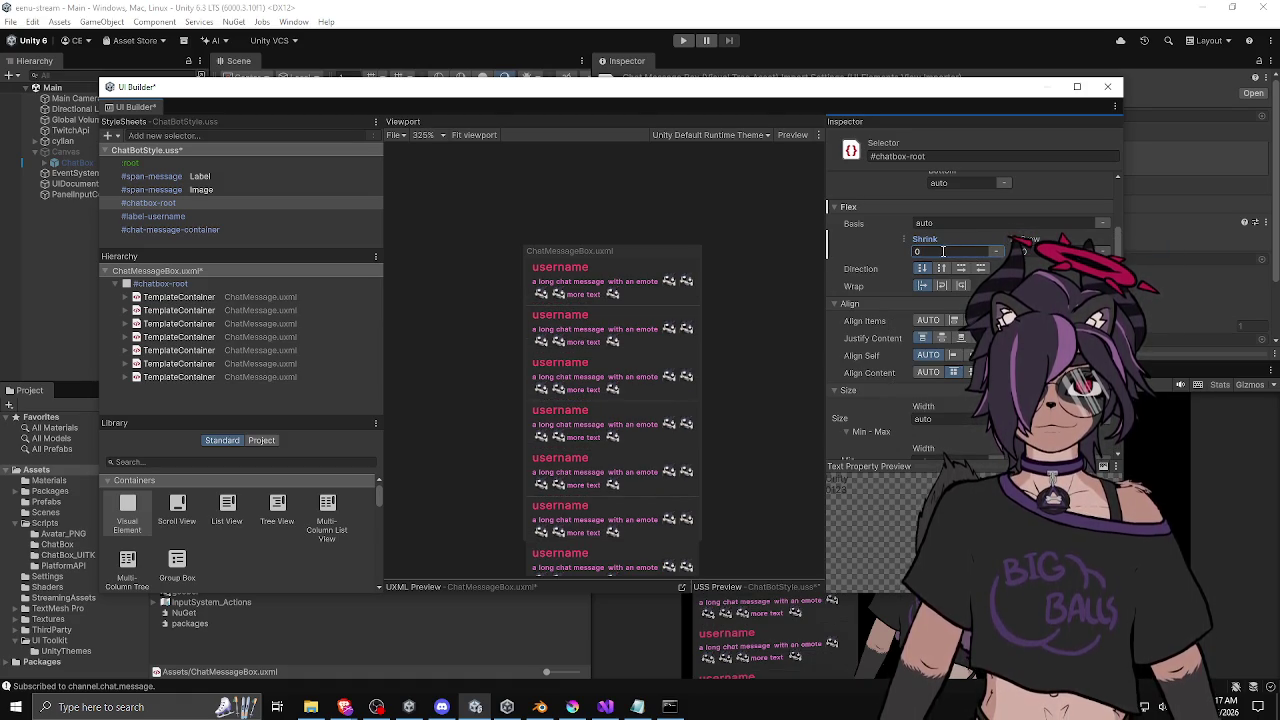
pyautogui.rightClick(943, 256)
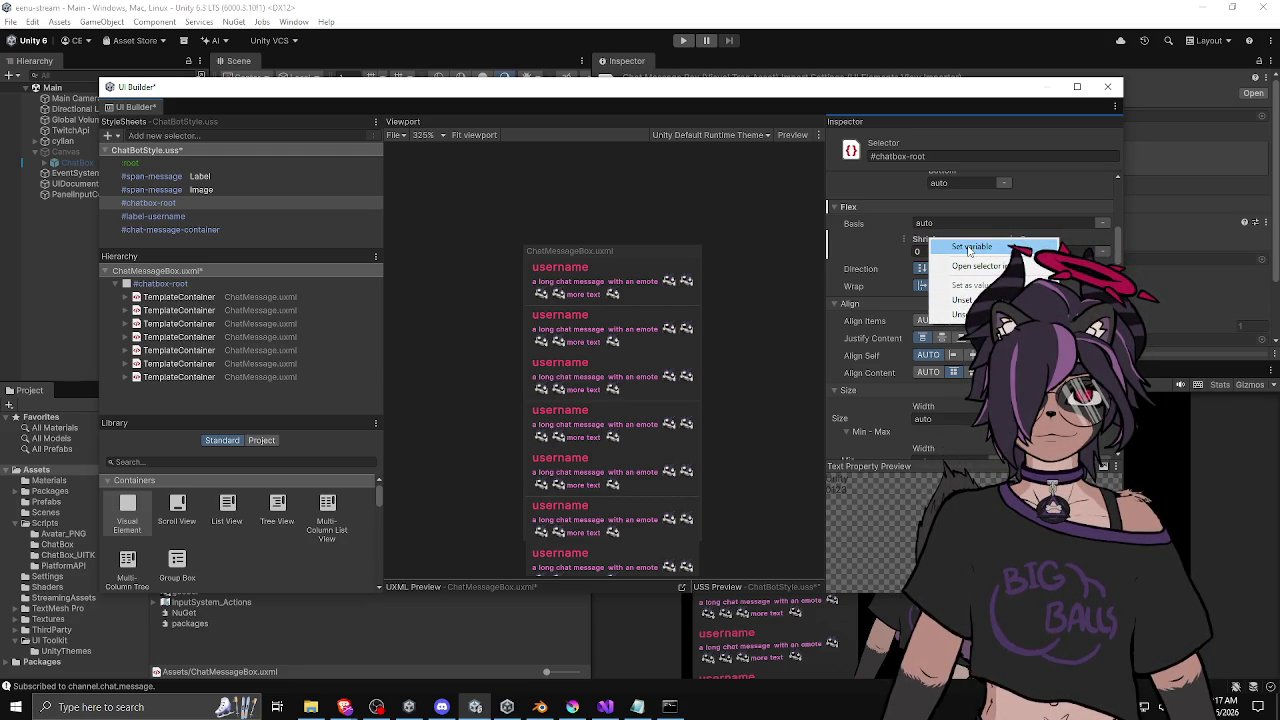
pyautogui.click(928, 241)
pyautogui.scroll(3, 921, 237)
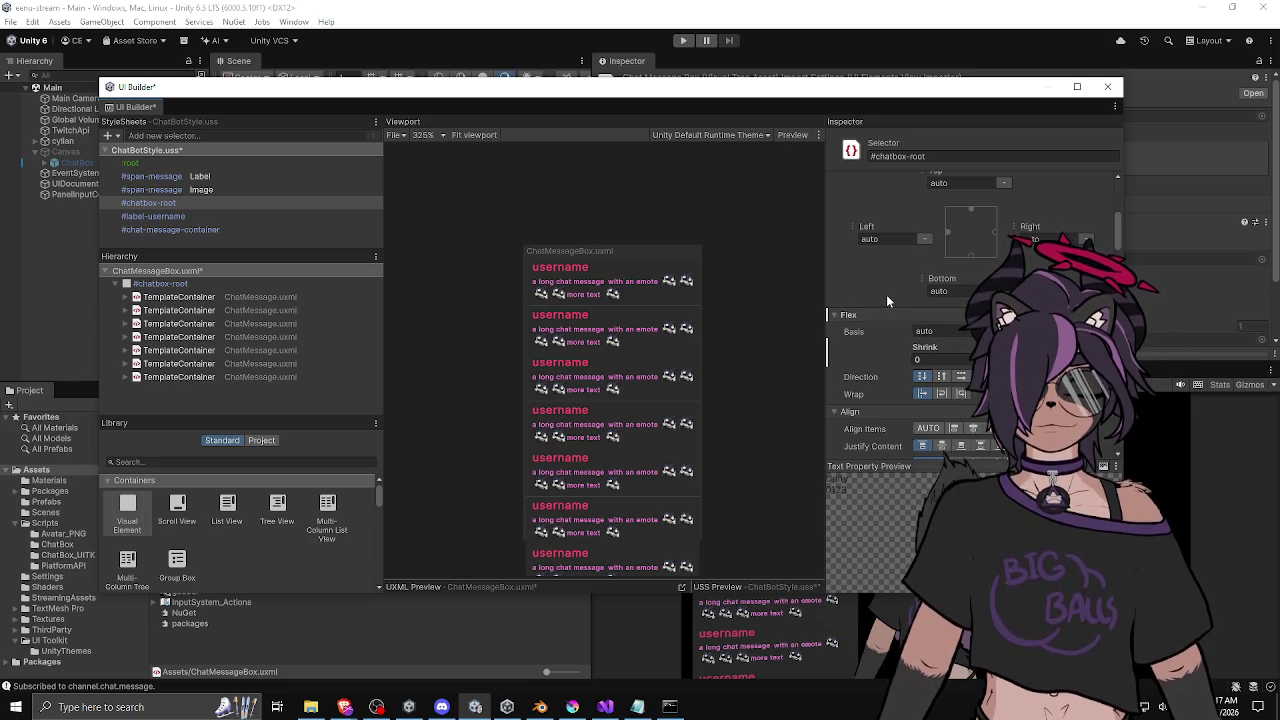
pyautogui.scroll(2, 754, 336)
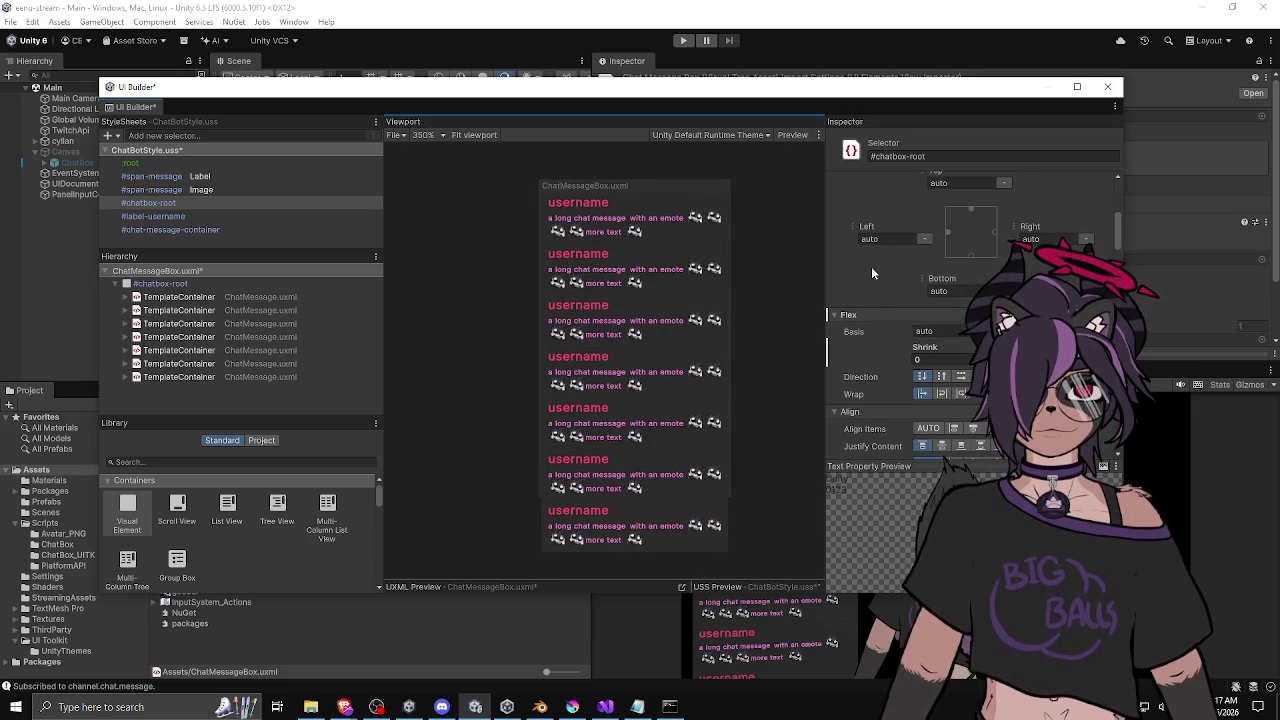
pyautogui.scroll(5, 865, 275)
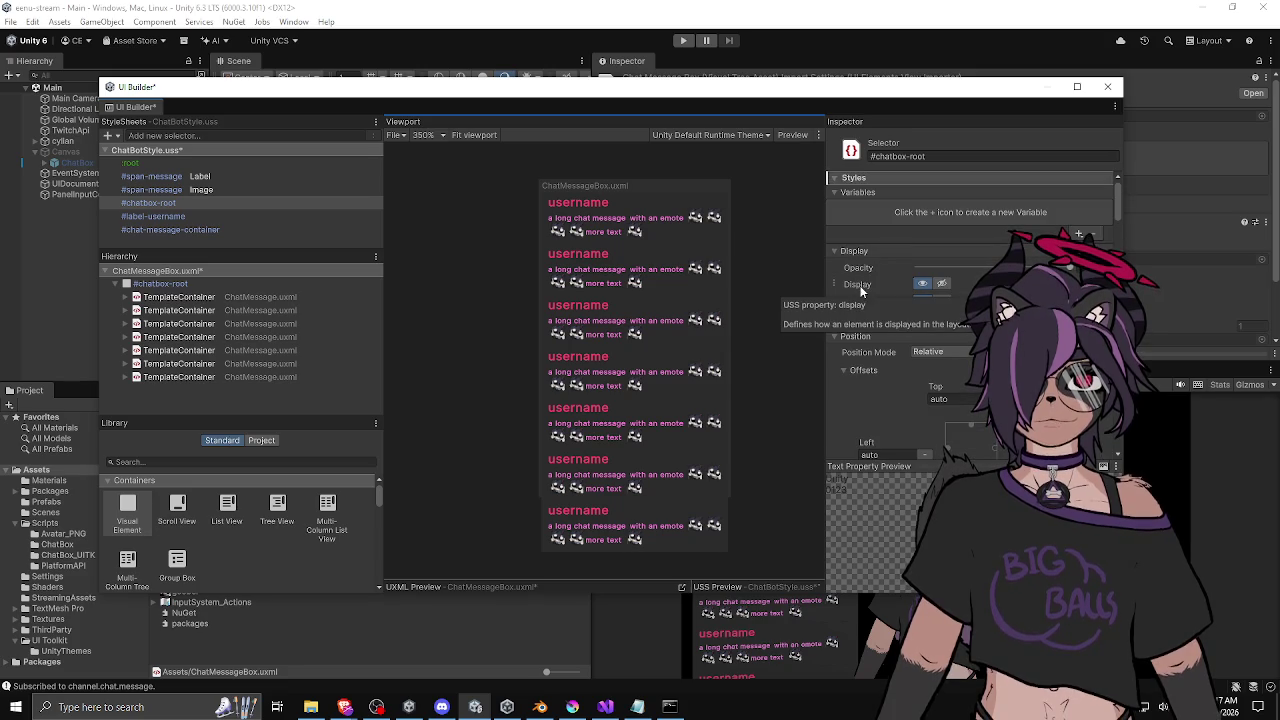
pyautogui.click(180, 310)
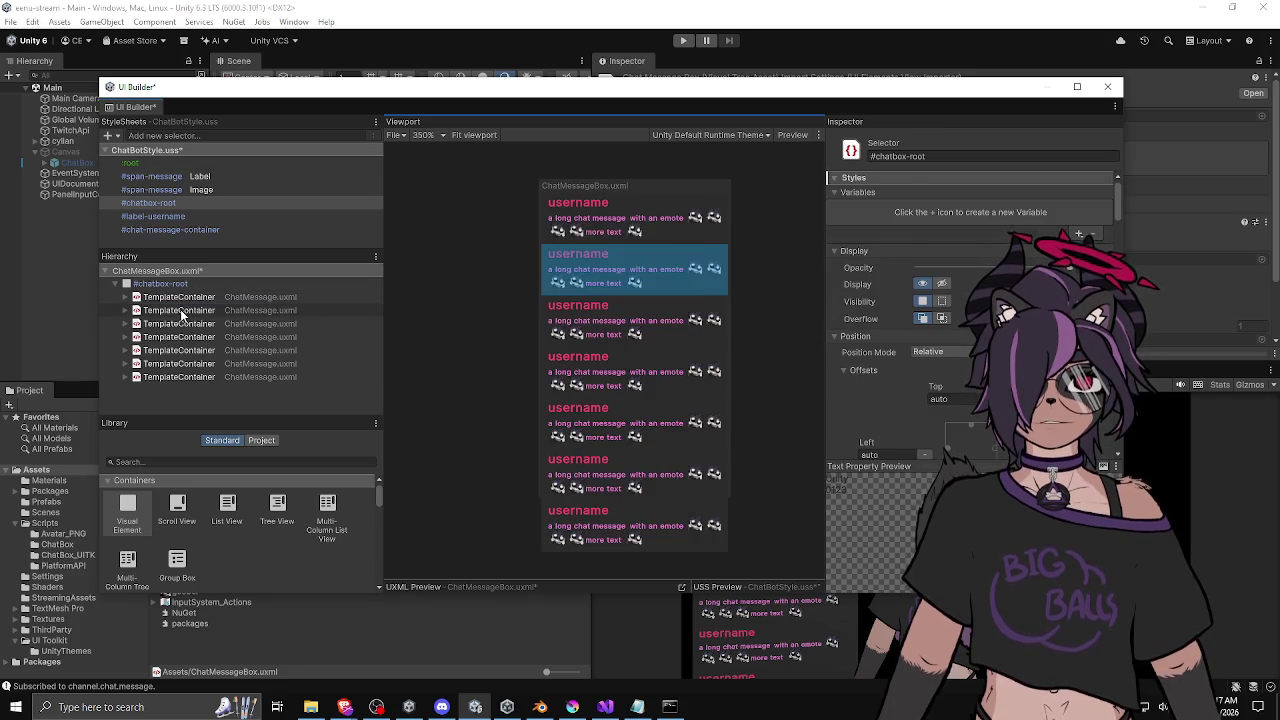
# Delete sample messages 2–7, save ChatMessageBox.uxml, and open ChatMessage.uxml from the Project assets.
pyautogui.keyDown('shift'); pyautogui.click(180, 377); pyautogui.keyUp('shift')
pyautogui.press('Delete')
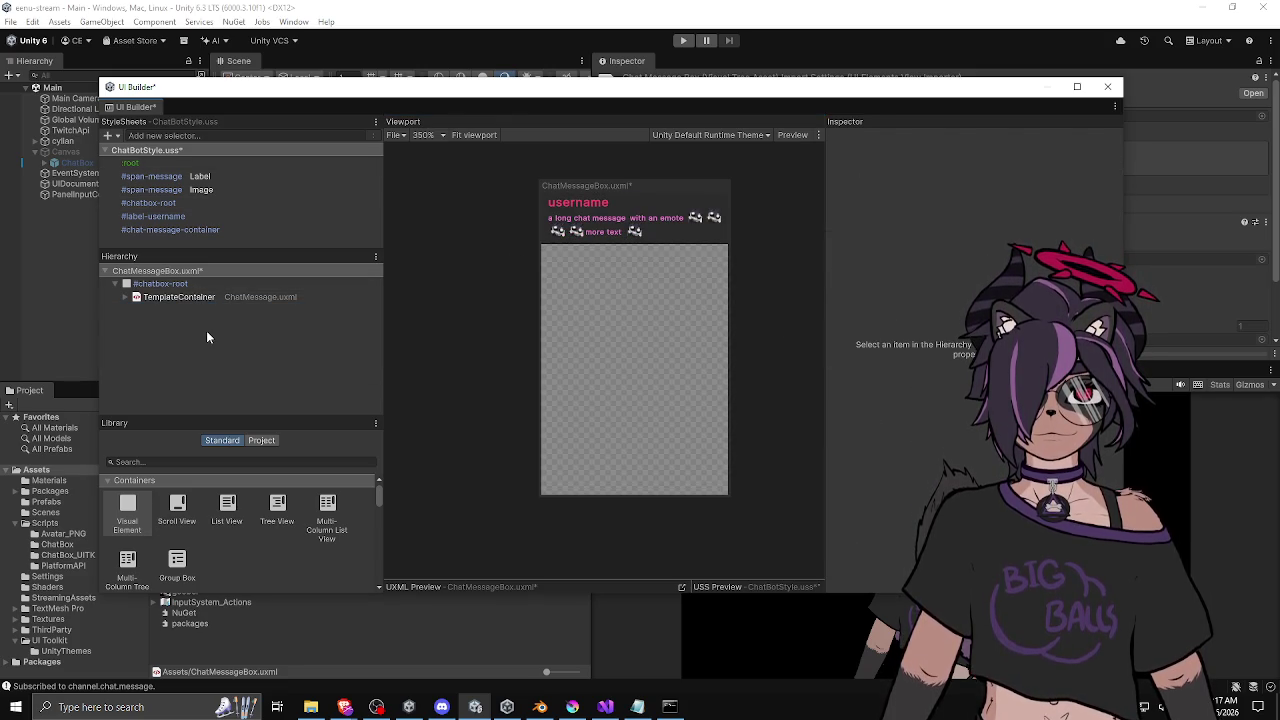
pyautogui.hotkey('ctrl', 's')
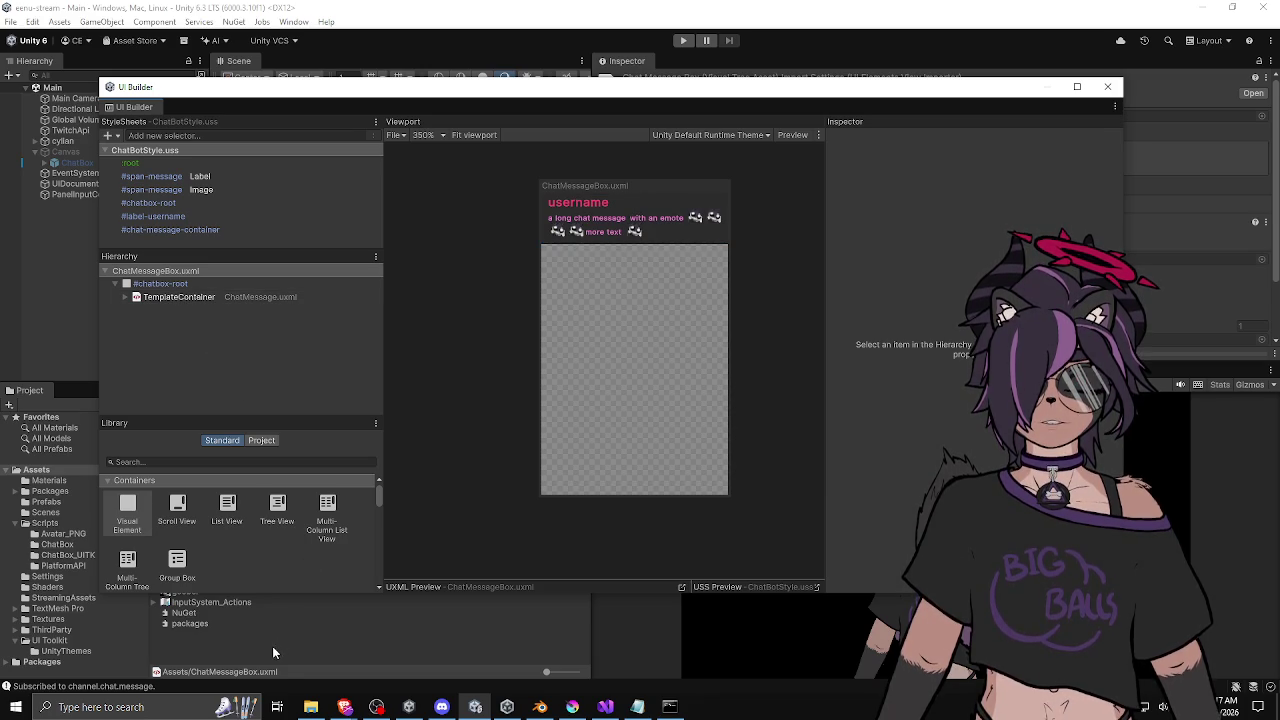
pyautogui.moveTo(203, 88); pyautogui.dragTo(411, 52)
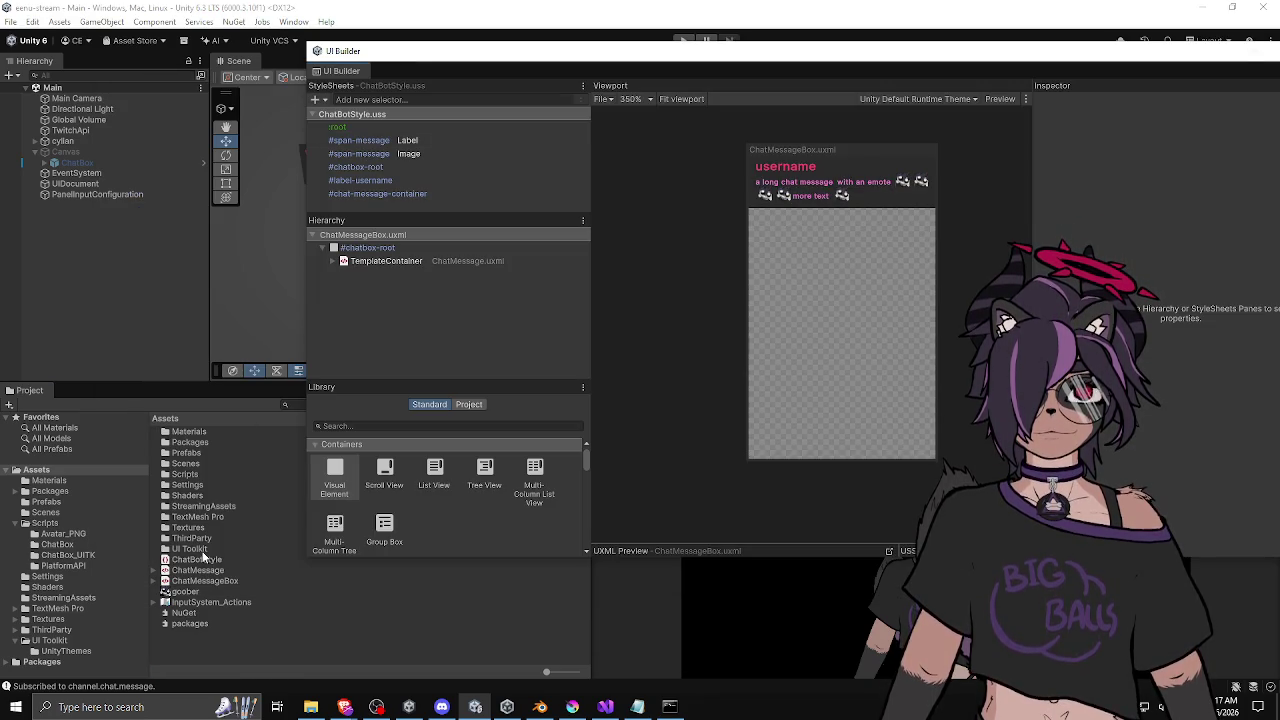
pyautogui.doubleClick(198, 571)
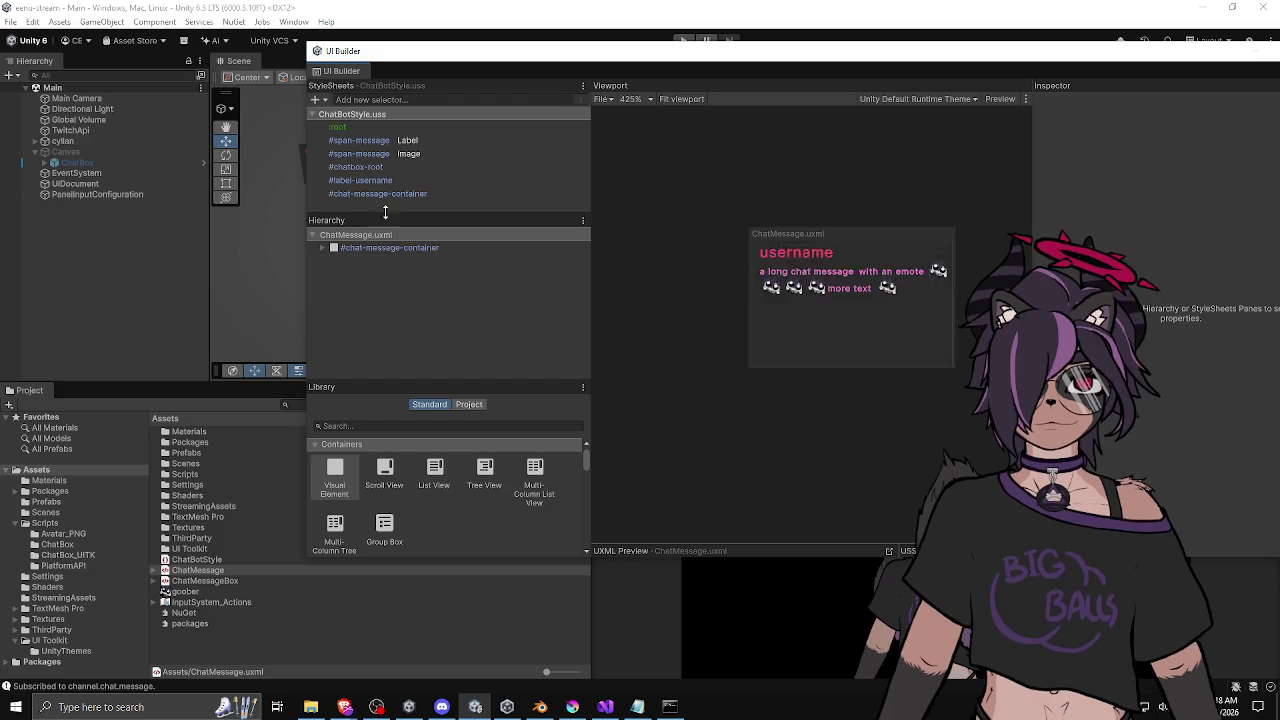
# Set the #chat-message-container rule's Margin Top to 1px, save the stylesheet, and close UI Builder.
pyautogui.click(322, 247)
pyautogui.click(330, 247)
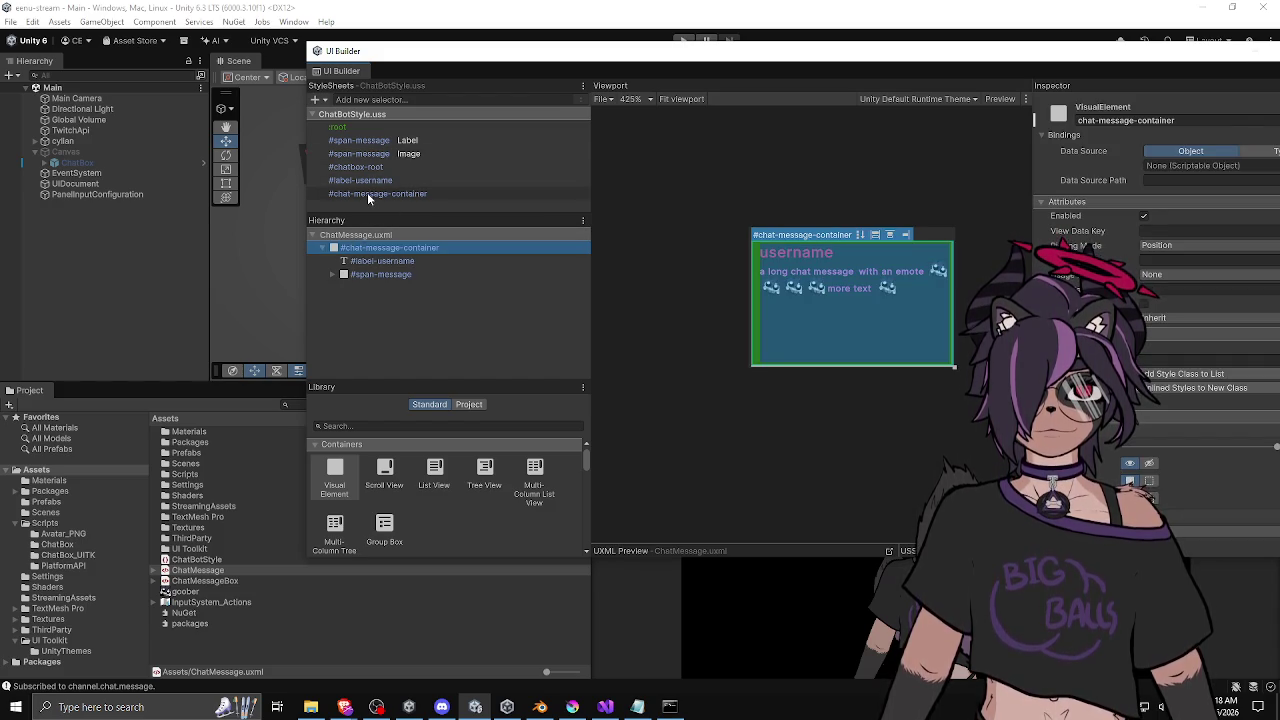
pyautogui.click(367, 197)
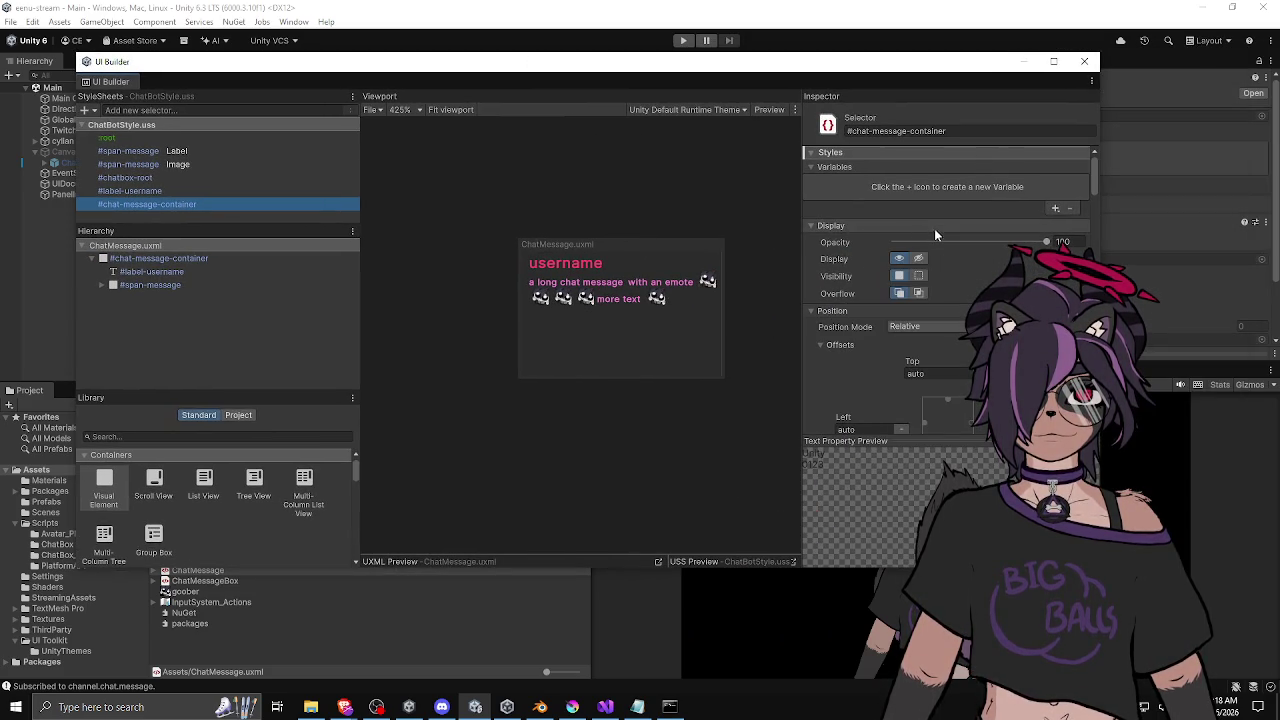
pyautogui.scroll(-5, 862, 275)
pyautogui.scroll(-10, 859, 274)
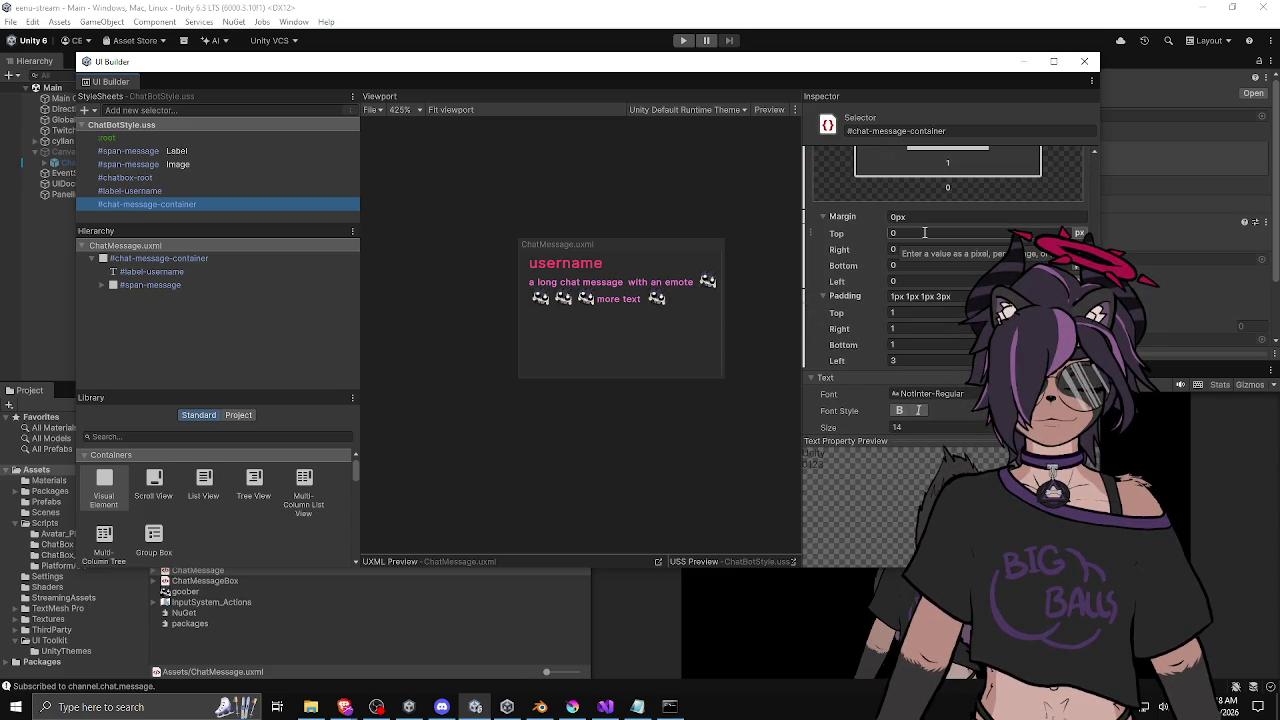
pyautogui.scroll(2, 895, 245)
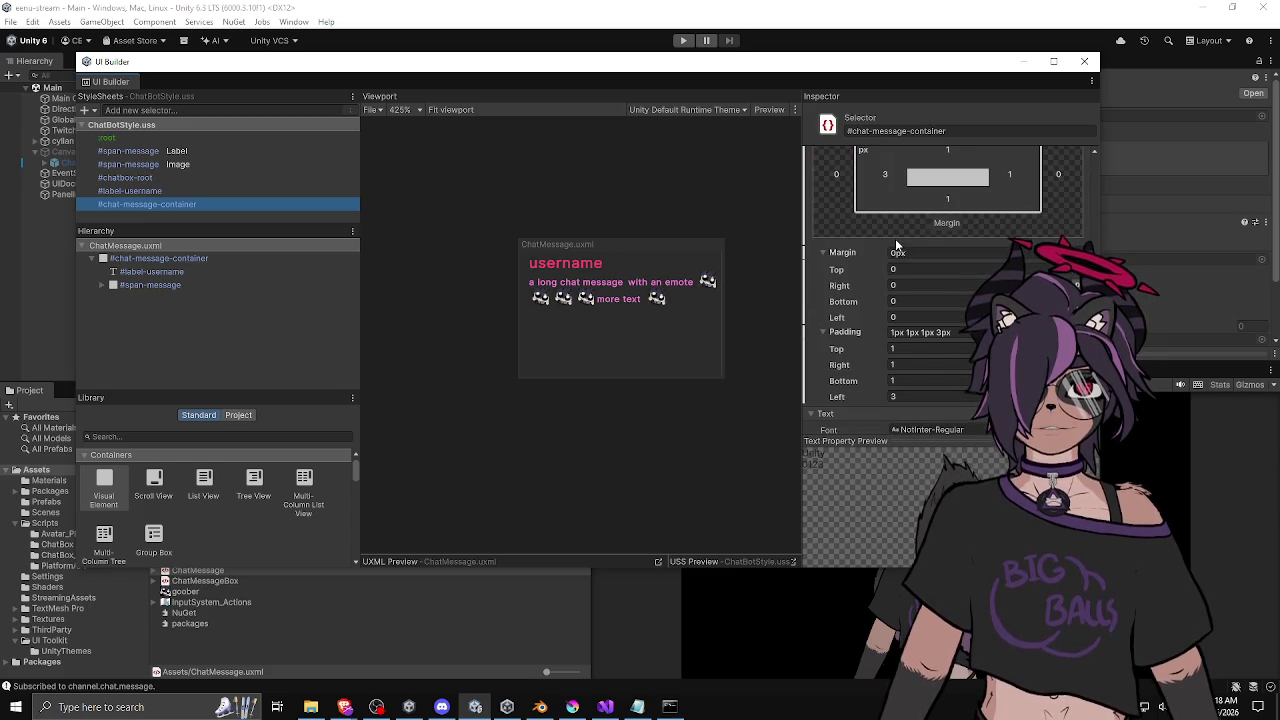
pyautogui.moveTo(866, 269); pyautogui.dragTo(871, 269)
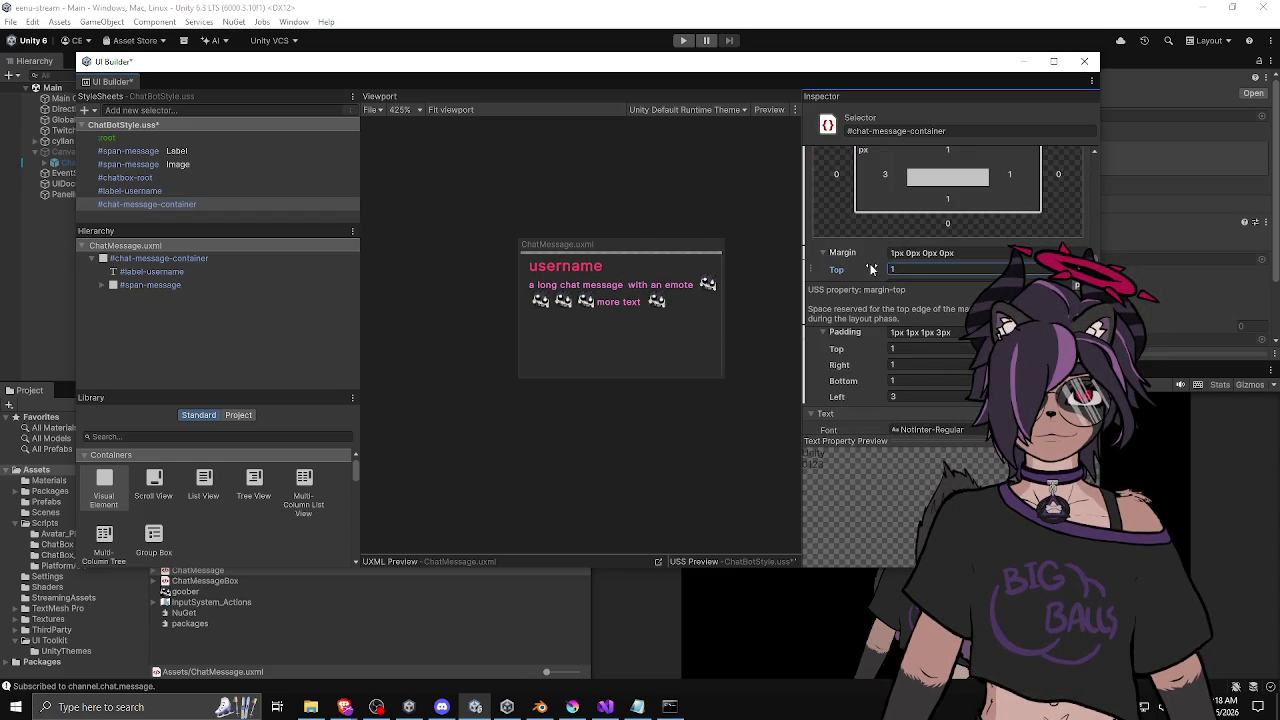
pyautogui.hotkey('ctrl', 's')
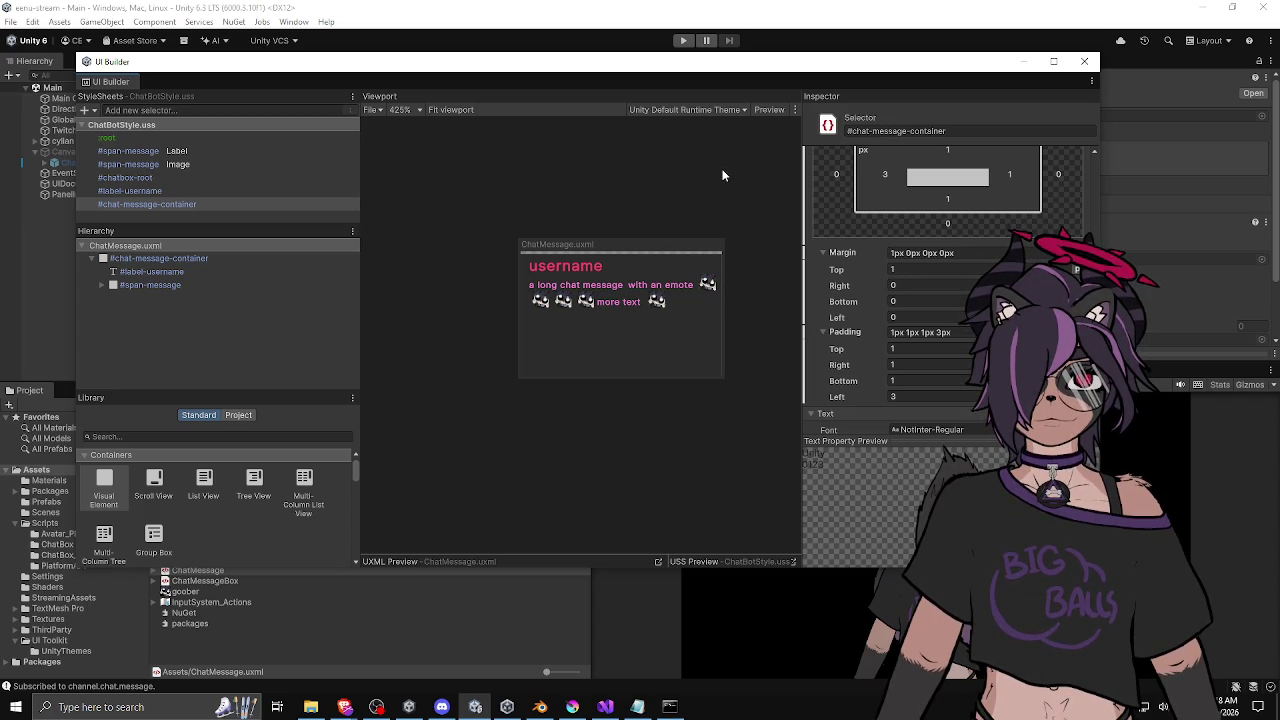
pyautogui.click(523, 57)
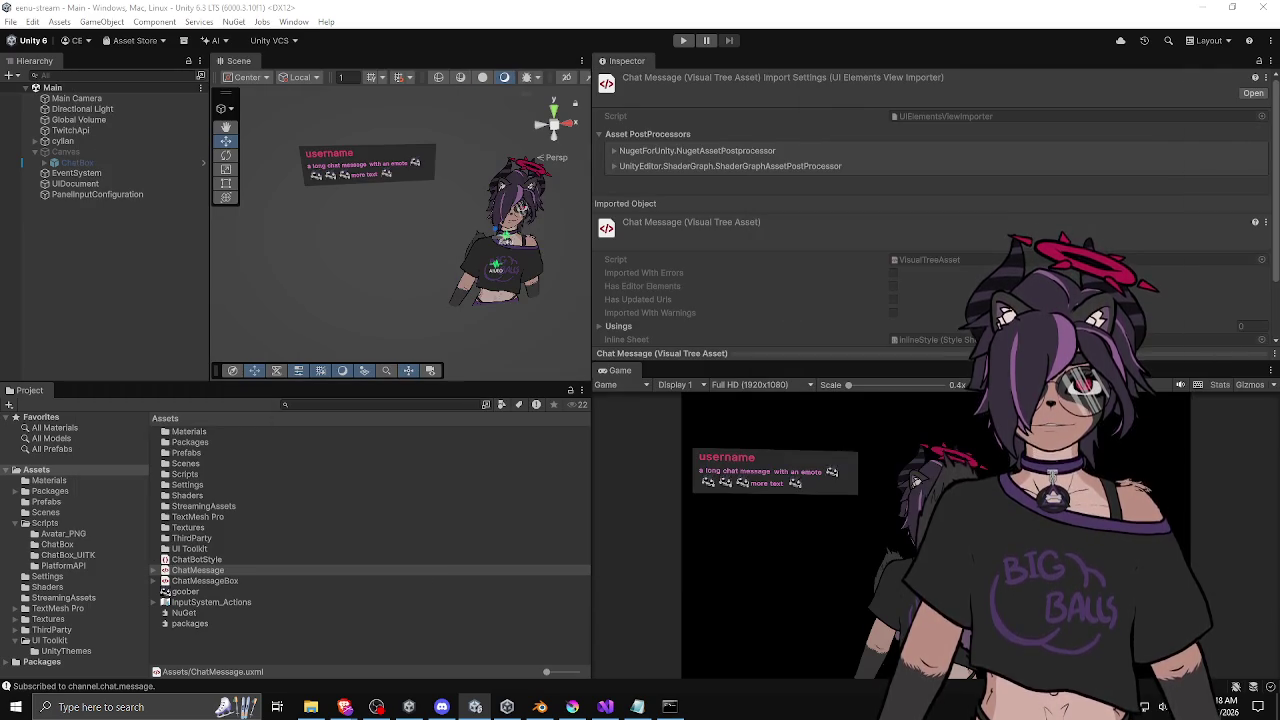
# Check that the SetEnabled line in ChatBox_UITK.cs is commented out, then enter Play mode.
pyautogui.click(170, 252)
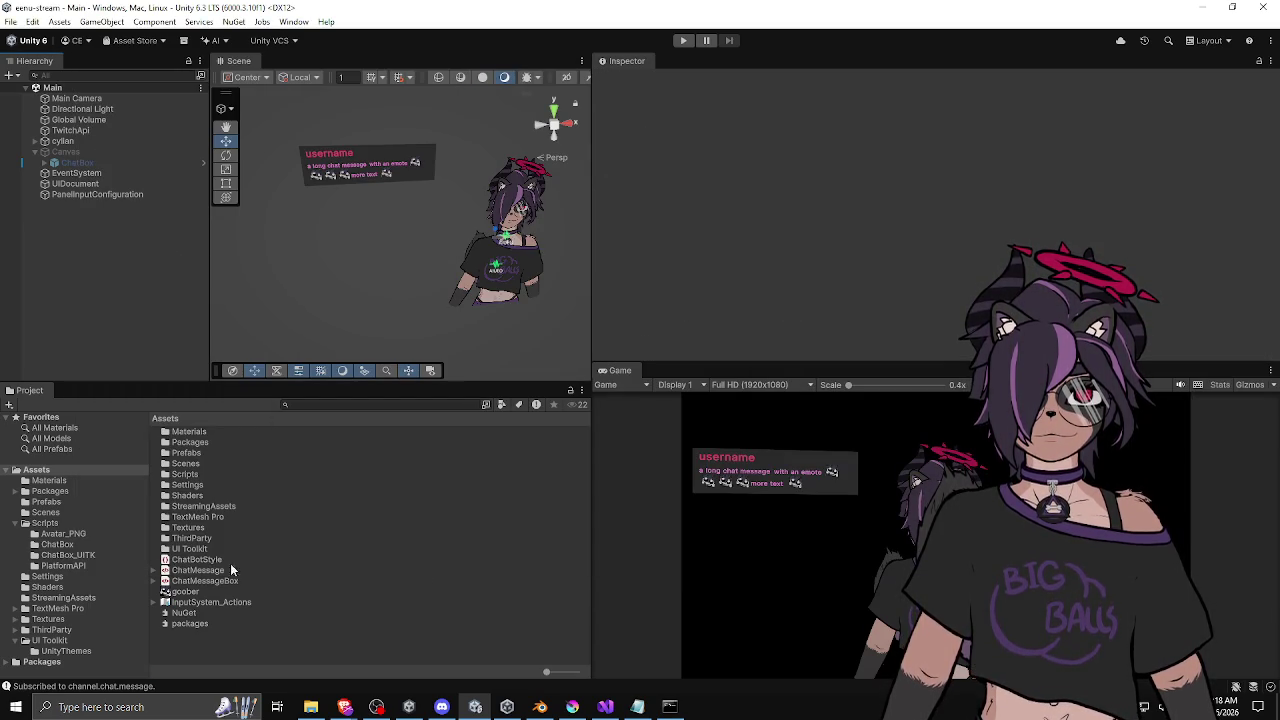
pyautogui.click(605, 706)
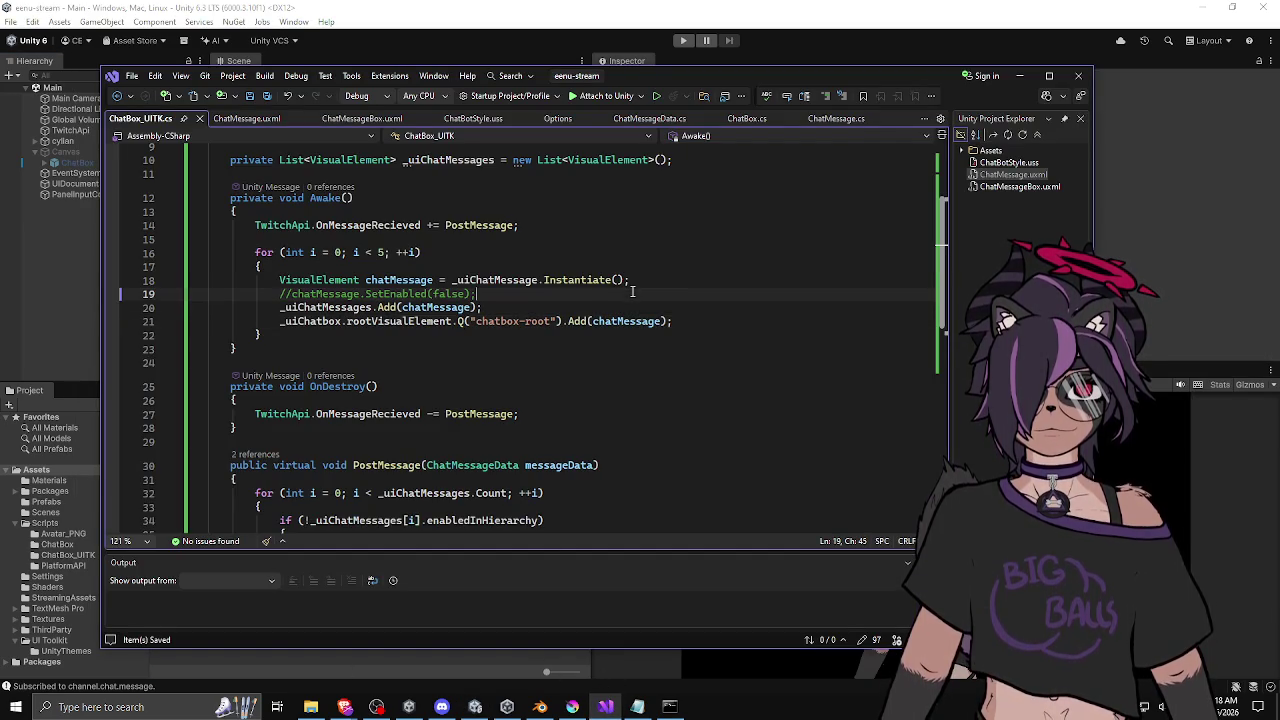
pyautogui.click(683, 40)
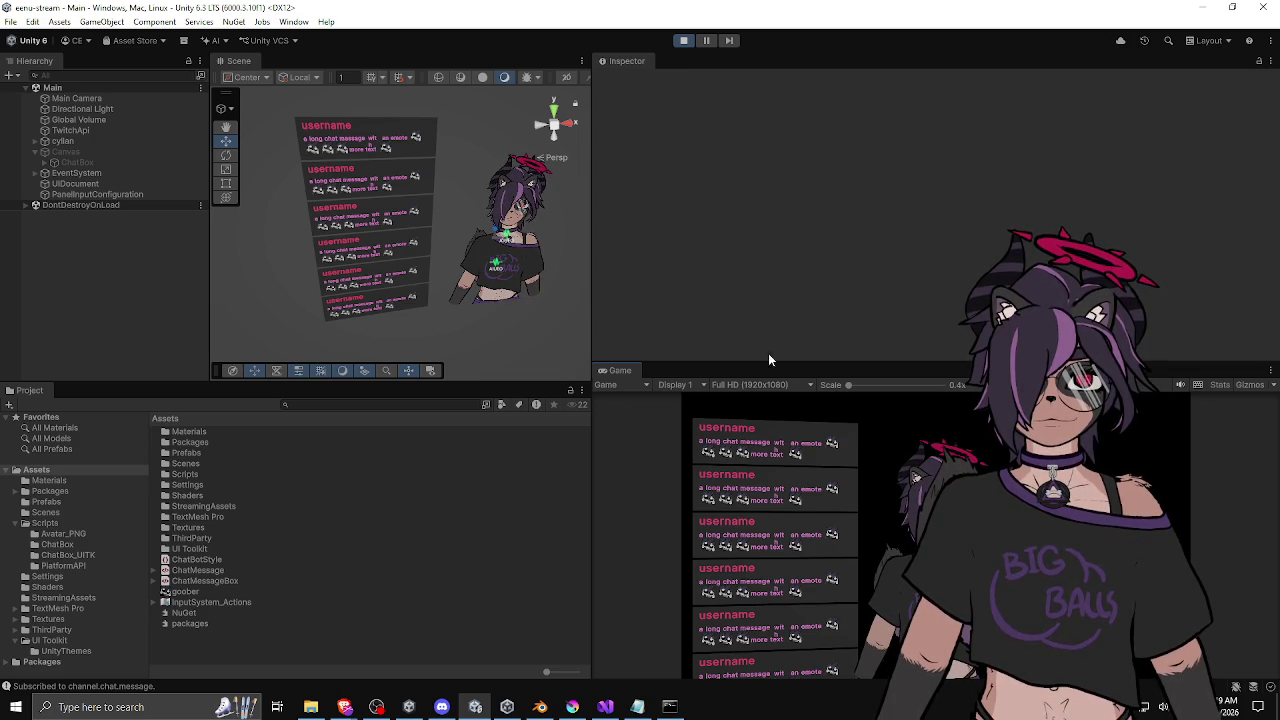
# Make the Game view taller and wider, and select the UIDocument object holding the chat box.
pyautogui.moveTo(738, 362)
pyautogui.mouseDown()
pyautogui.moveTo(723, 194)
pyautogui.moveTo(735, 180)
pyautogui.mouseUp()
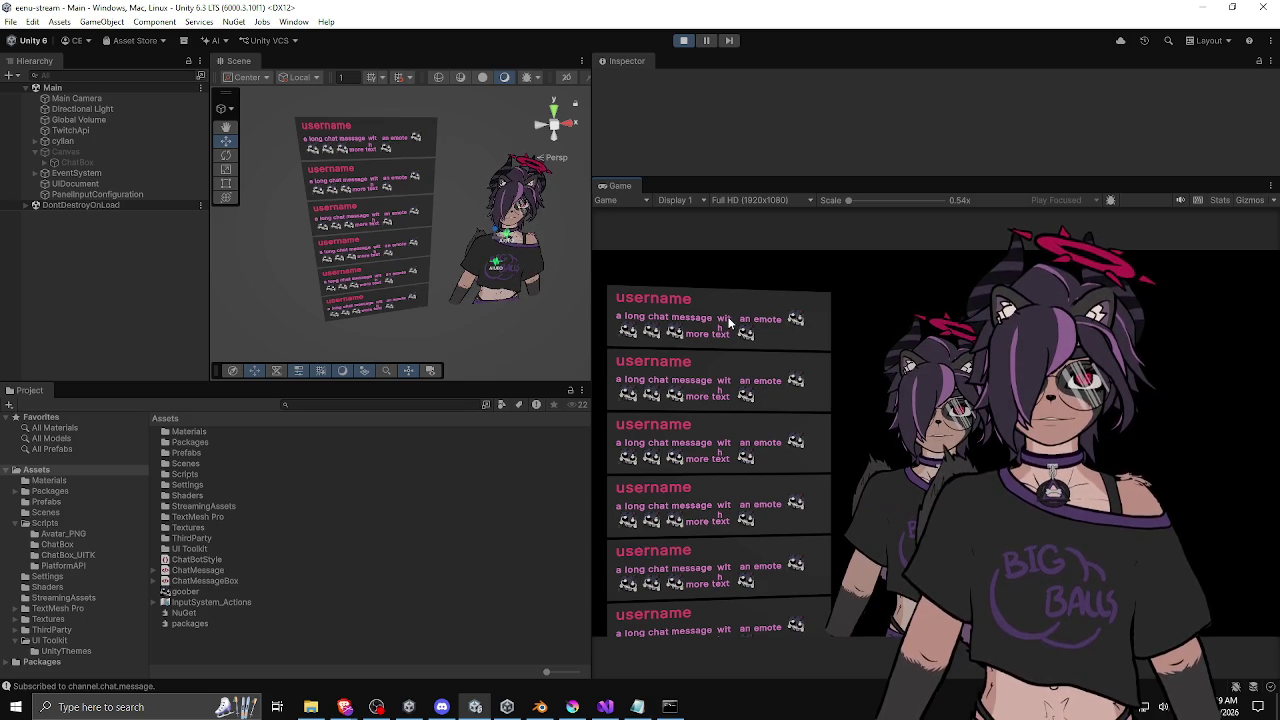
pyautogui.moveTo(592, 270); pyautogui.dragTo(447, 278)
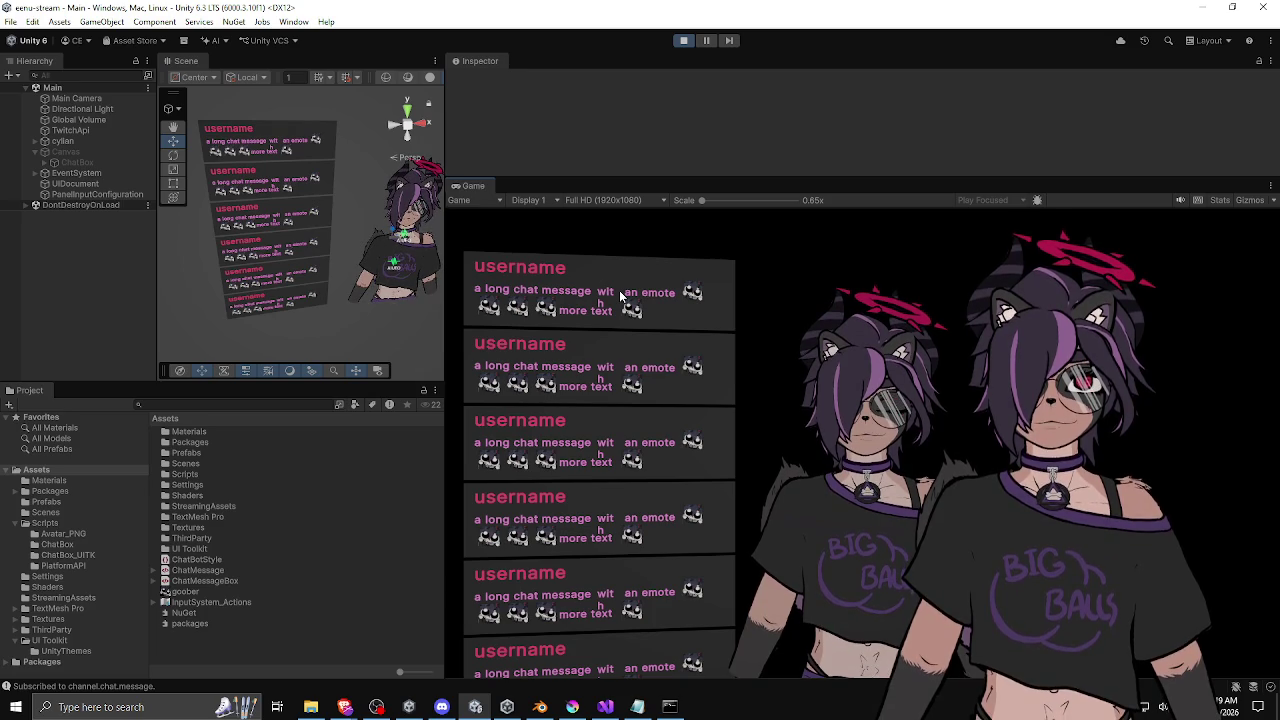
pyautogui.click(75, 183)
pyautogui.moveTo(531, 176); pyautogui.dragTo(542, 160)
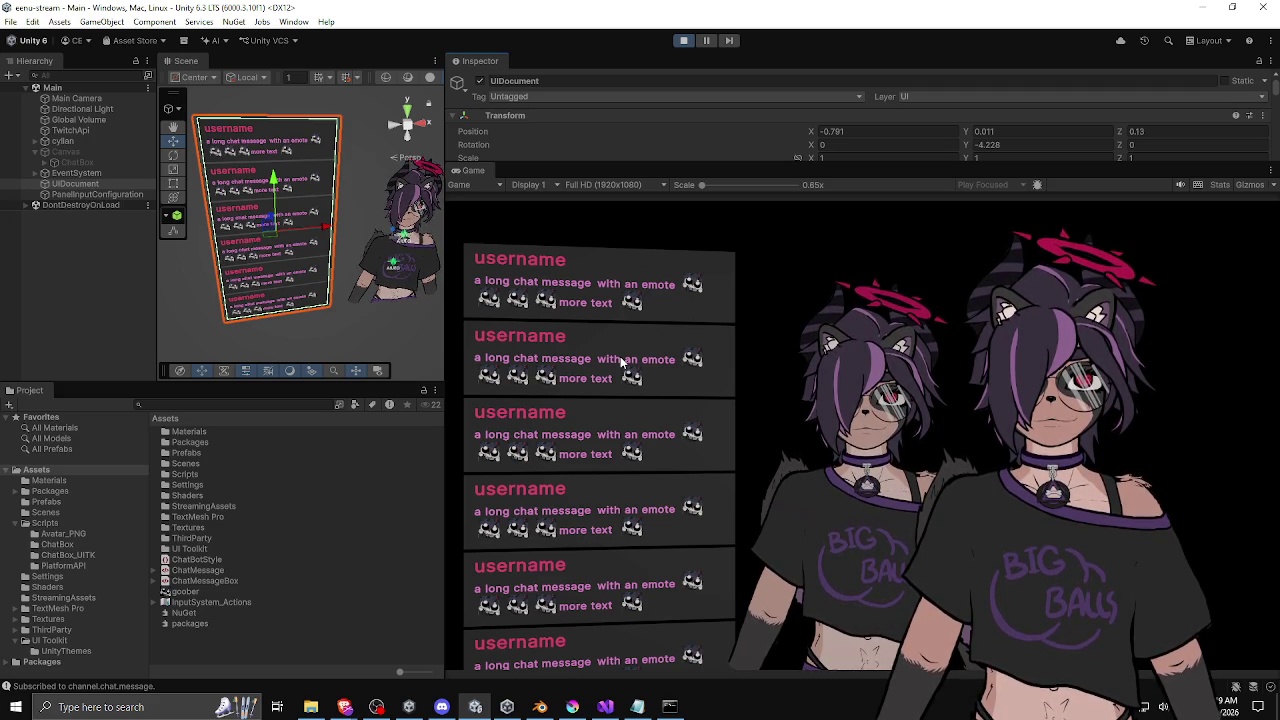
# Widen the Scene view, scroll the UIDocument Inspector to its Box Collider, then stop Play mode.
pyautogui.moveTo(609, 162); pyautogui.dragTo(604, 334)
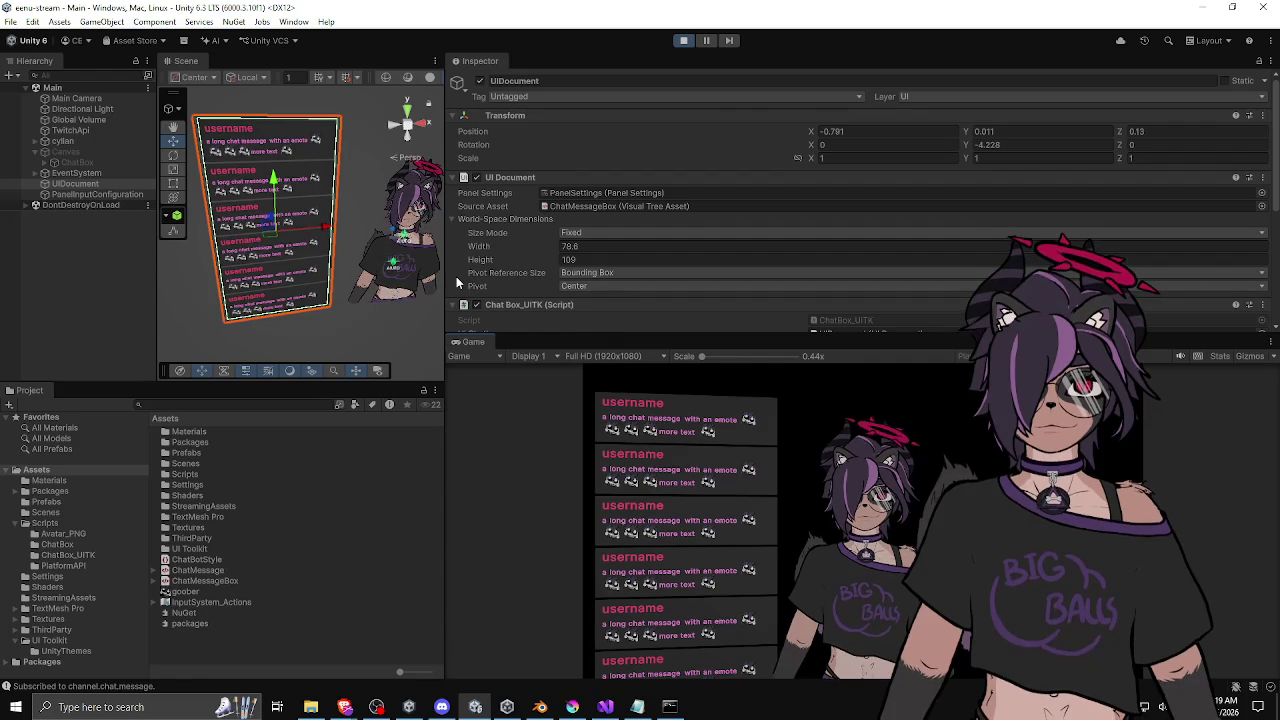
pyautogui.moveTo(446, 270)
pyautogui.mouseDown()
pyautogui.moveTo(668, 267)
pyautogui.moveTo(518, 267)
pyautogui.moveTo(589, 267)
pyautogui.mouseUp()
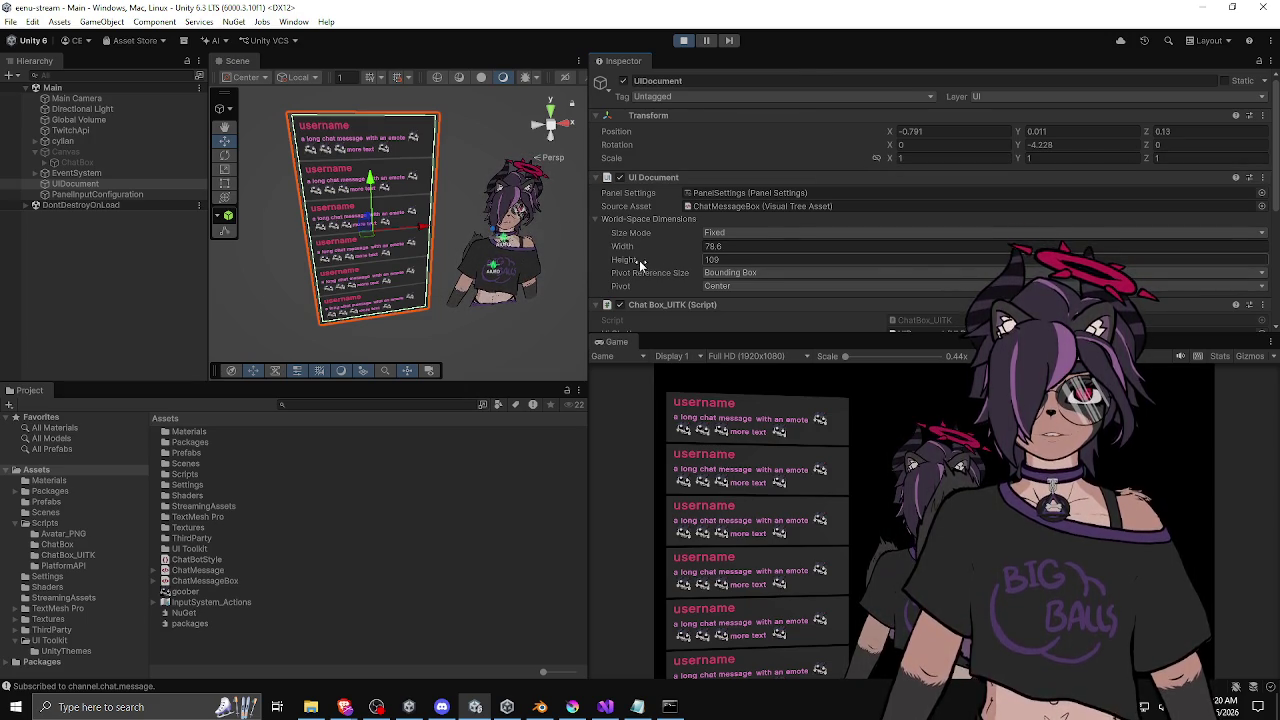
pyautogui.scroll(-5, 639, 260)
pyautogui.moveTo(673, 343); pyautogui.dragTo(673, 329)
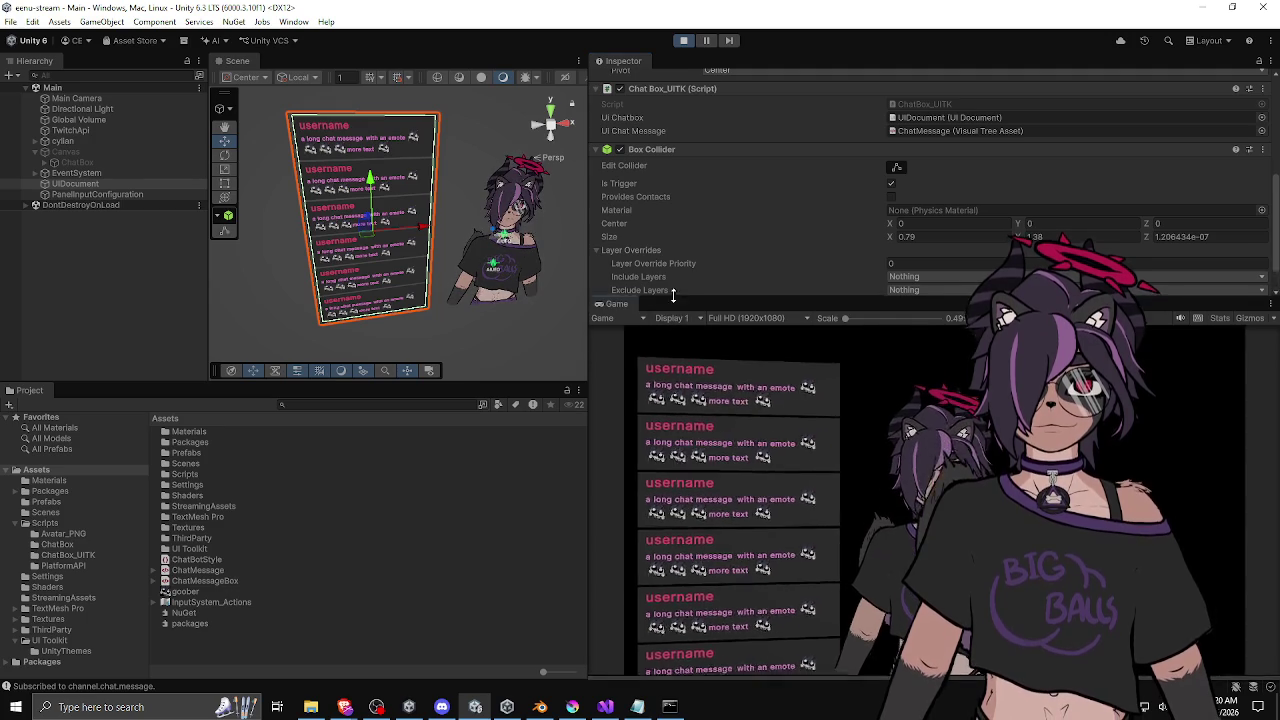
pyautogui.click(684, 41)
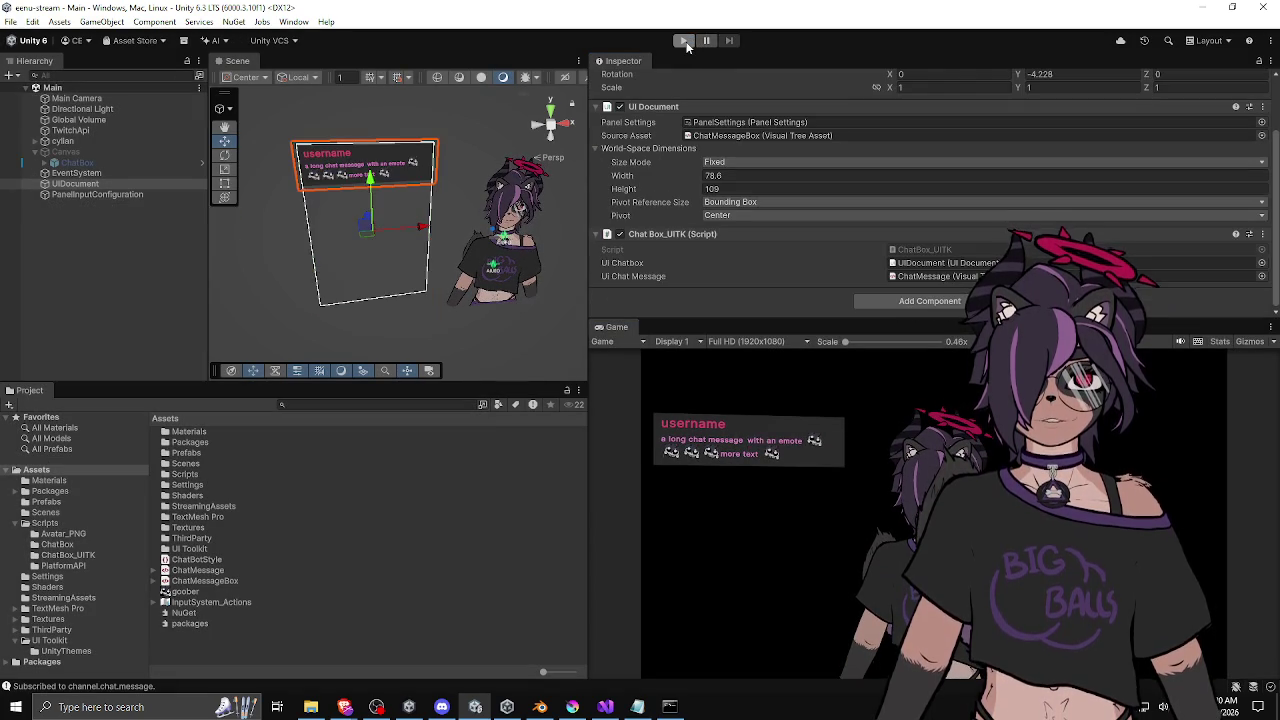
pyautogui.click(684, 41)
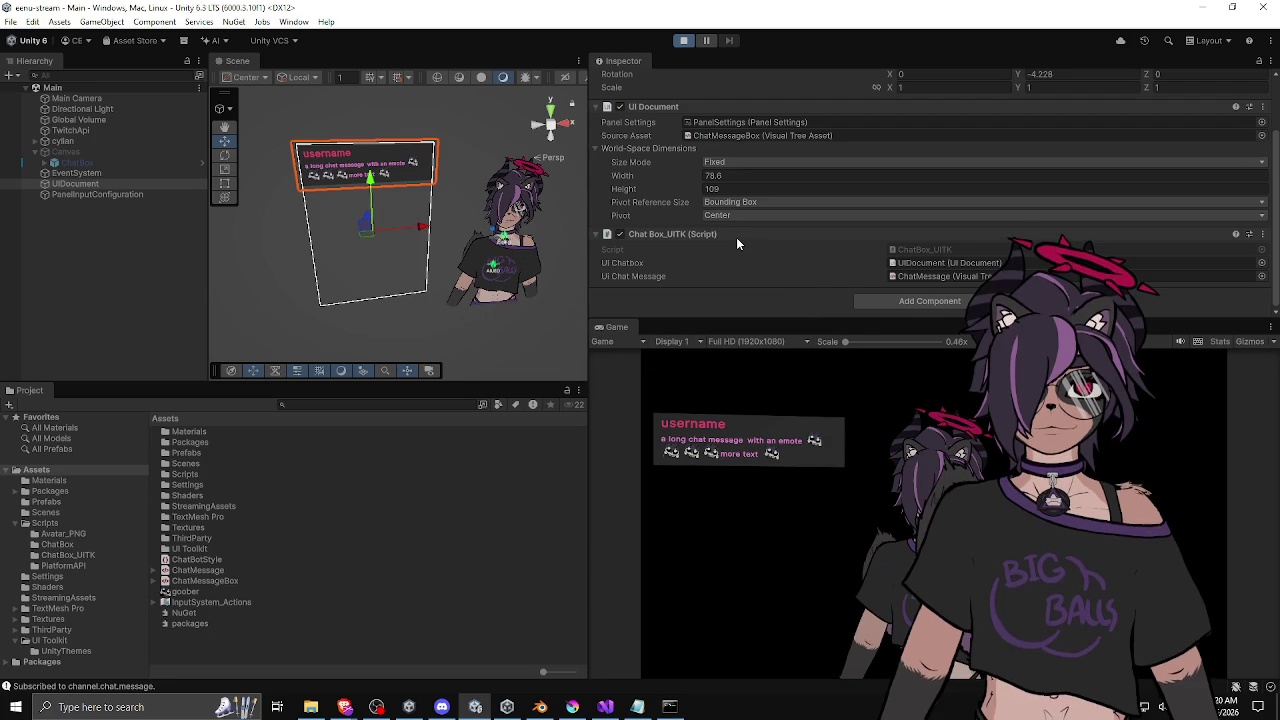
pyautogui.scroll(2, 736, 237)
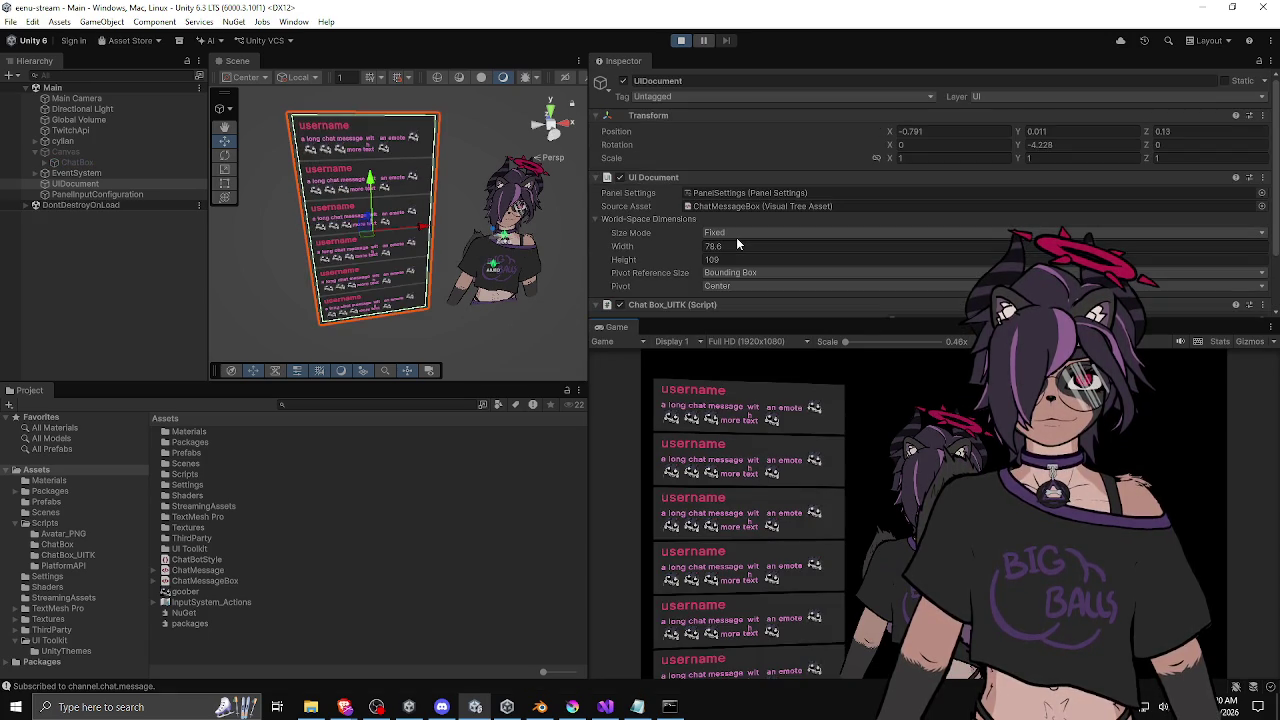
pyautogui.moveTo(729, 316); pyautogui.dragTo(712, 260)
pyautogui.moveTo(587, 250)
pyautogui.mouseDown()
pyautogui.moveTo(634, 240)
pyautogui.moveTo(568, 250)
pyautogui.mouseUp()
pyautogui.click(466, 310)
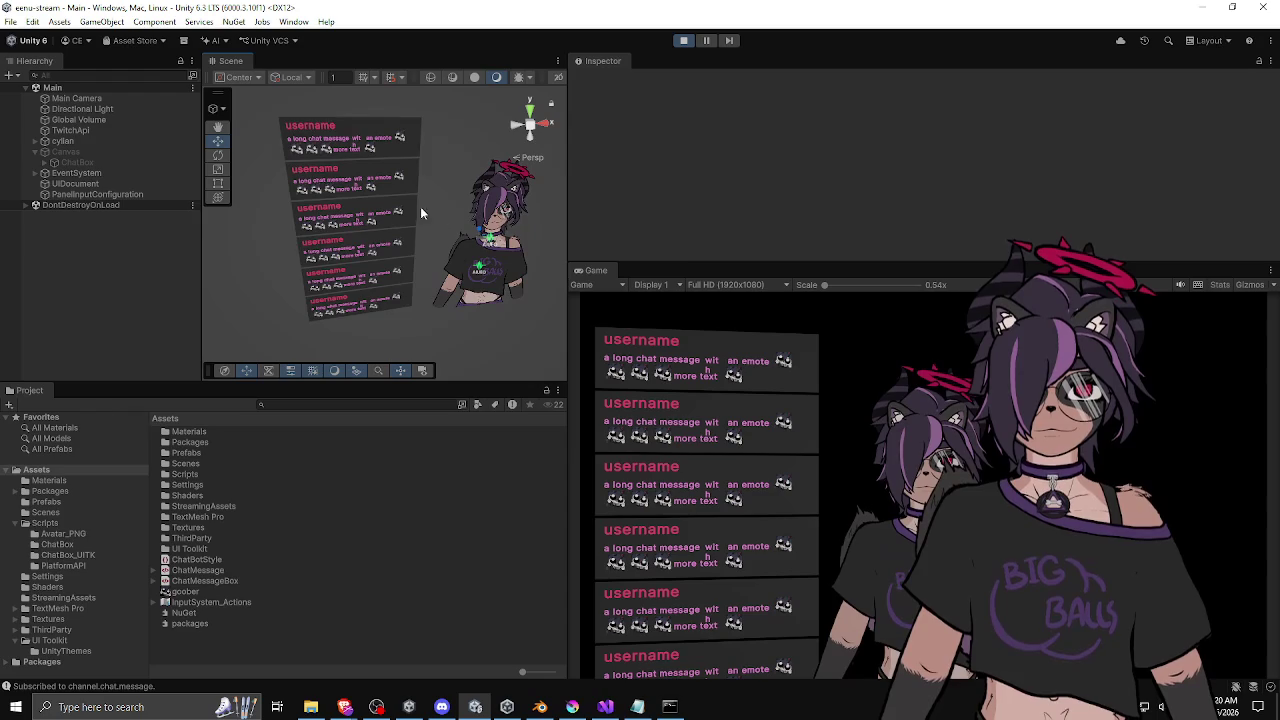
pyautogui.click(402, 203)
pyautogui.click(113, 180)
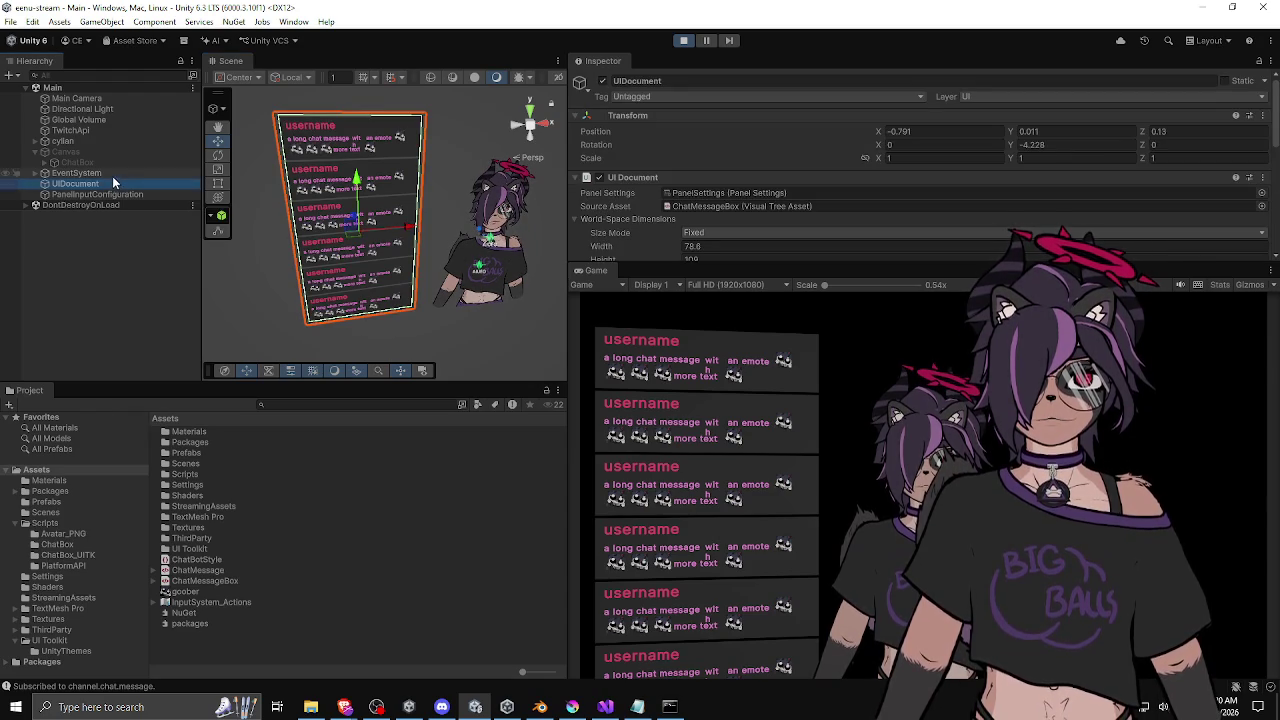
pyautogui.scroll(-2, 643, 158)
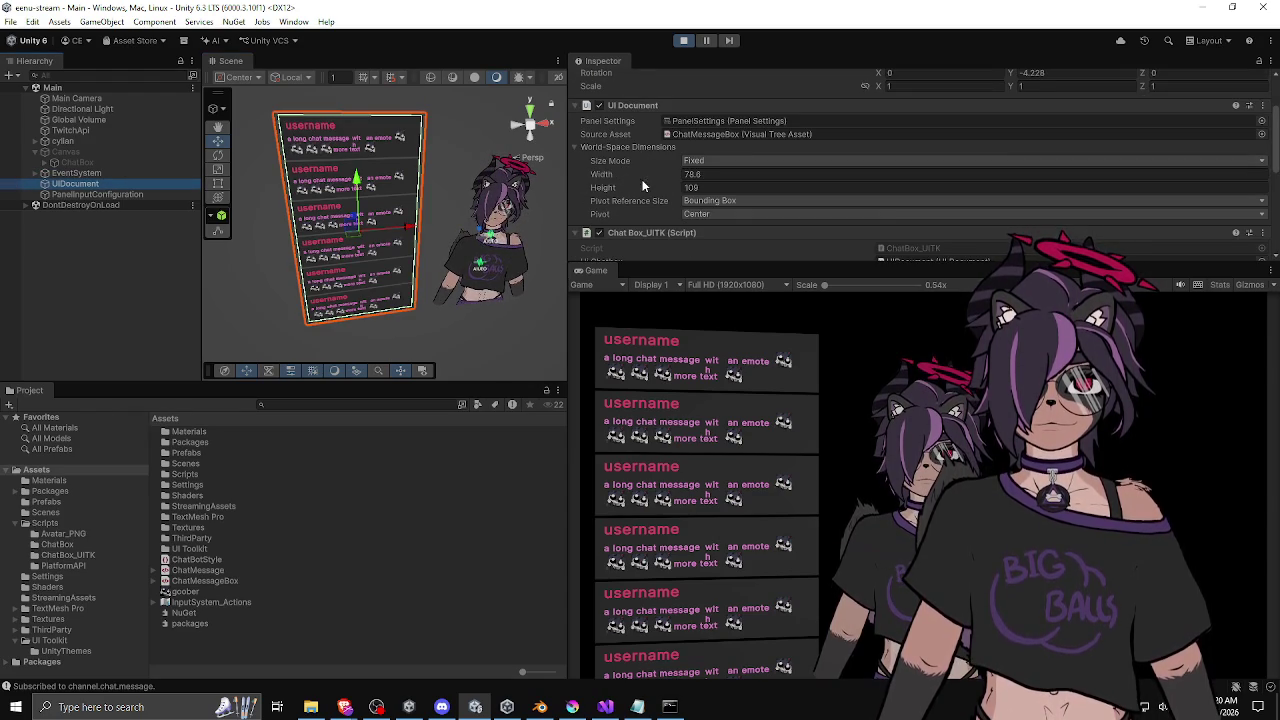
pyautogui.moveTo(641, 252); pyautogui.dragTo(641, 251)
pyautogui.moveTo(633, 182); pyautogui.dragTo(642, 272)
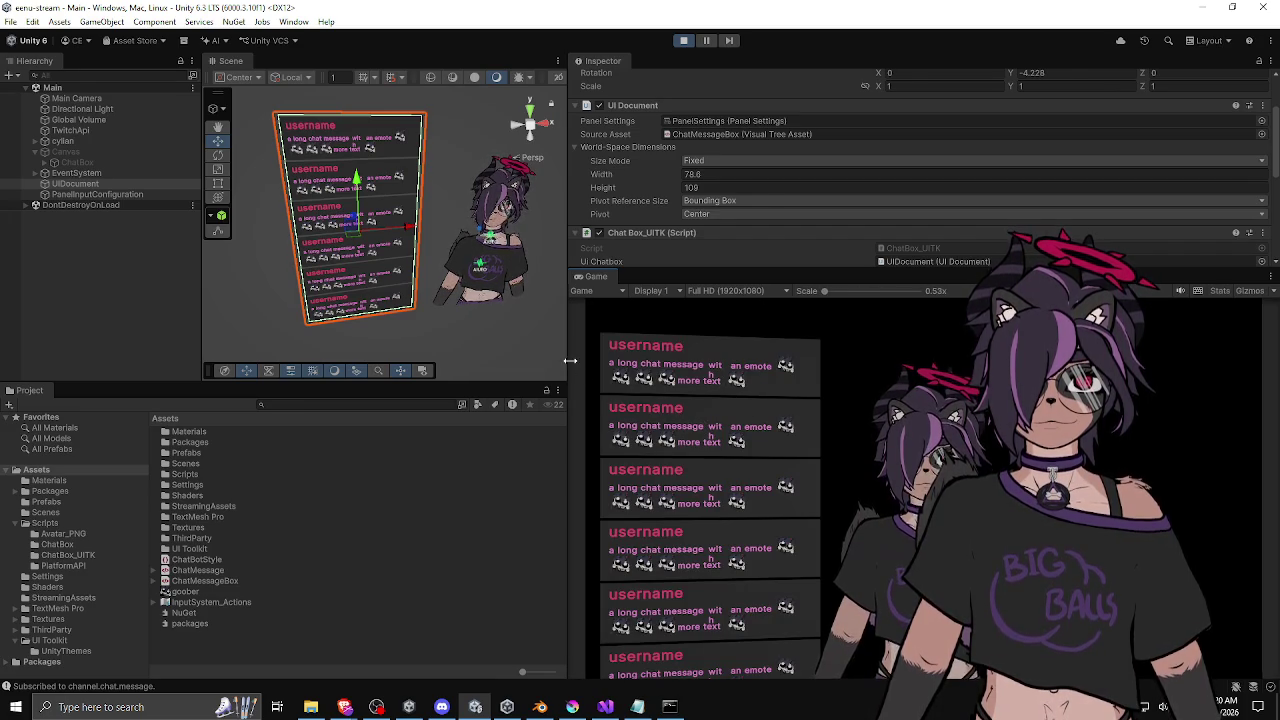
pyautogui.click(473, 337)
pyautogui.moveTo(561, 353)
pyautogui.mouseDown()
pyautogui.moveTo(600, 345)
pyautogui.moveTo(531, 352)
pyautogui.mouseUp()
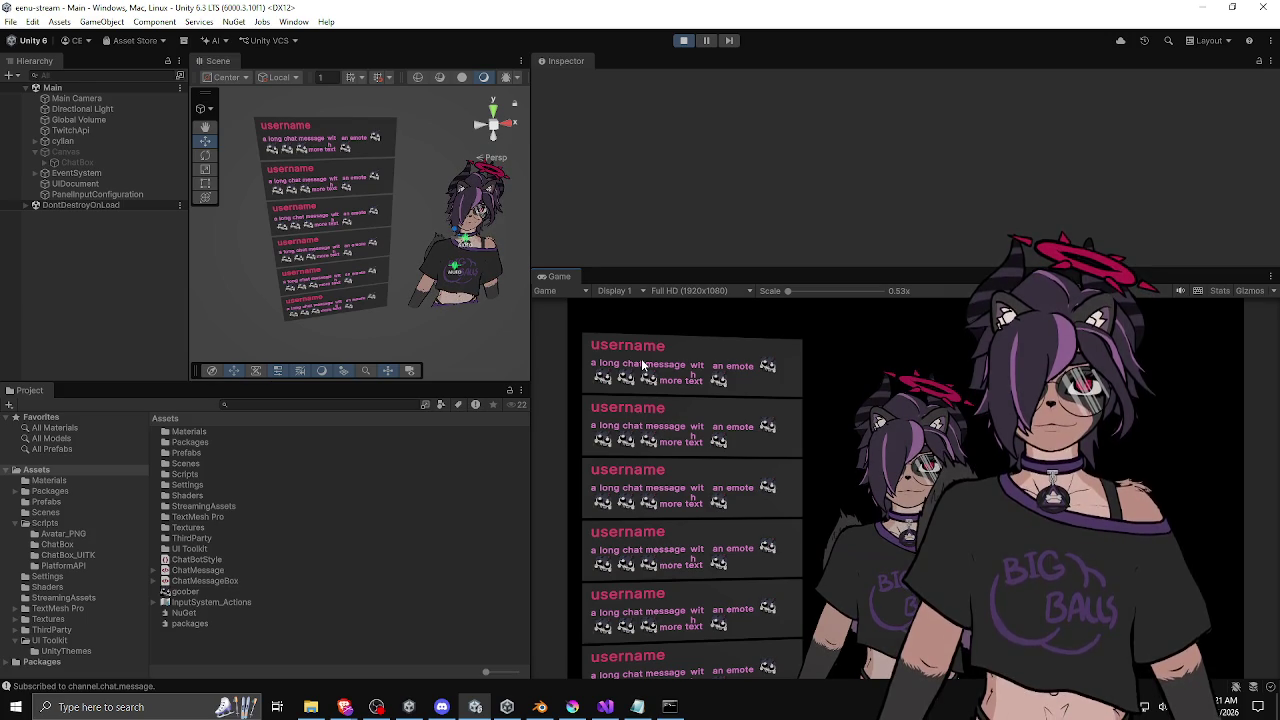
pyautogui.click(684, 41)
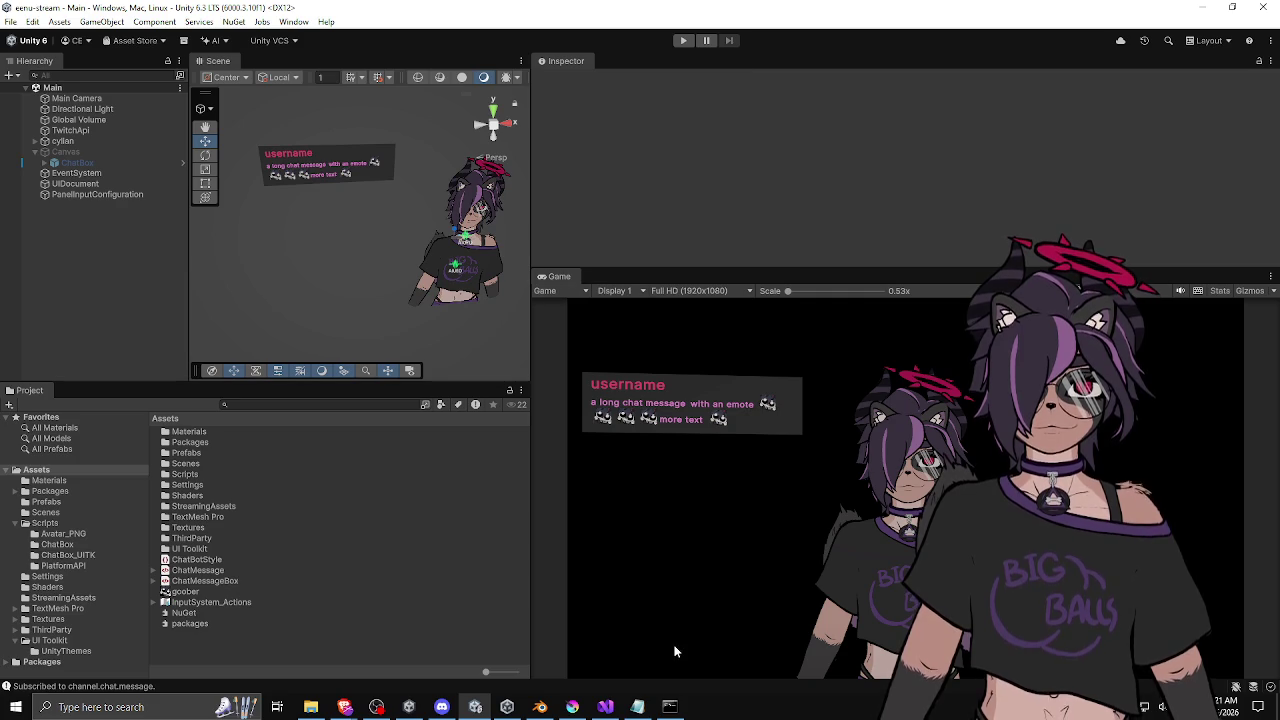
# Bring up UI Builder editing ChatMessage.uxml alongside the ChatBotStyle.uss stylesheet.
pyautogui.click(605, 707)
pyautogui.click(605, 707)
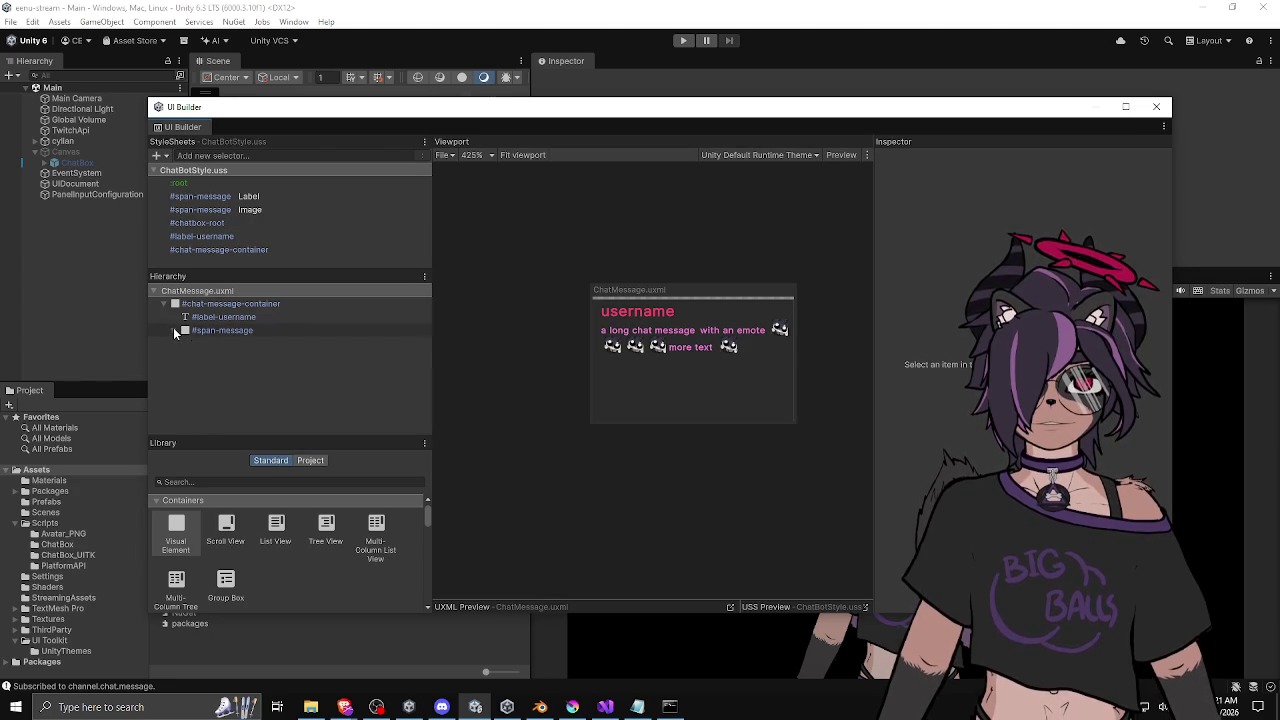
# Expand #span-message and select the word Label holding "with", checking its text attribute.
pyautogui.click(174, 330)
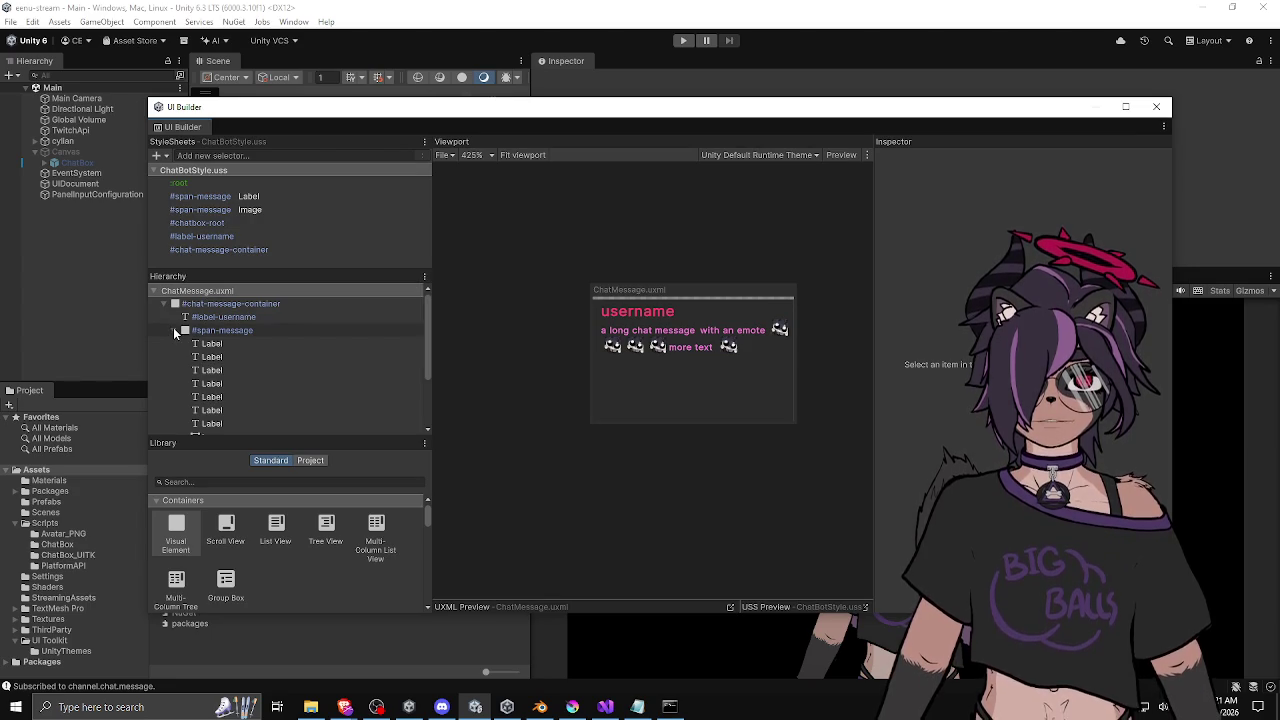
pyautogui.scroll(-3, 232, 348)
pyautogui.click(233, 334)
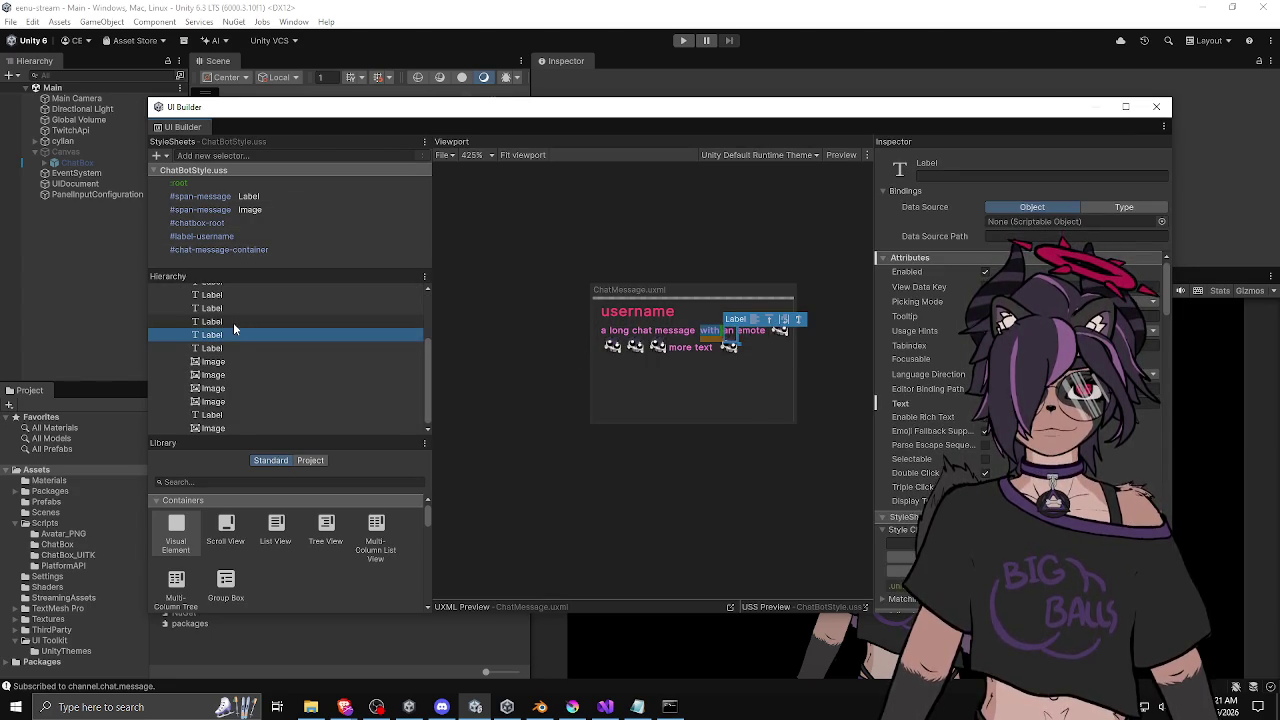
pyautogui.click(233, 321)
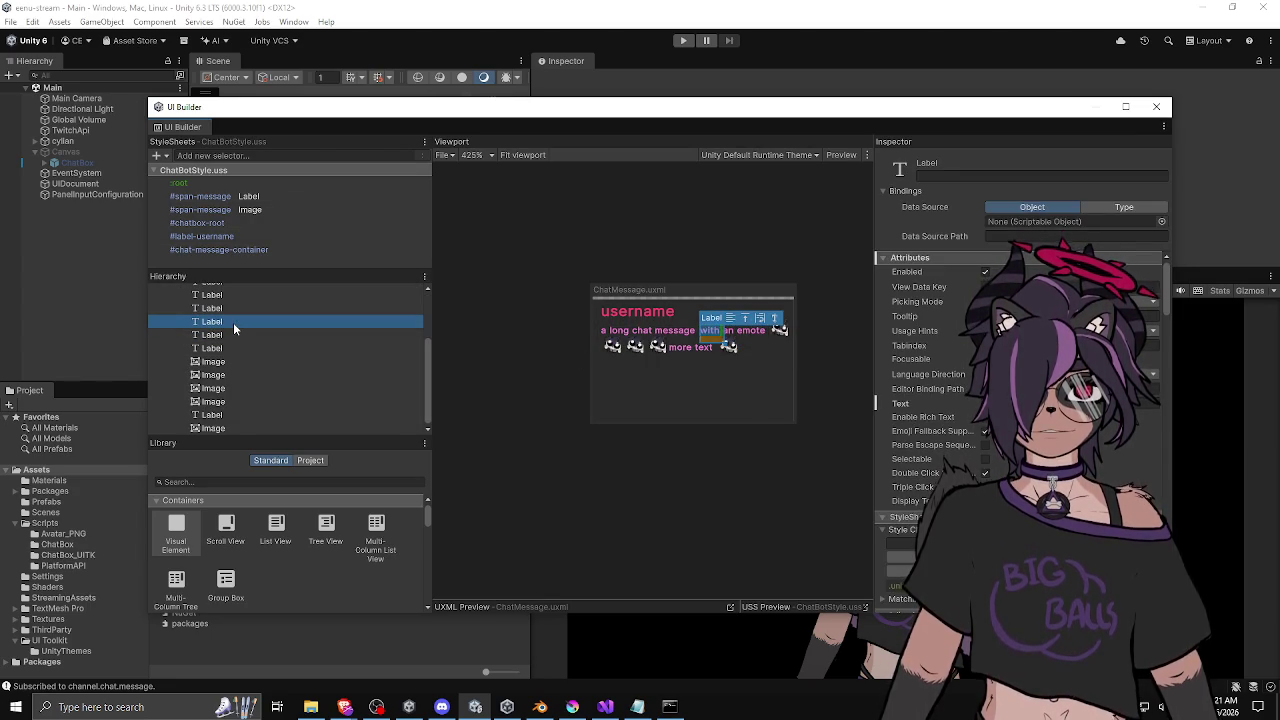
pyautogui.click(940, 403)
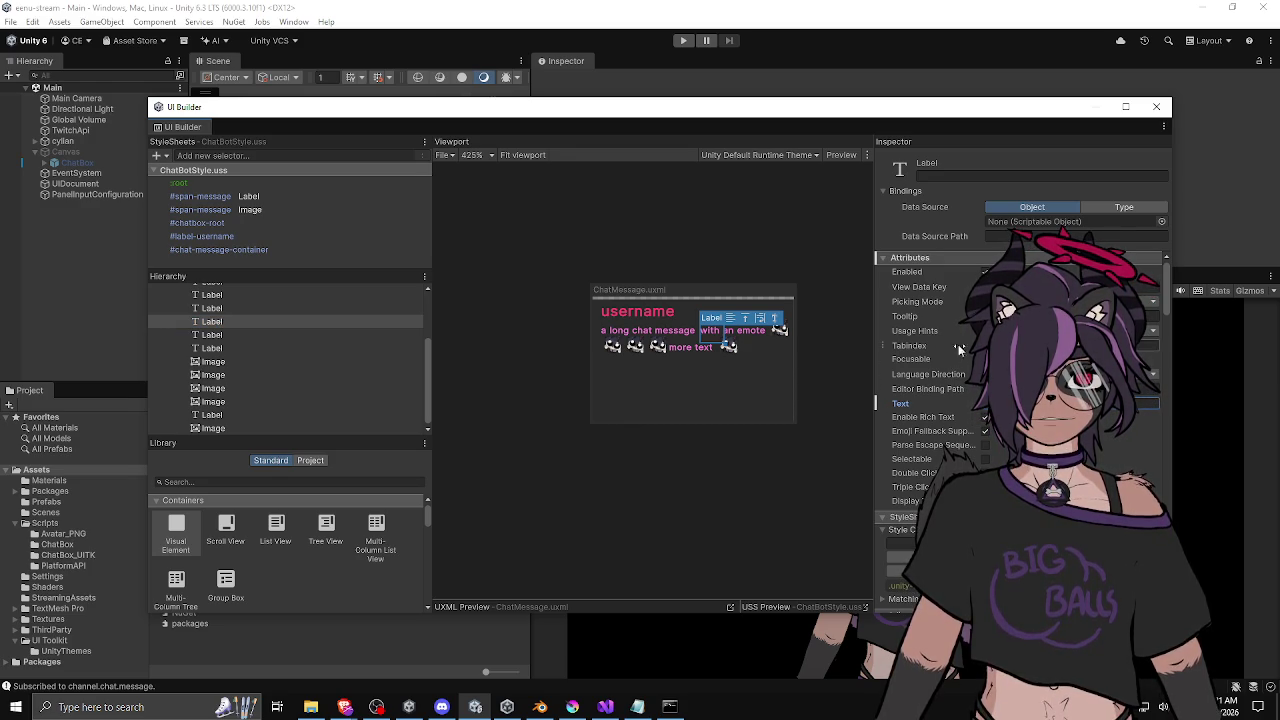
# Review the label's style sections, including its 2px bottom margin and 1px right padding.
pyautogui.scroll(-3, 908, 420)
pyautogui.scroll(-10, 908, 415)
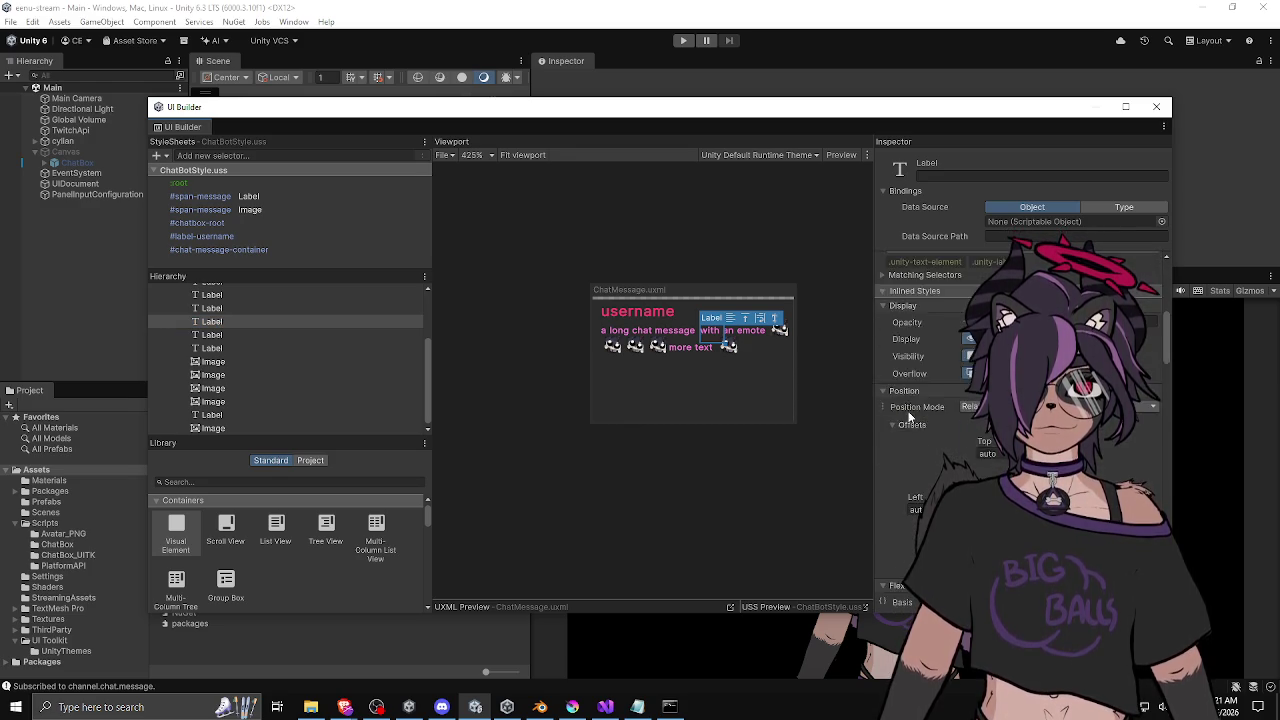
pyautogui.scroll(3, 911, 399)
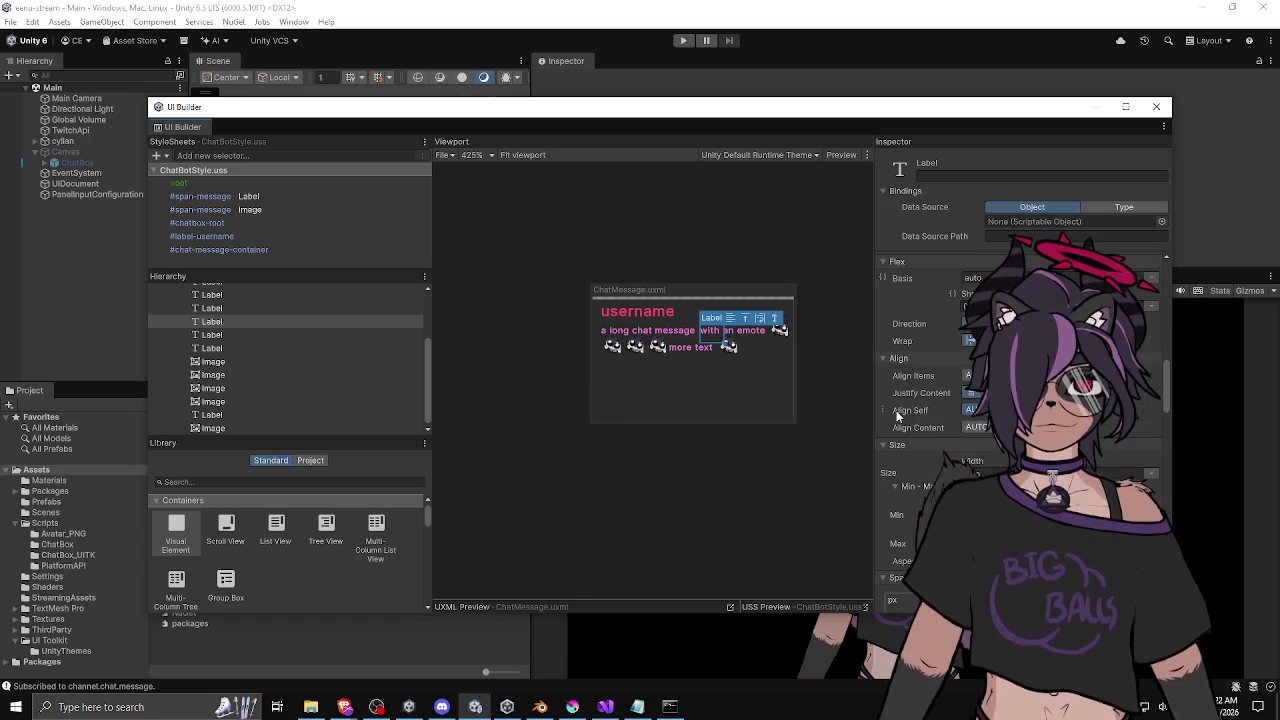
pyautogui.scroll(-4, 897, 415)
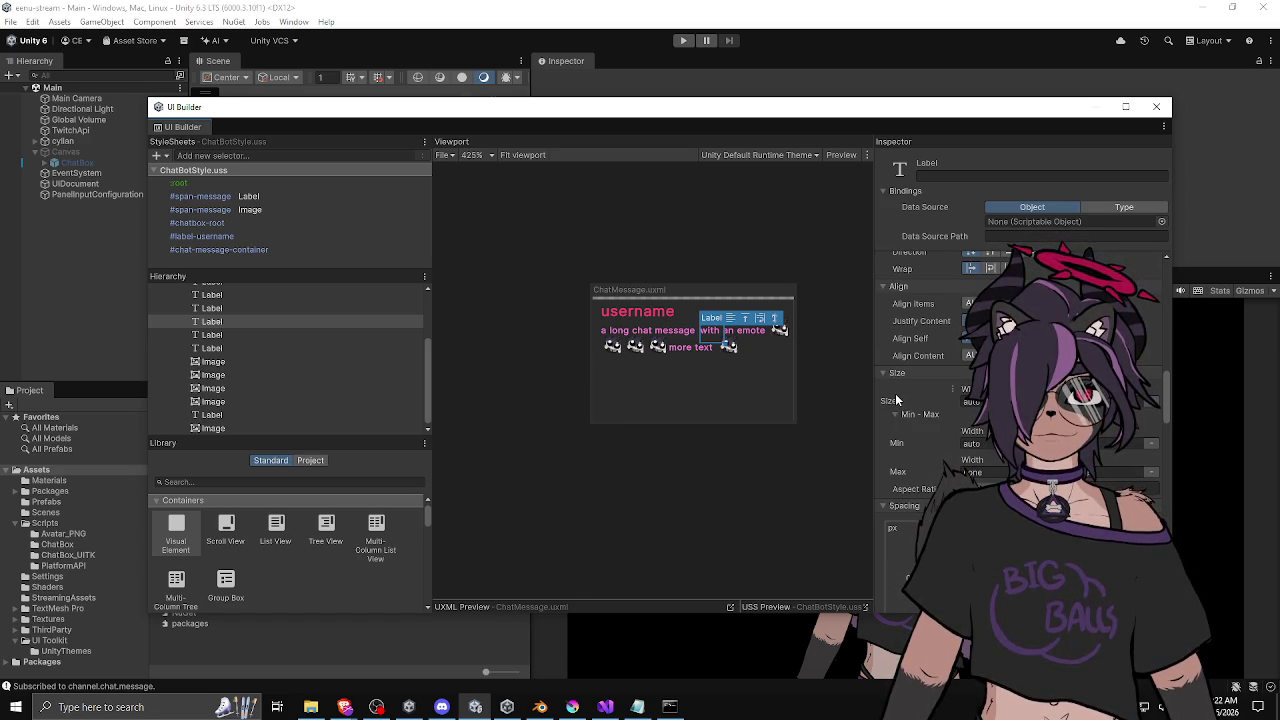
pyautogui.scroll(2, 900, 395)
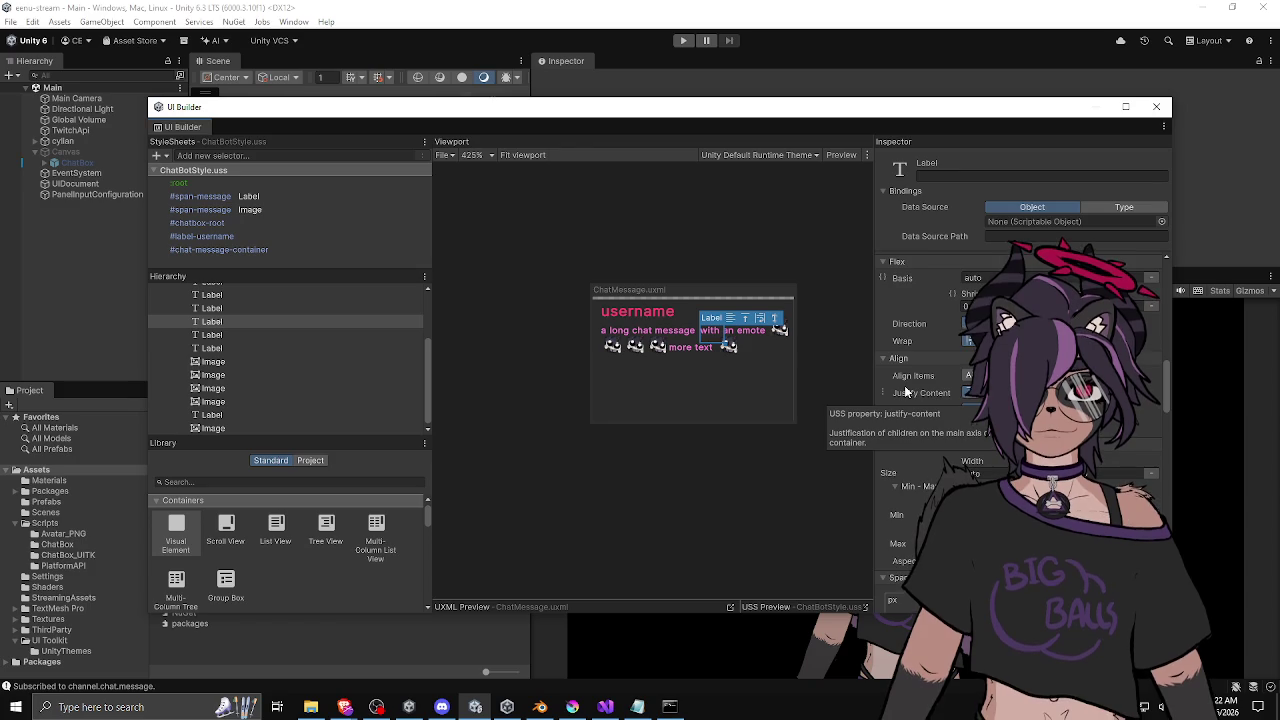
pyautogui.scroll(-9, 910, 395)
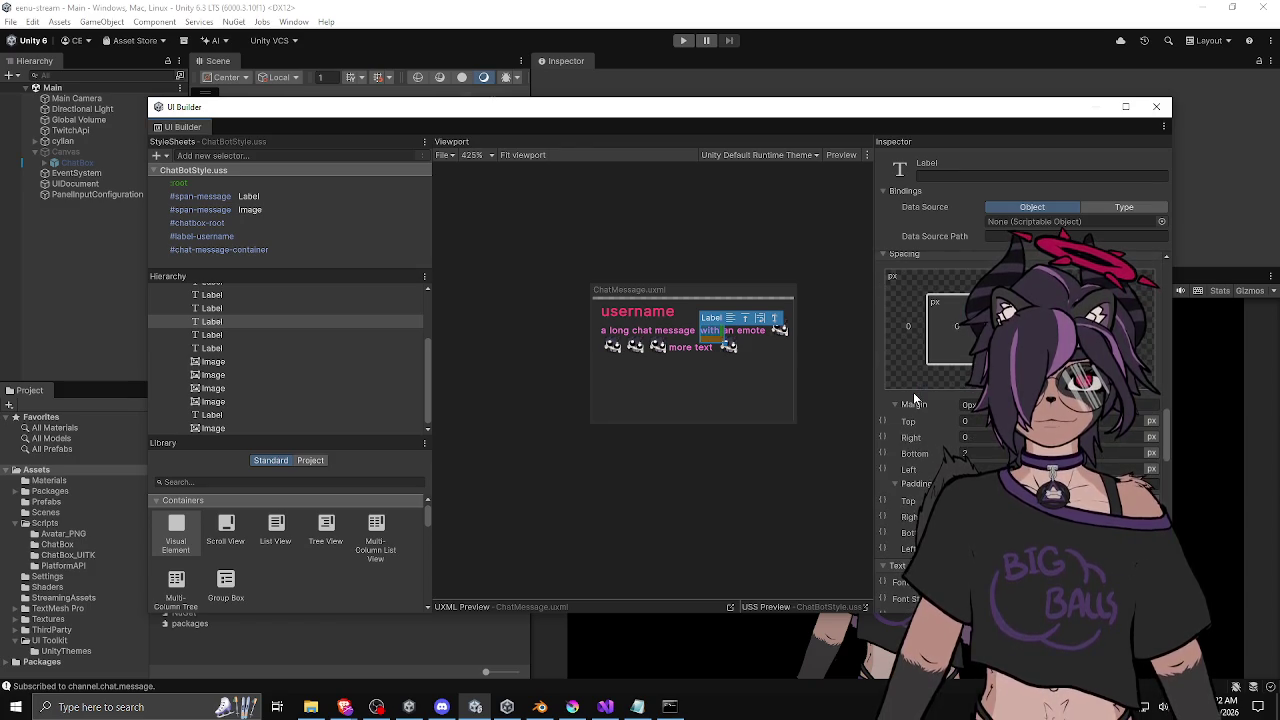
pyautogui.scroll(-2, 913, 398)
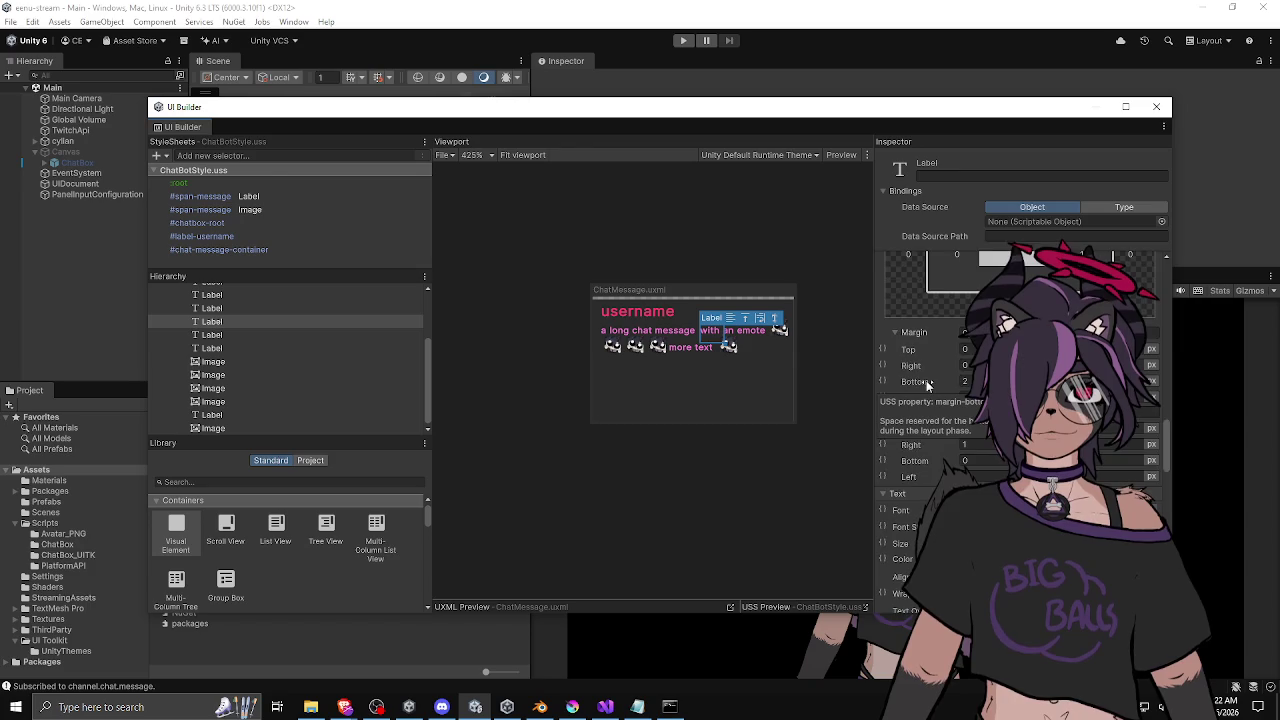
pyautogui.scroll(-6, 926, 381)
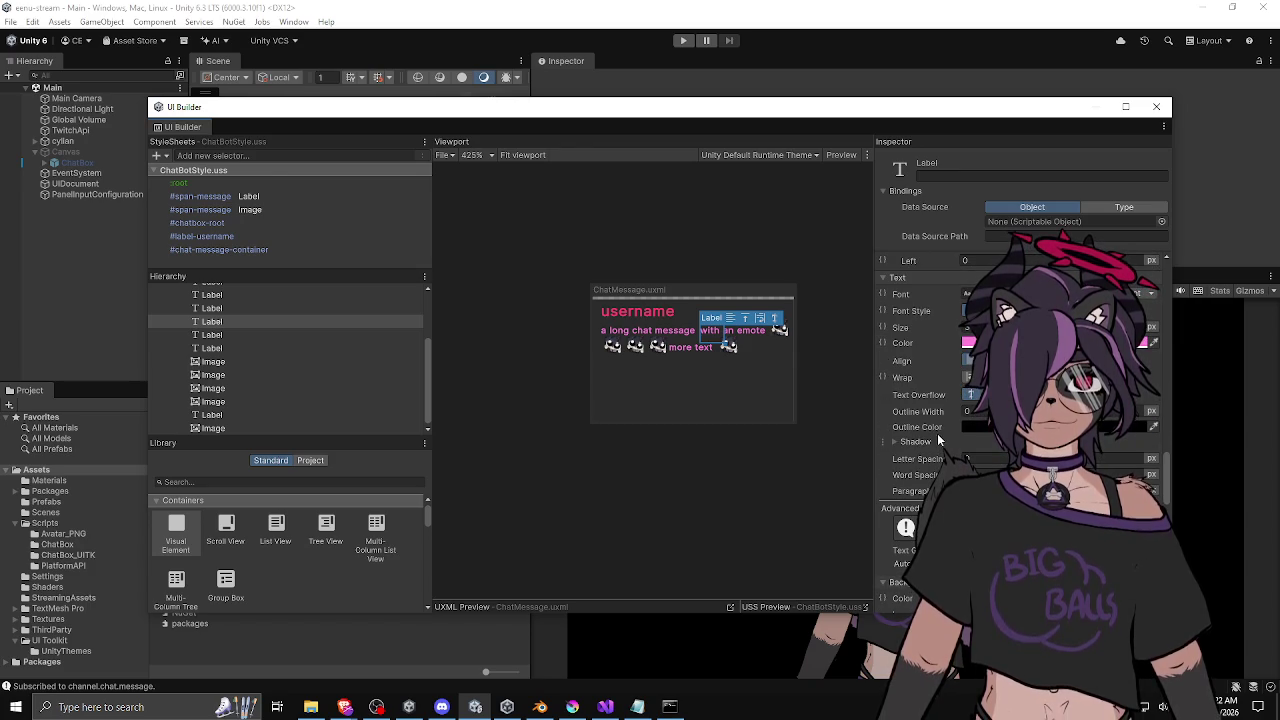
pyautogui.scroll(-4, 936, 426)
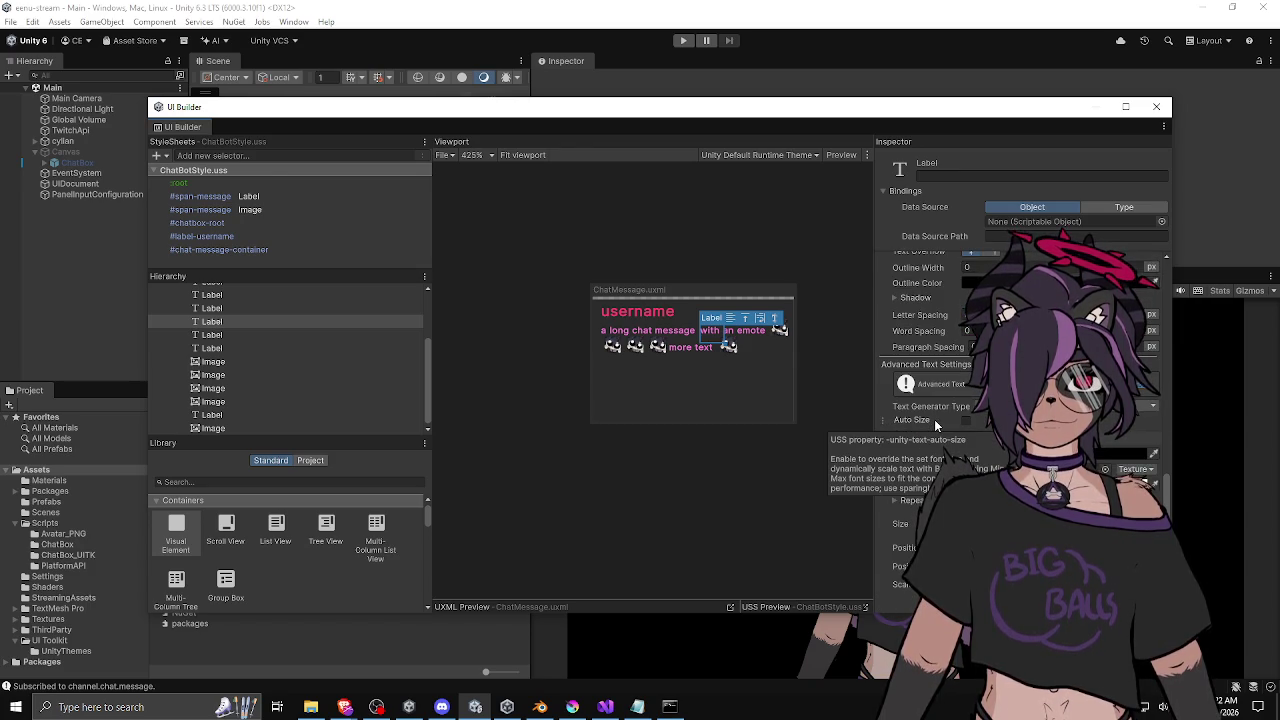
pyautogui.scroll(3, 936, 426)
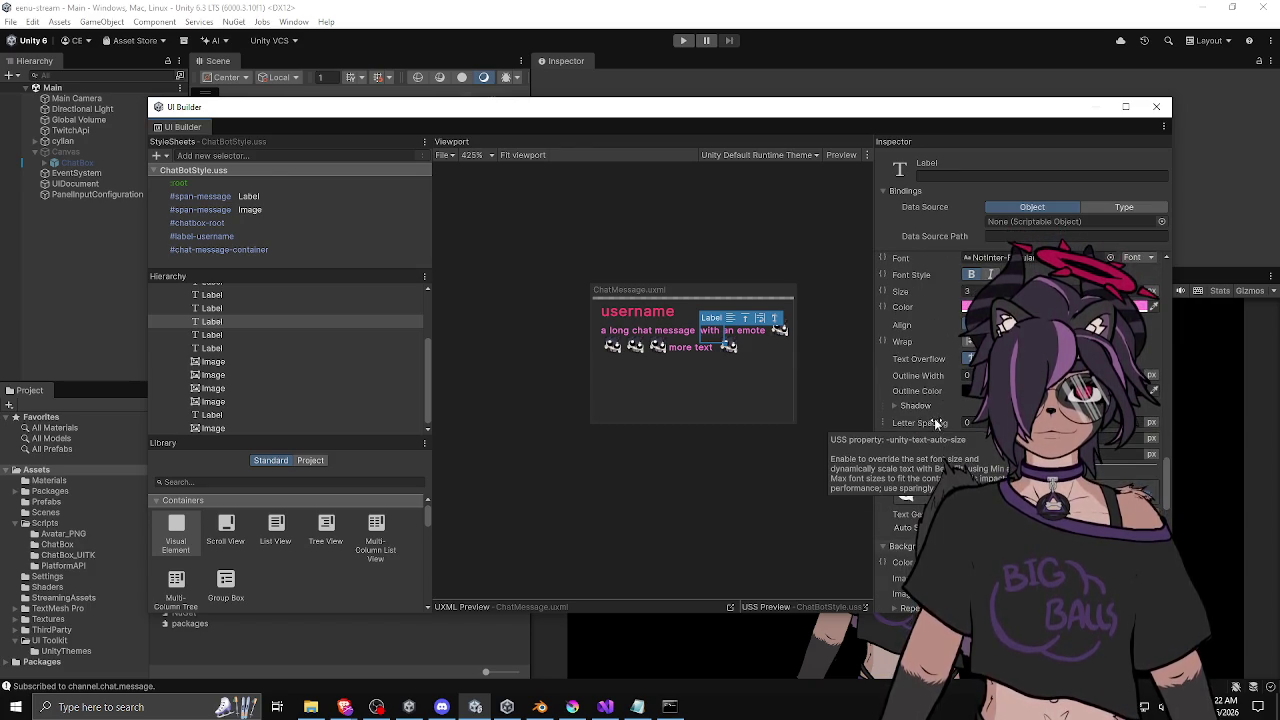
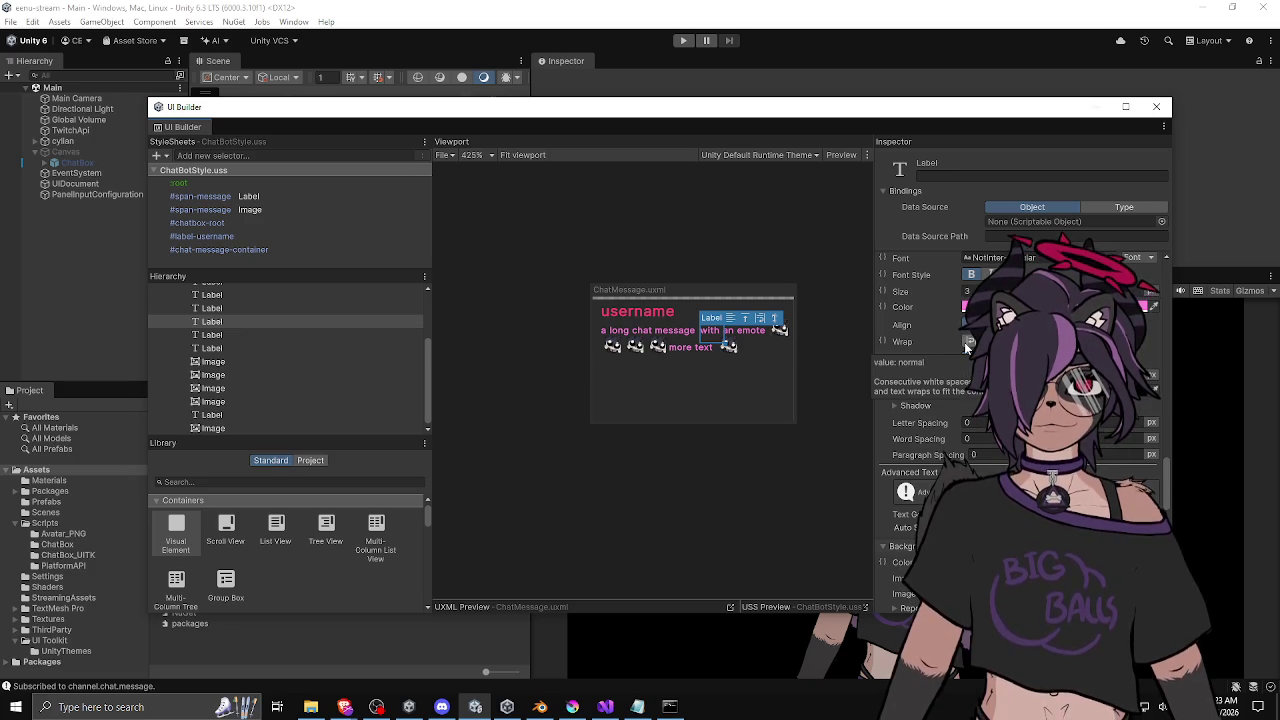
# Enable Wrap on the message label and extract it into the #span-message Label selector.
pyautogui.click(966, 345)
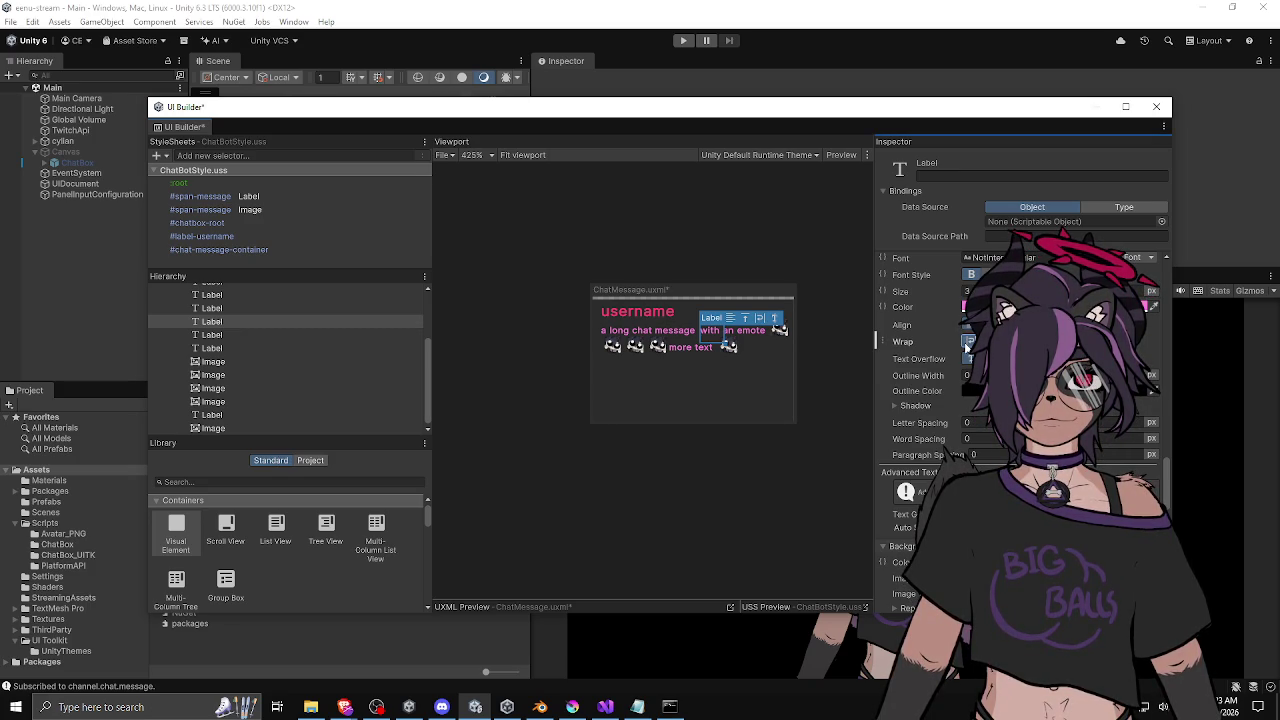
pyautogui.rightClick(916, 347)
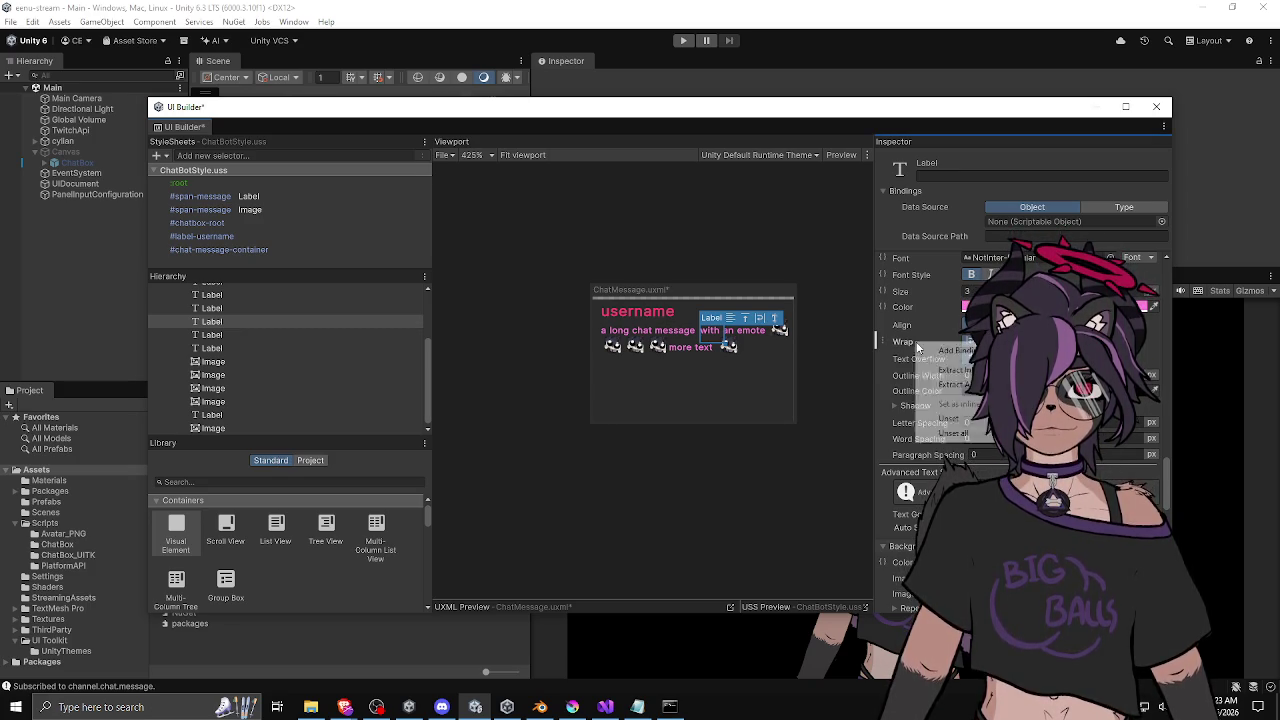
pyautogui.click(958, 418)
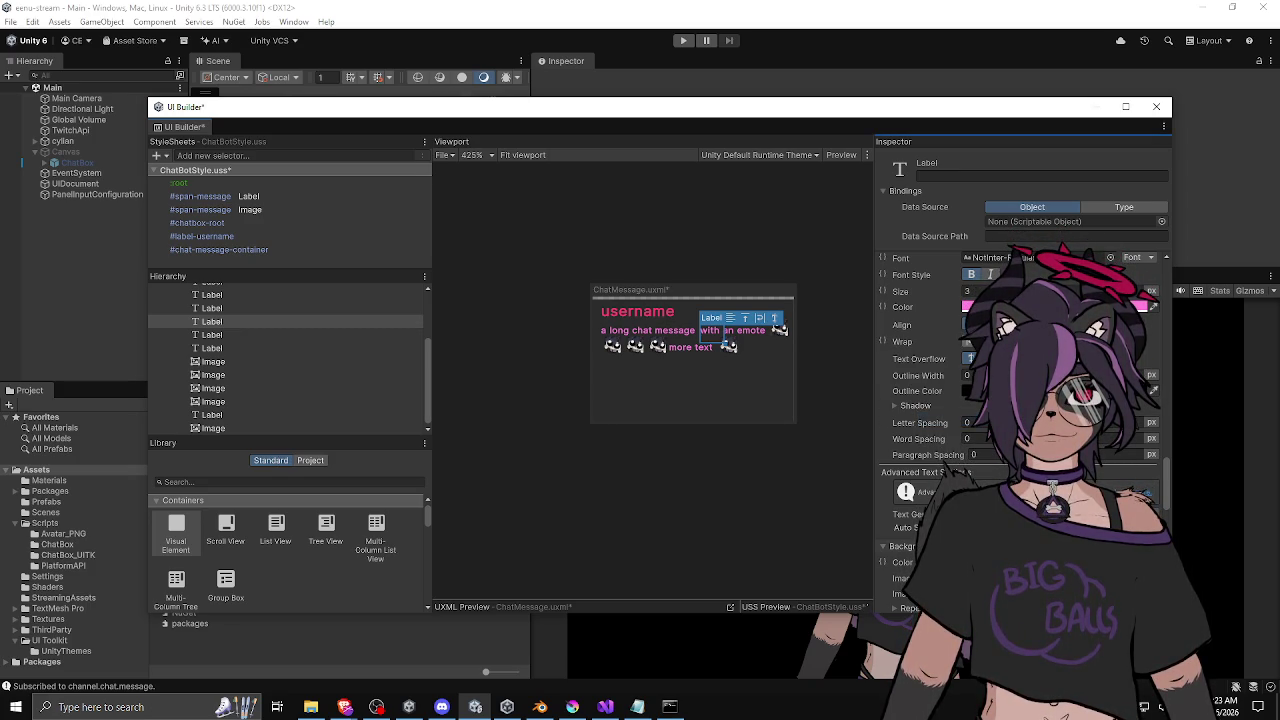
pyautogui.rightClick(883, 341)
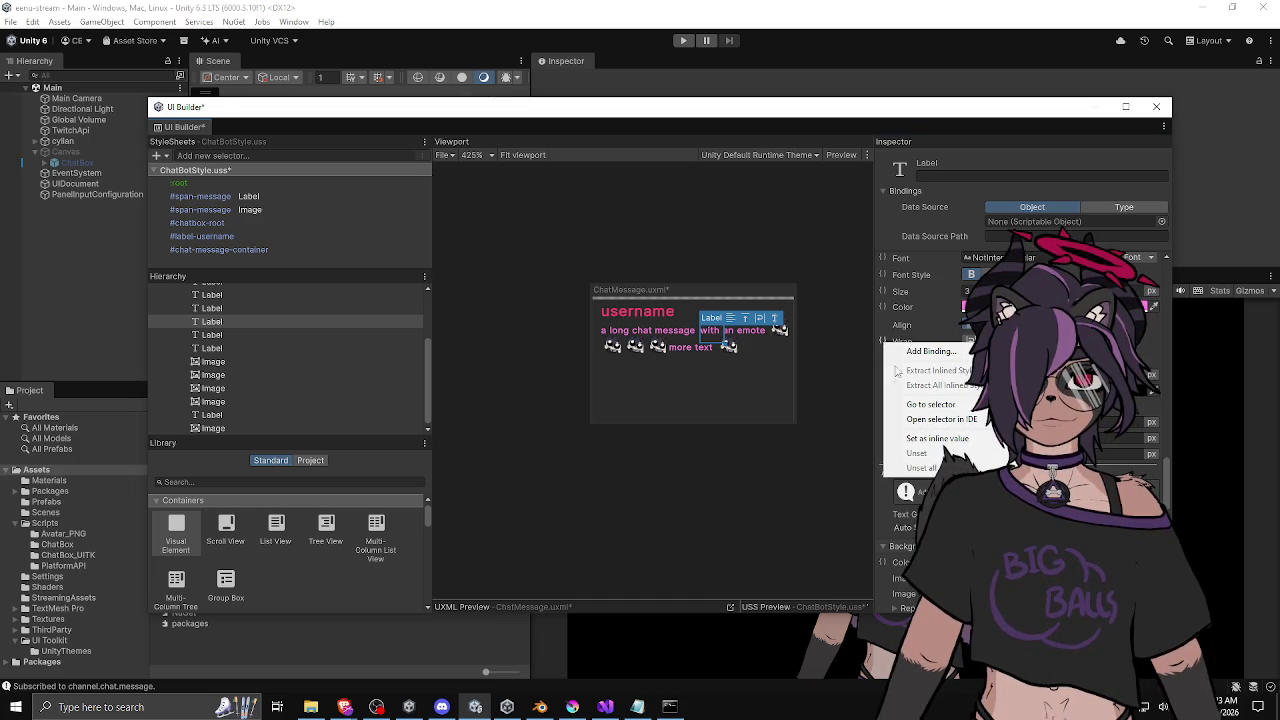
# Review the #span-message Label selector's Text settings, then select the label reading 'an'.
pyautogui.click(930, 404)
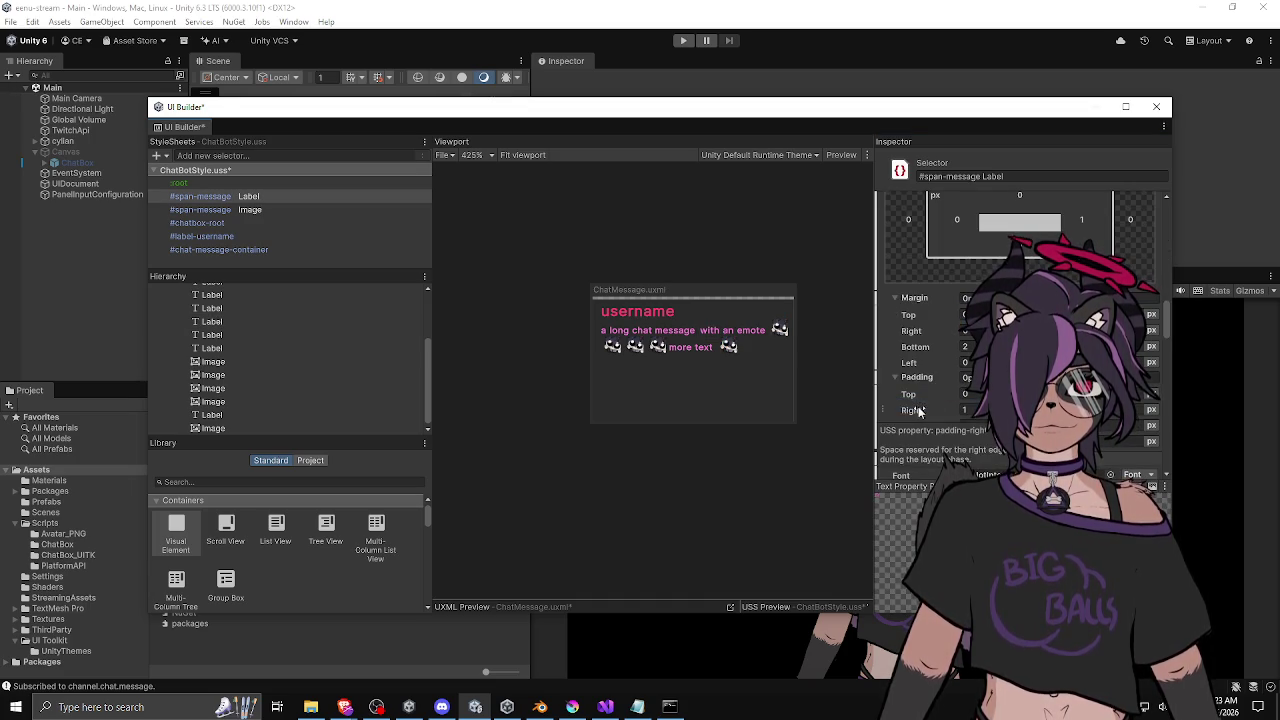
pyautogui.scroll(-5, 940, 354)
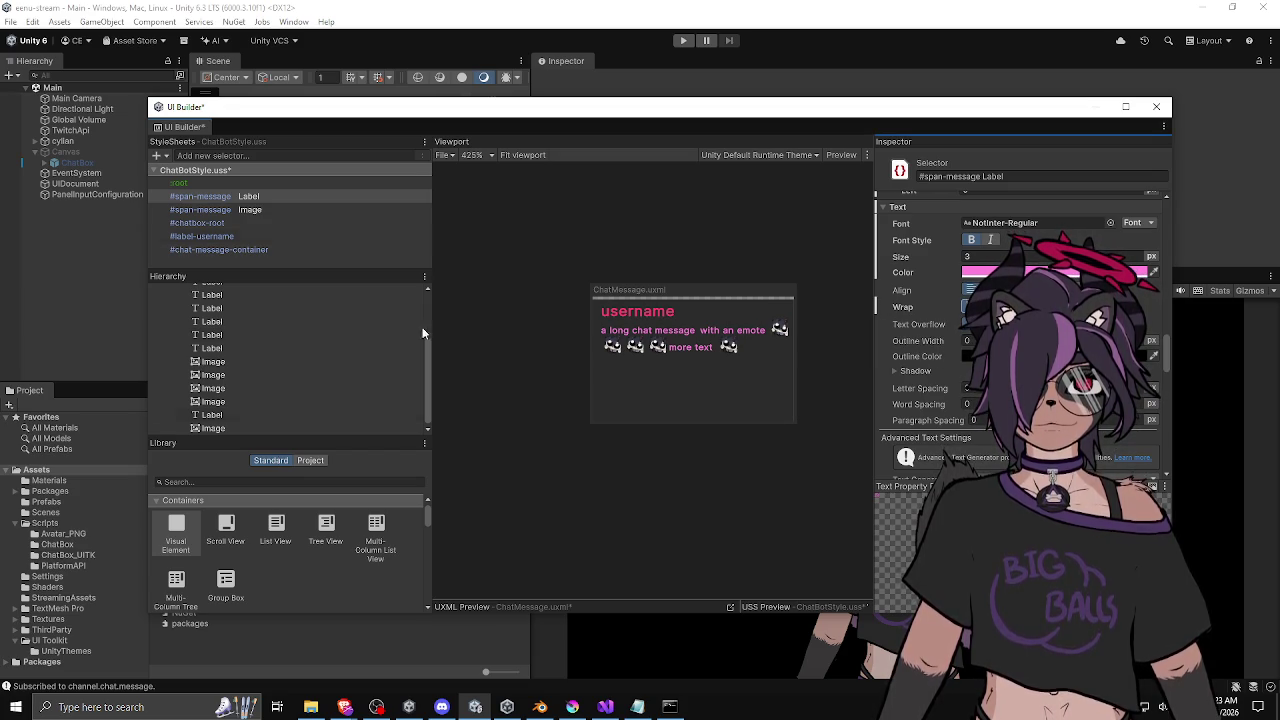
pyautogui.click(308, 334)
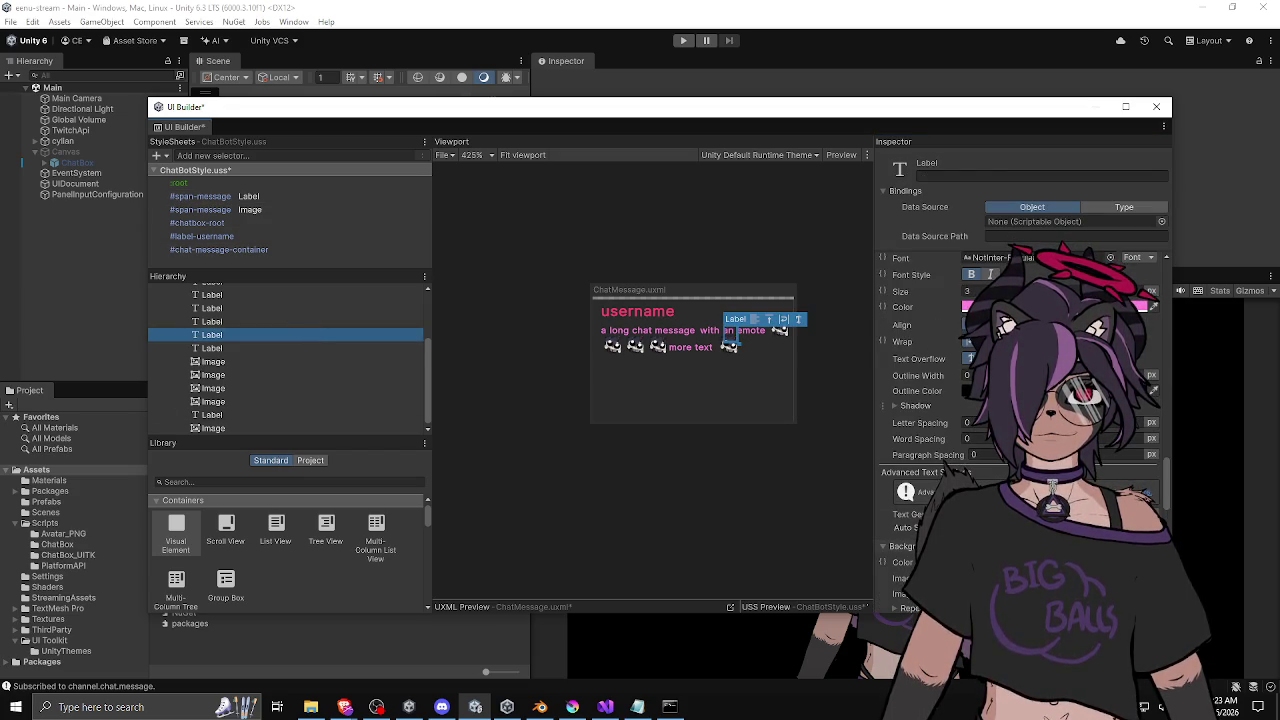
pyautogui.scroll(5, 957, 325)
pyautogui.scroll(10, 957, 325)
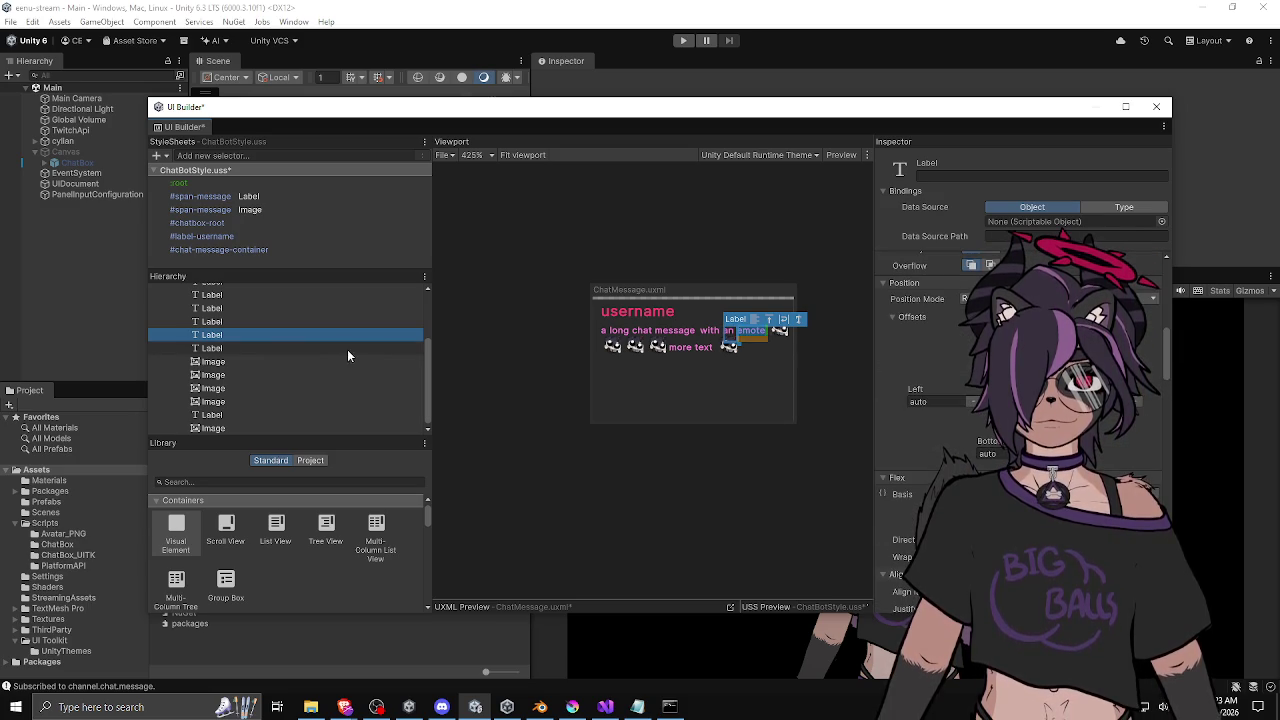
pyautogui.scroll(10, 911, 347)
pyautogui.click(923, 417)
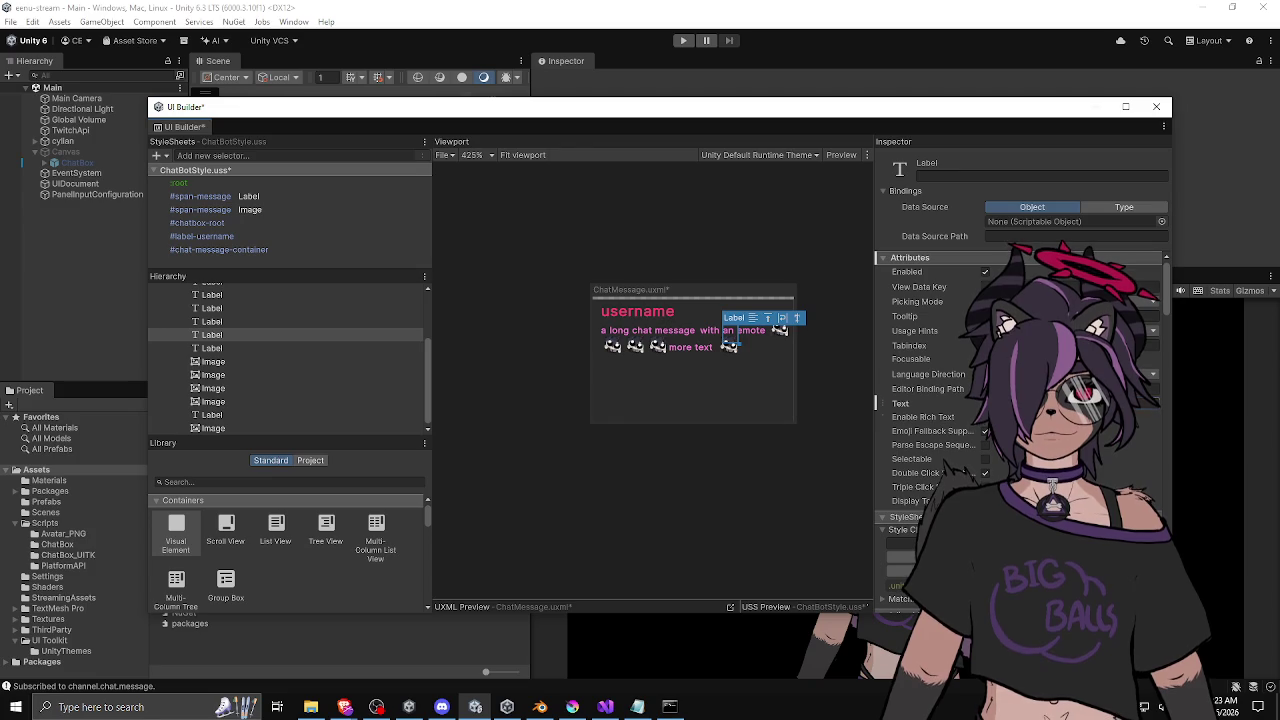
pyautogui.write('aasdfoijaerogijaoerigjoijsergij')
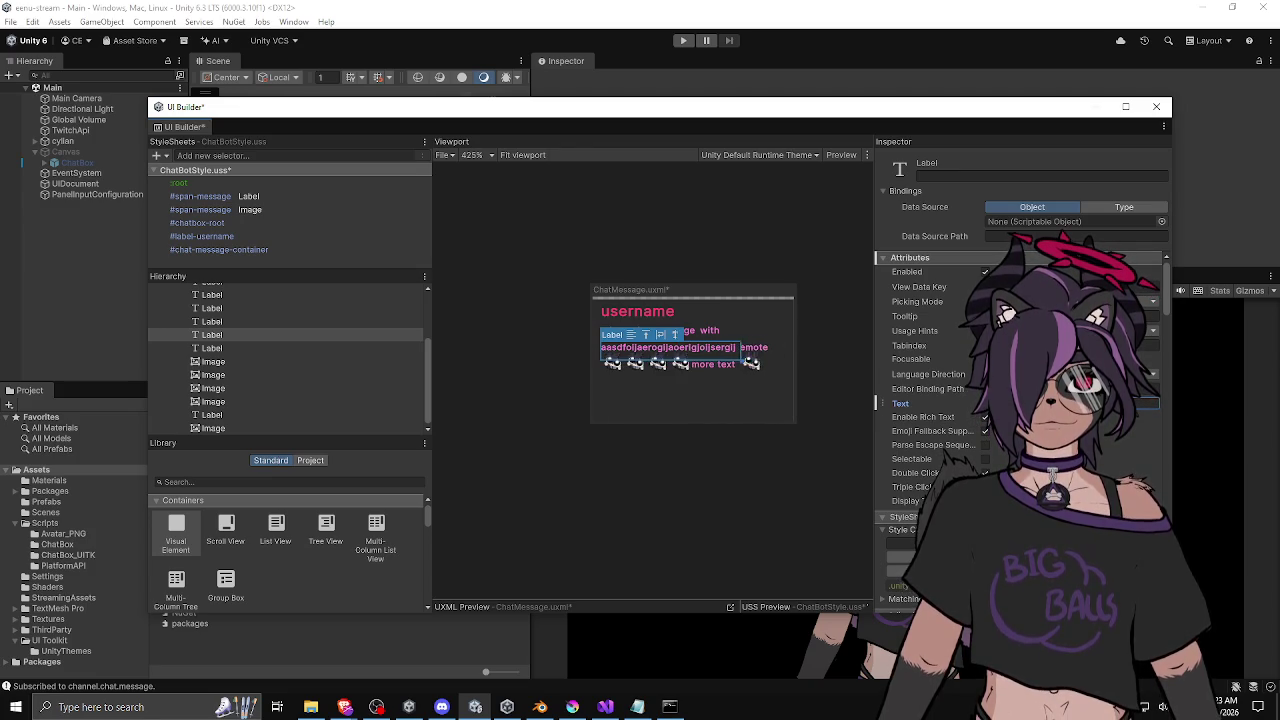
pyautogui.write('soidjfgisjeroigjsoijfgsoiejrgoijsoirjgsoijerg')
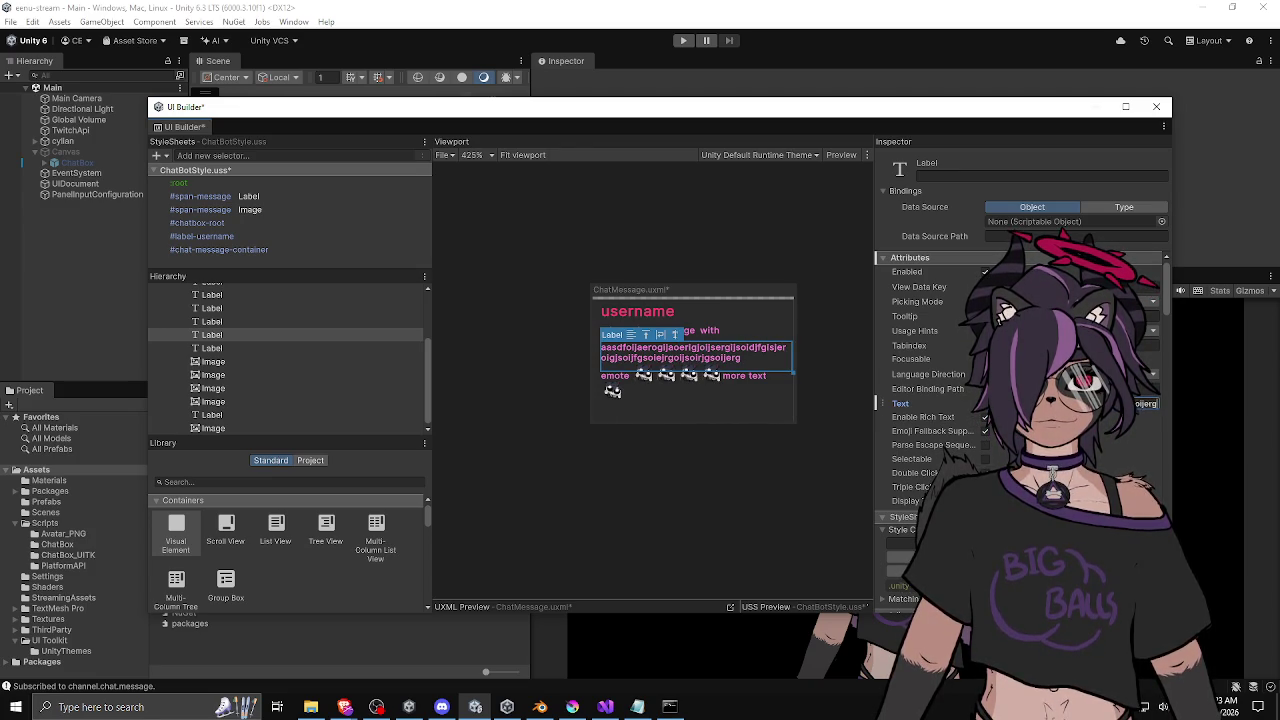
pyautogui.write('oiserogijsfoijsergj')
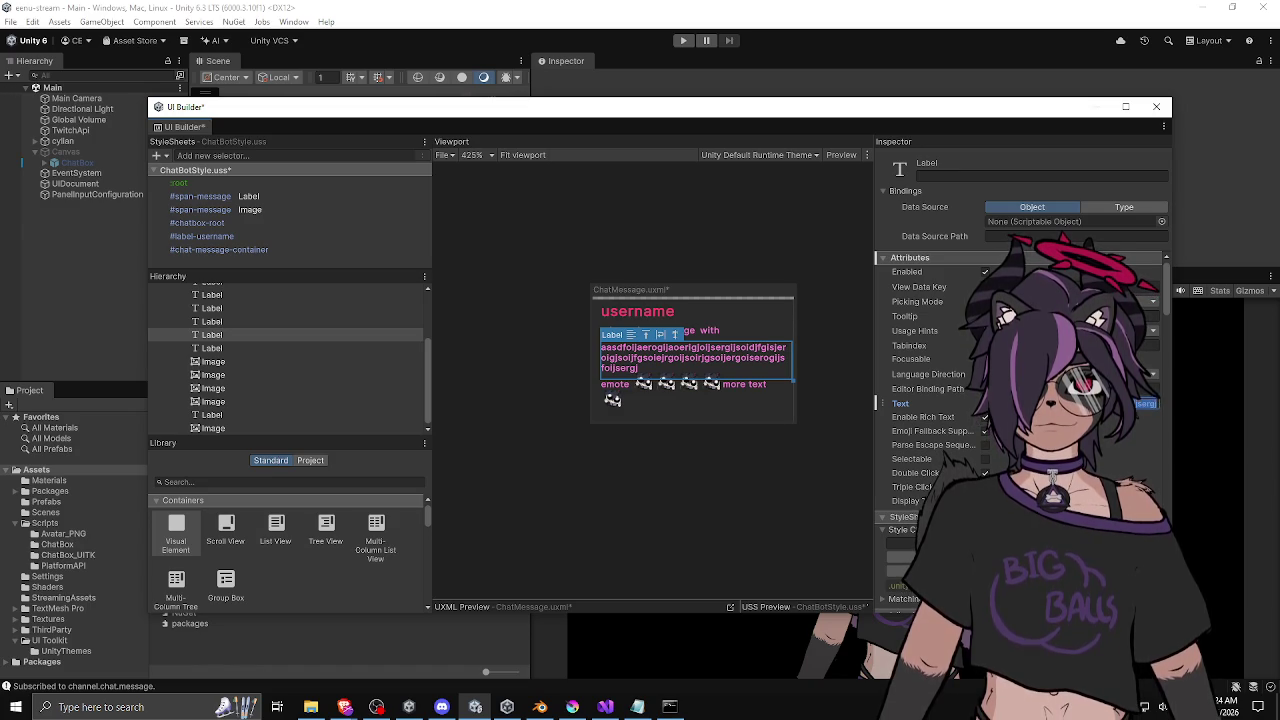
pyautogui.press('Escape')
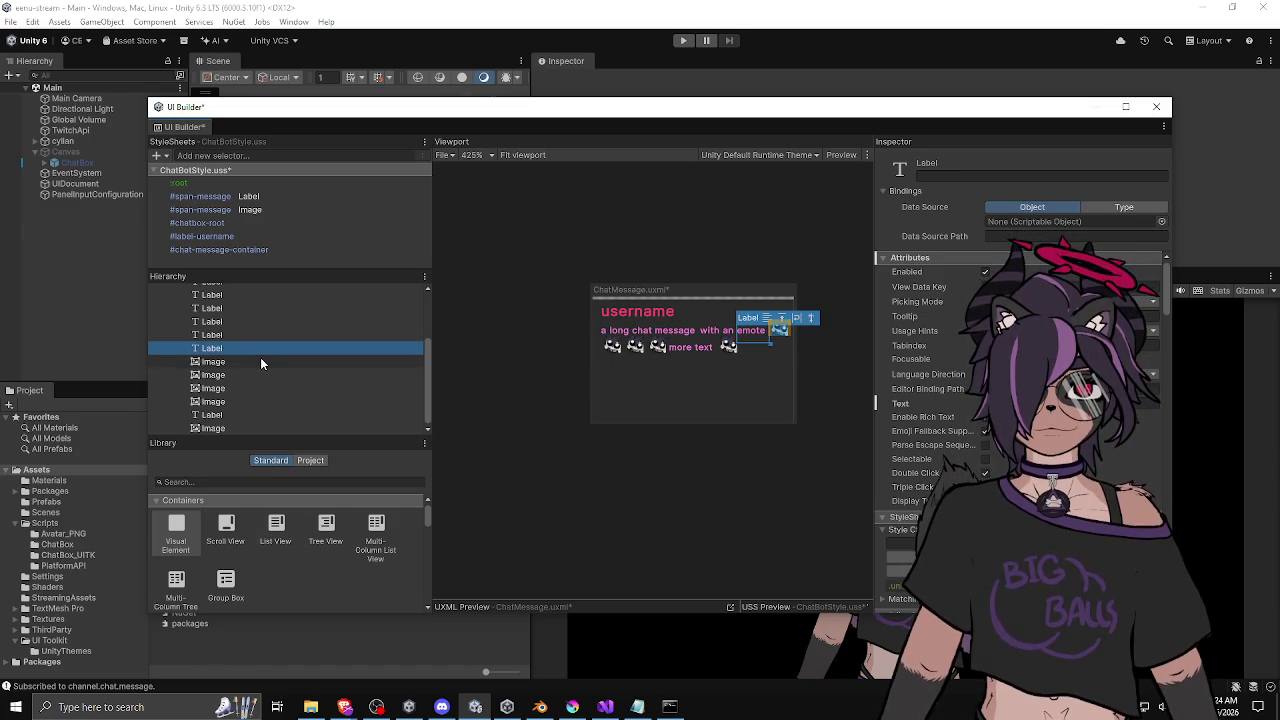
# Test wrapping with a long string in the emote label, revert it to 'an', then close UI Builder.
pyautogui.click(1060, 403)
pyautogui.write('awefolajerogijseorigj')
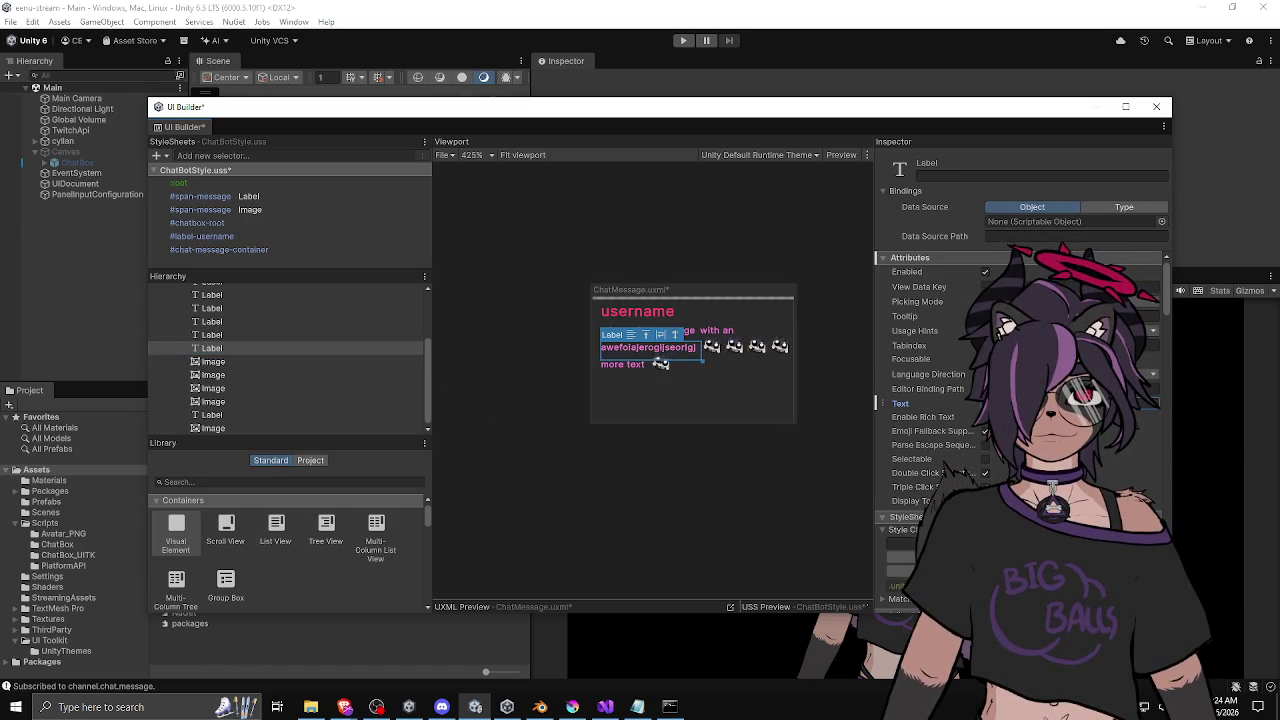
pyautogui.write('soijregoisjerogijseoirjgosijergoijseorigjosiejrg')
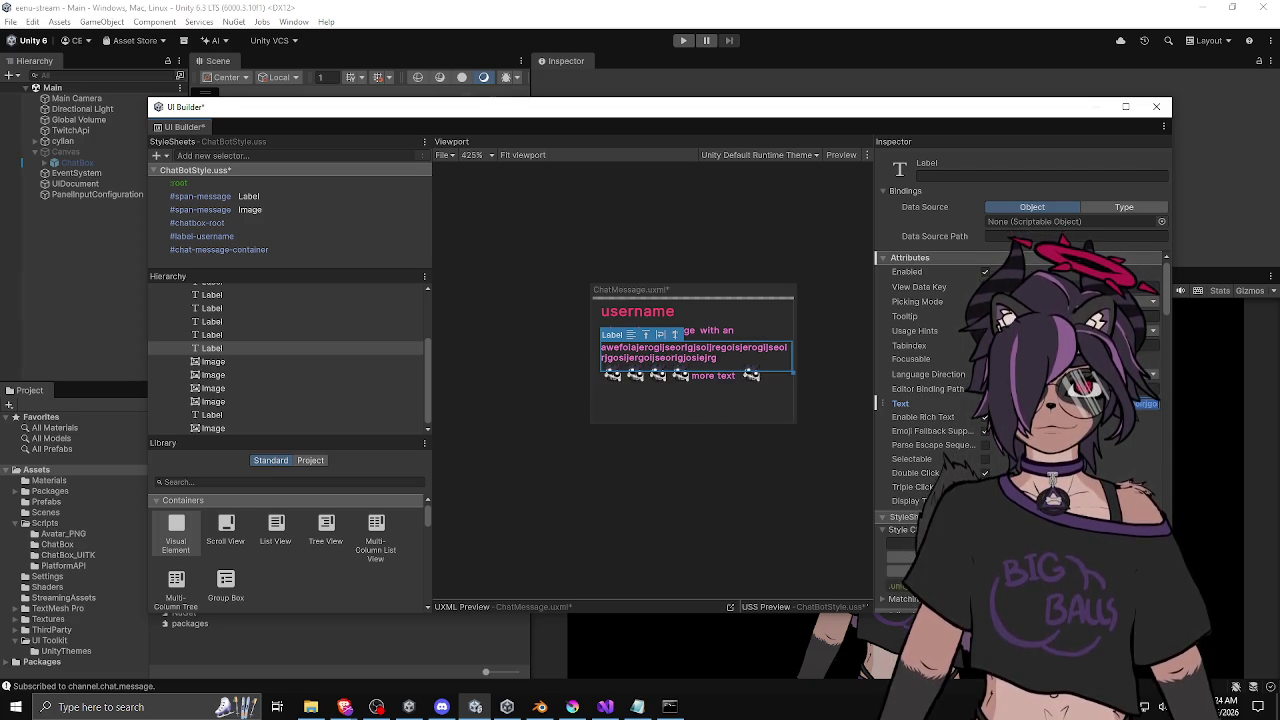
pyautogui.hotkey('ctrl', 'z')
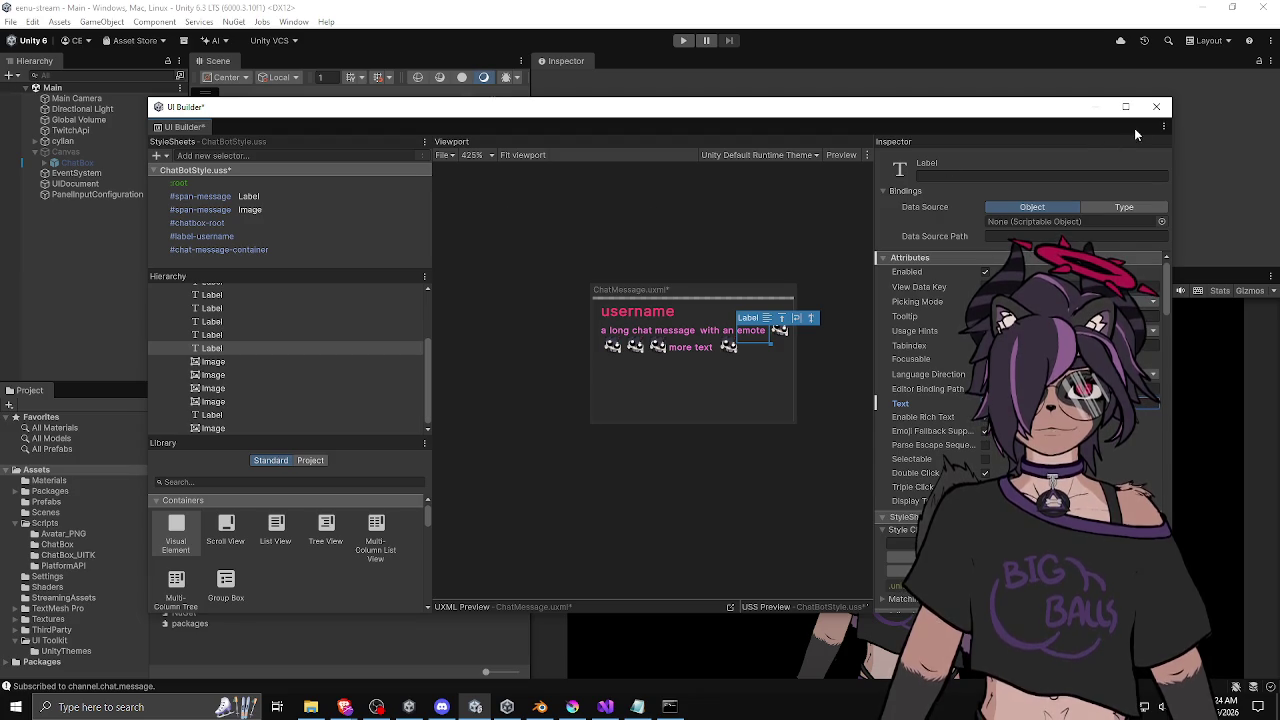
pyautogui.click(1157, 107)
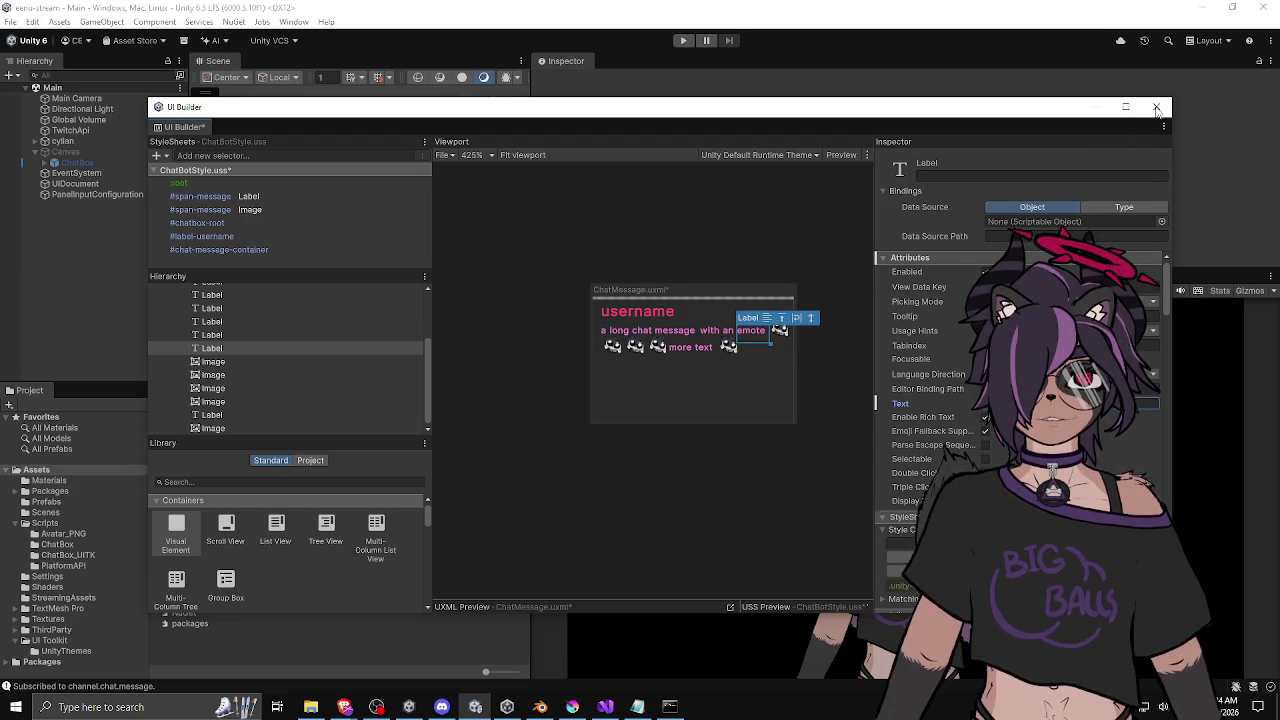